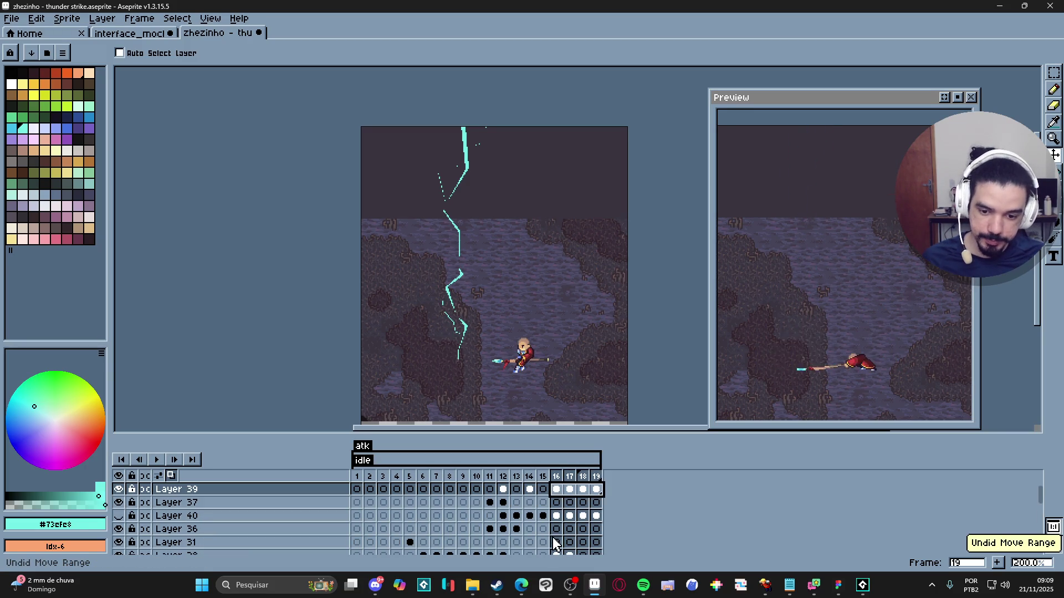
# Step: Show frame 14 of Layer 39, where the full cyan bolt strikes beside the character
pyautogui.hotkey('ctrl', 'z')
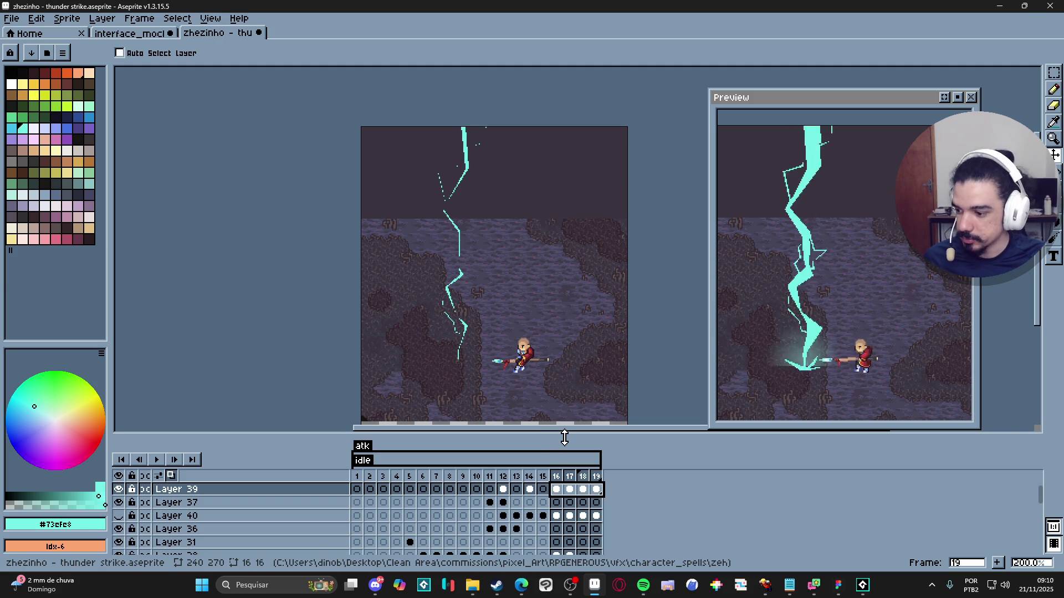
pyautogui.scroll(1, 533, 495)
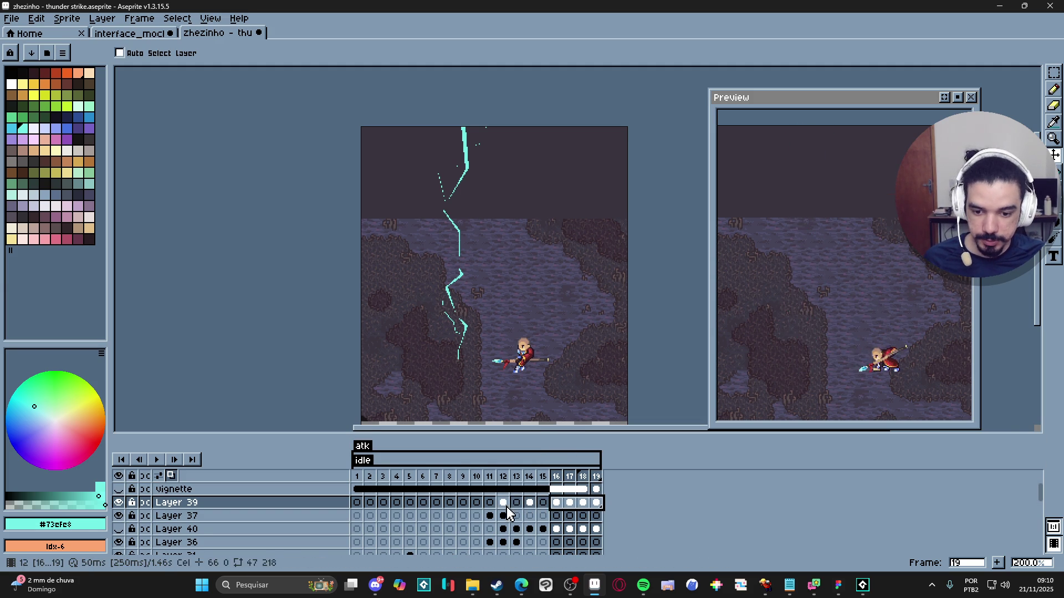
pyautogui.click(531, 503)
# Step: Zoom in on the bolt's top with the Pencil and white as the drawing colour
pyautogui.press('b')
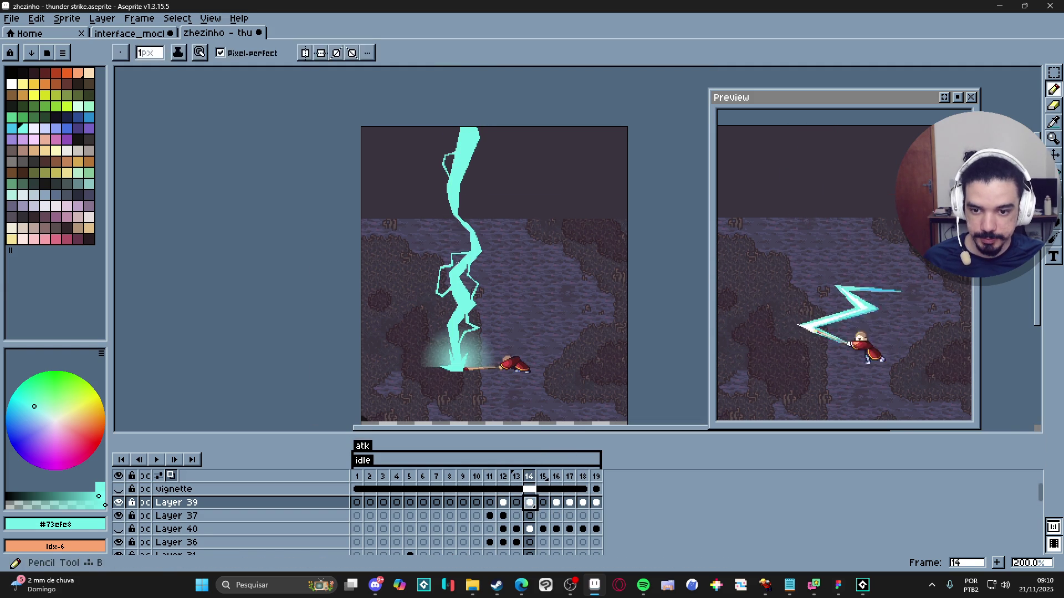
pyautogui.scroll(1, 455, 286)
pyautogui.scroll(-1, 443, 344)
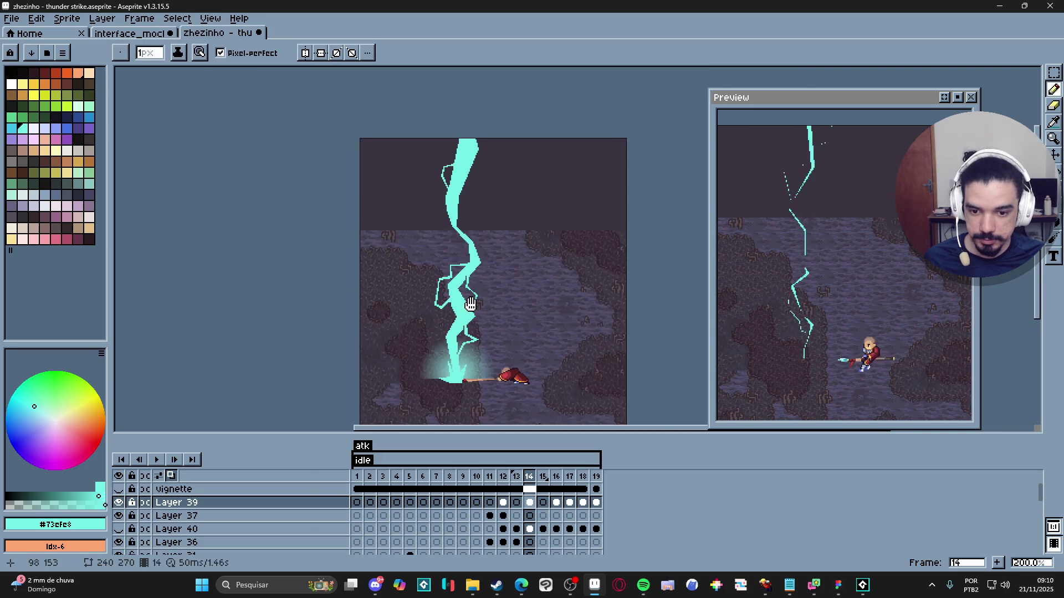
pyautogui.scroll(1, 443, 345)
pyautogui.scroll(1, 443, 345)
pyautogui.scroll(-1, 444, 345)
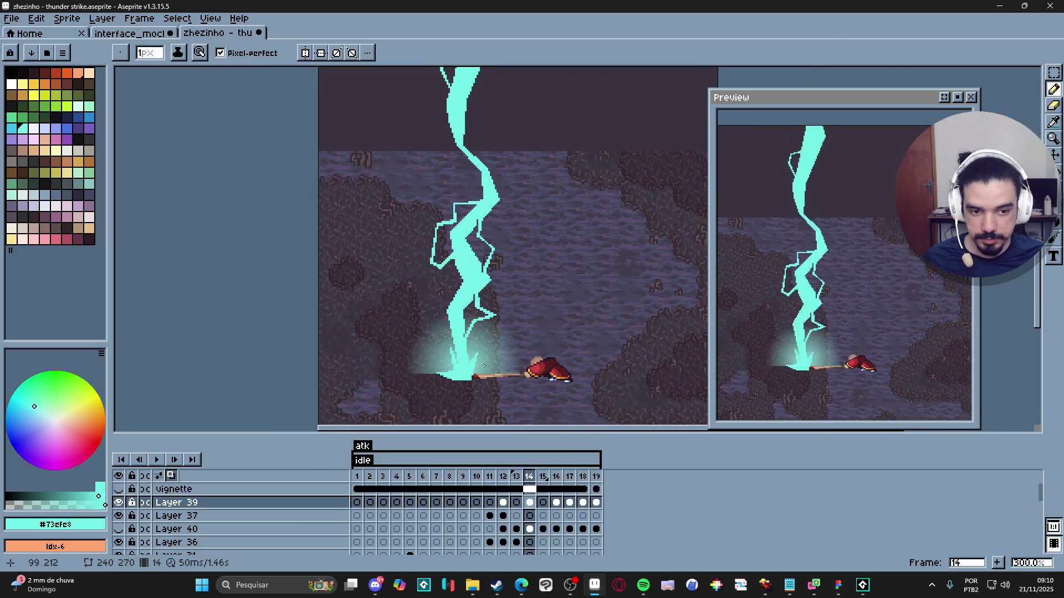
pyautogui.moveTo(473, 343); pyautogui.dragTo(480, 363)
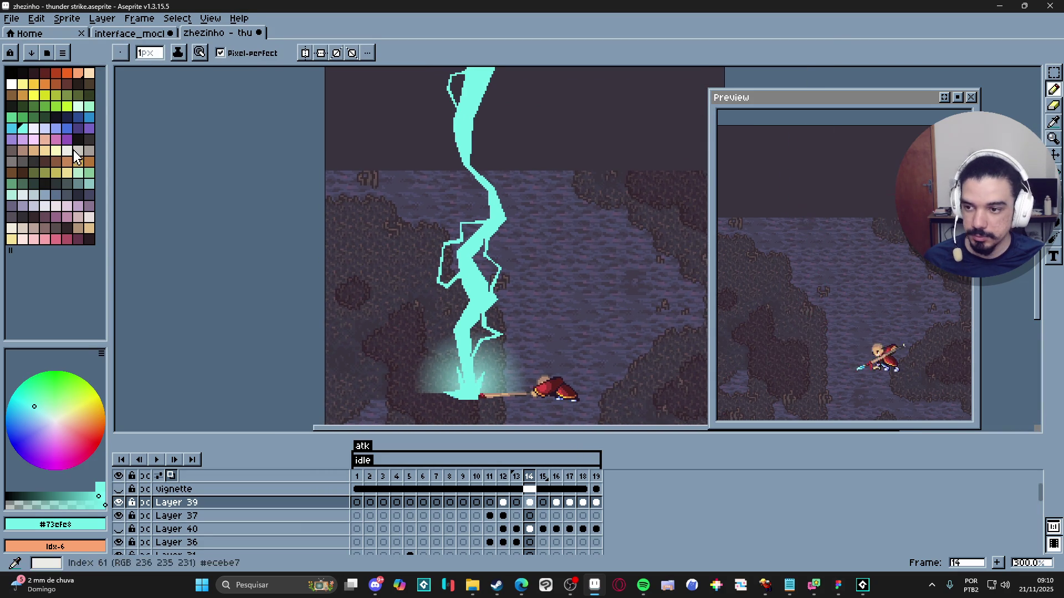
pyautogui.click(12, 83)
pyautogui.moveTo(172, 111); pyautogui.dragTo(180, 142)
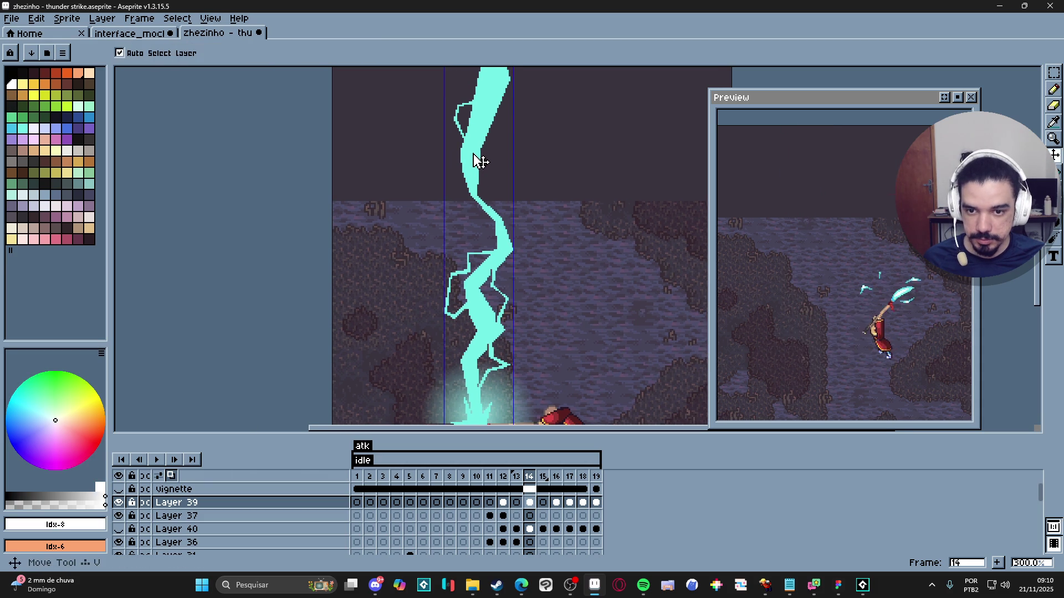
pyautogui.moveTo(474, 150); pyautogui.dragTo(475, 195)
pyautogui.scroll(2, 485, 107)
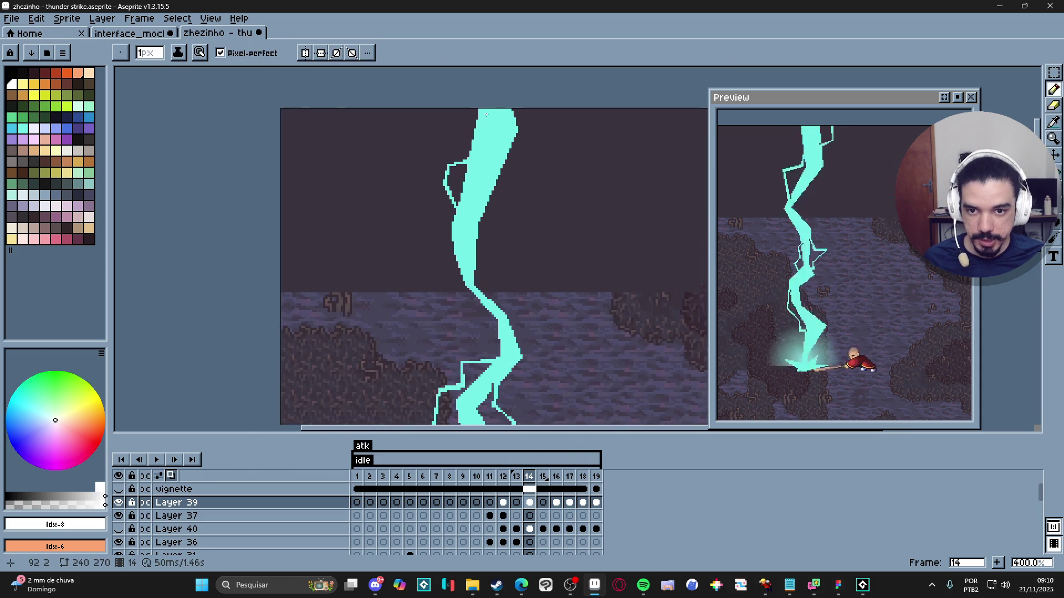
# Step: Outline both edges of a white core down the bolt's top and fill between them white
pyautogui.moveTo(485, 107); pyautogui.dragTo(489, 151)
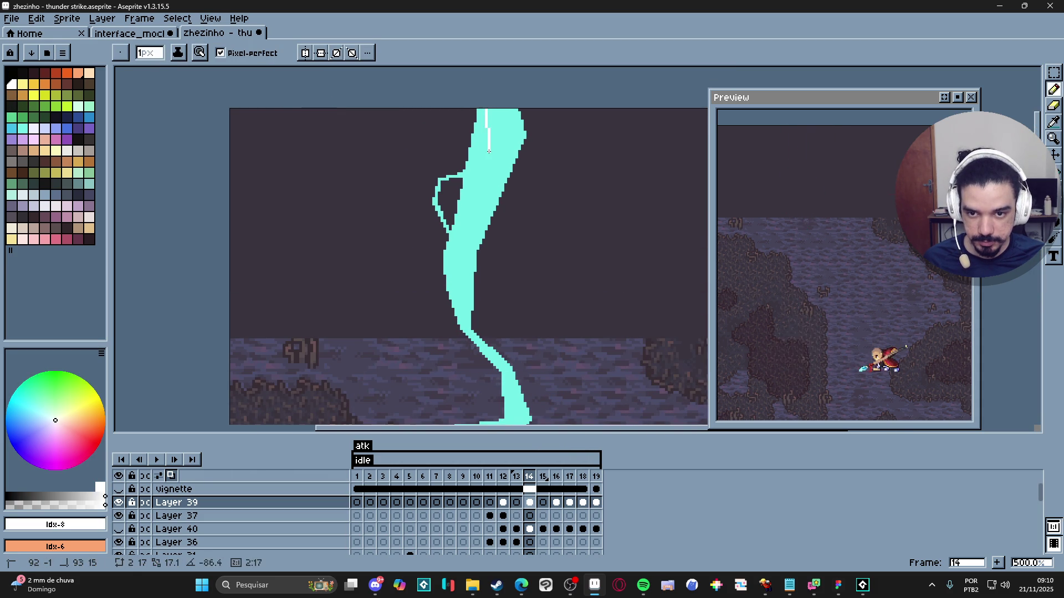
pyautogui.keyDown('shift'); pyautogui.click(485, 152); pyautogui.keyUp('shift')
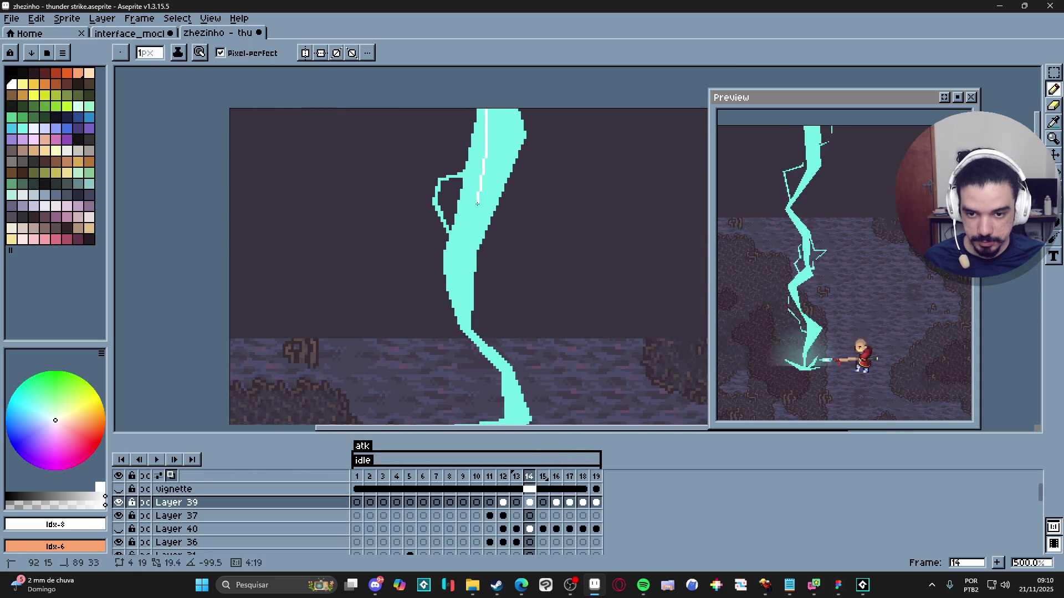
pyautogui.keyDown('shift'); pyautogui.click(451, 261); pyautogui.keyUp('shift')
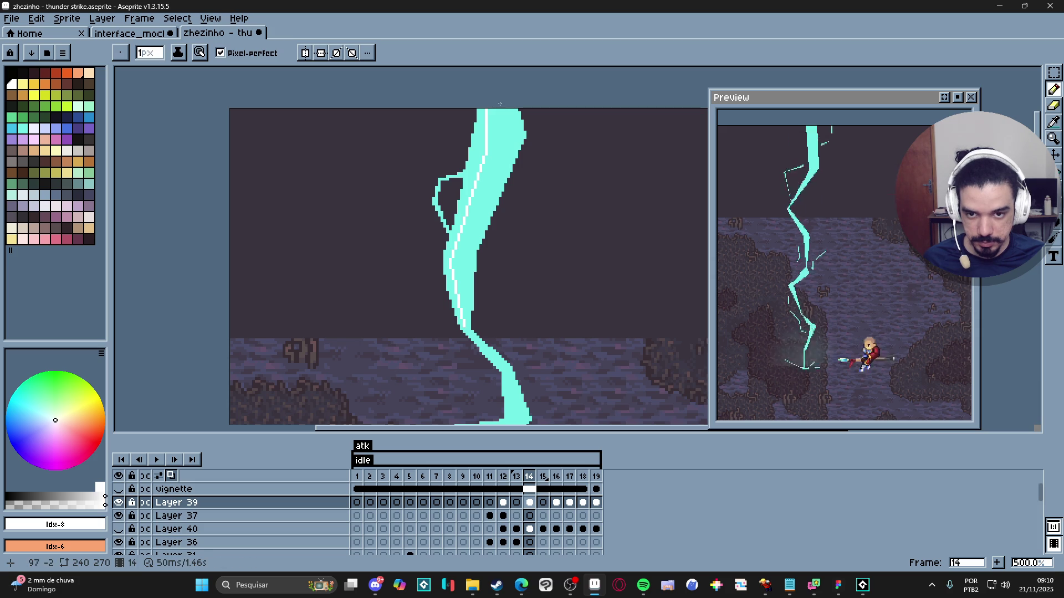
pyautogui.moveTo(500, 107); pyautogui.dragTo(512, 133)
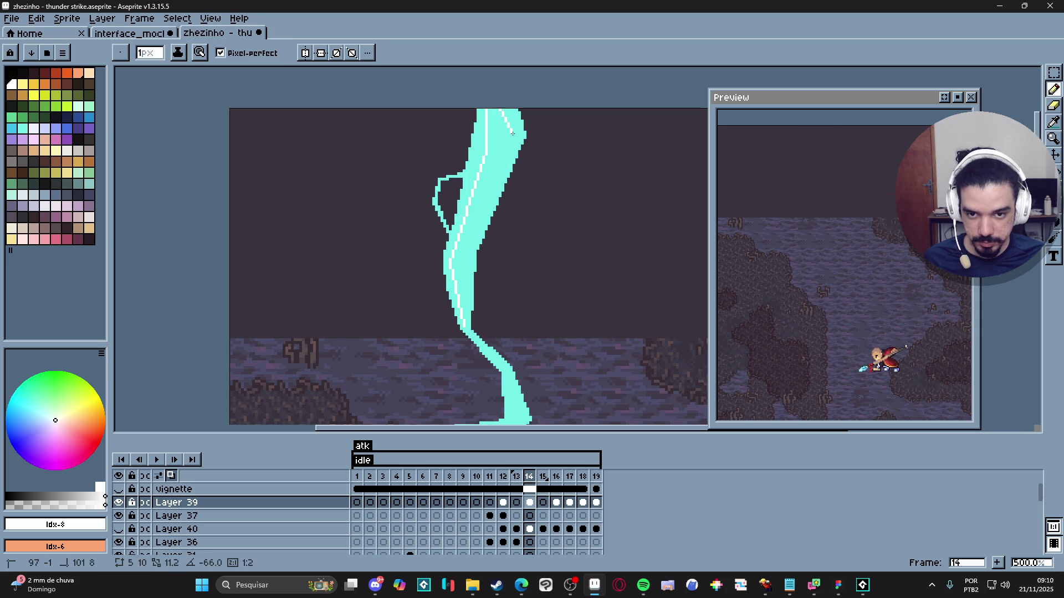
pyautogui.keyDown('shift'); pyautogui.click(466, 267); pyautogui.keyUp('shift')
pyautogui.press('g')
pyautogui.click(465, 274)
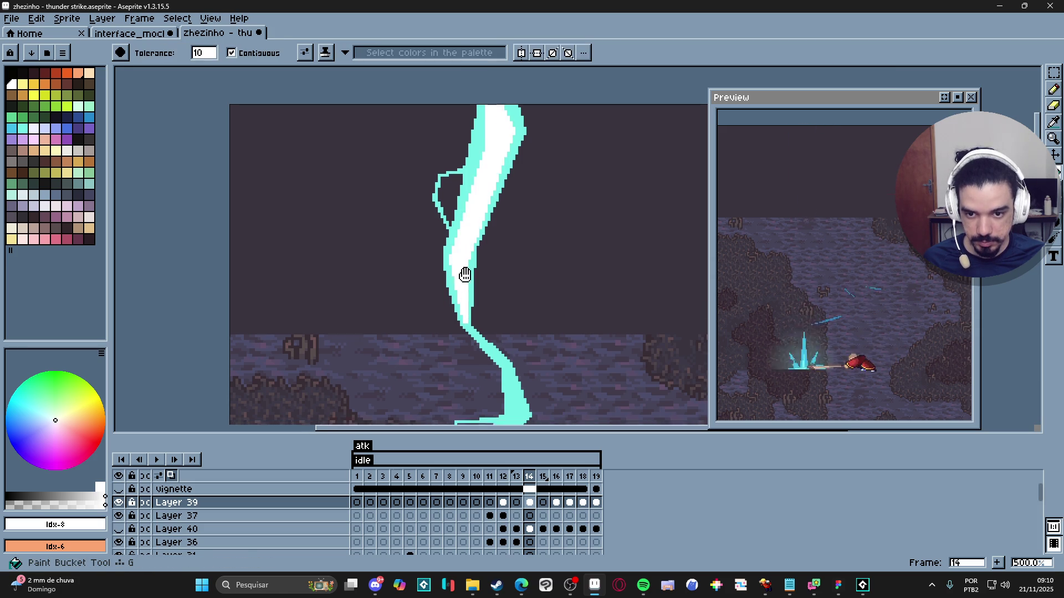
pyautogui.moveTo(465, 275); pyautogui.dragTo(460, 146)
# Step: Outline two white core segments down the bolt's middle and fill the band between them
pyautogui.press('b')
pyautogui.click(460, 196)
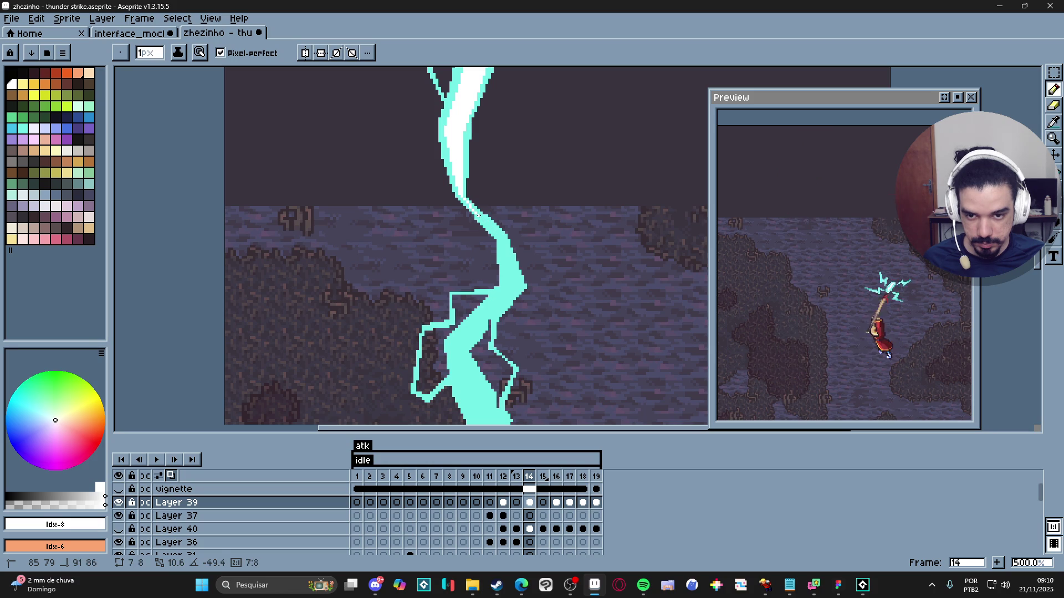
pyautogui.click(481, 215)
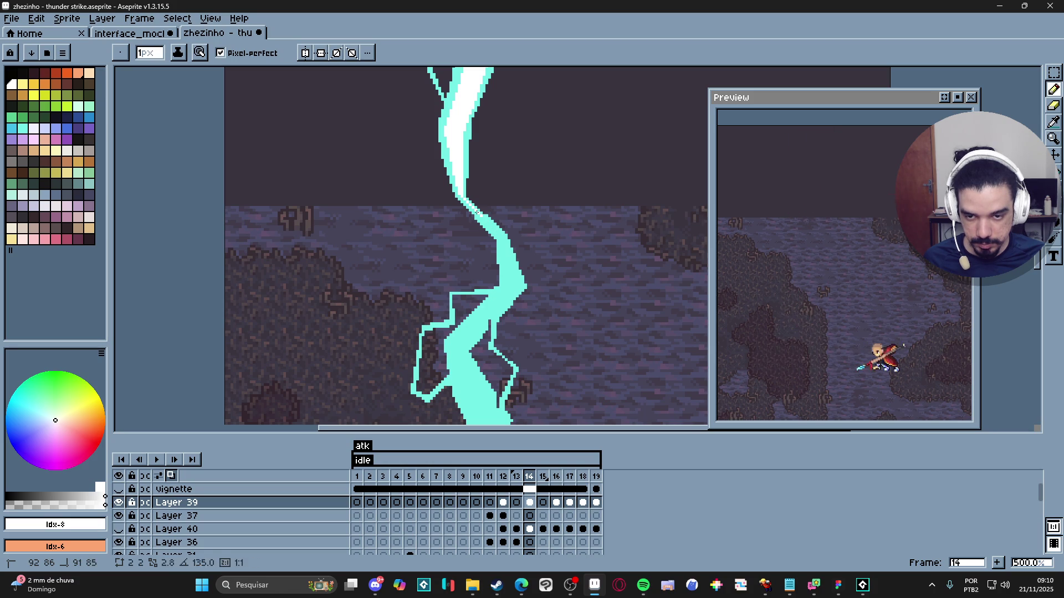
pyautogui.click(500, 238)
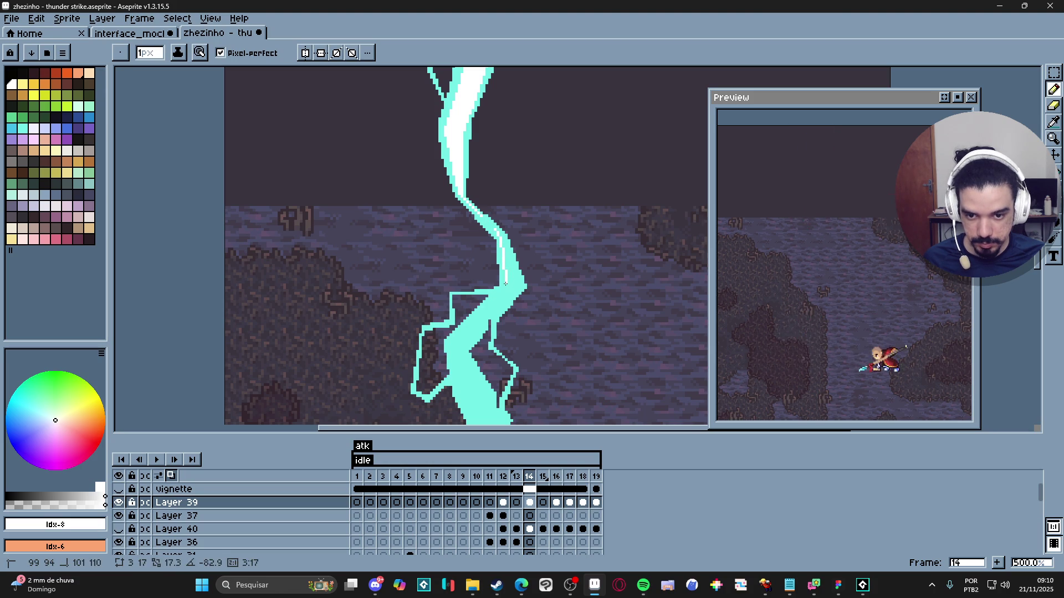
pyautogui.click(454, 338)
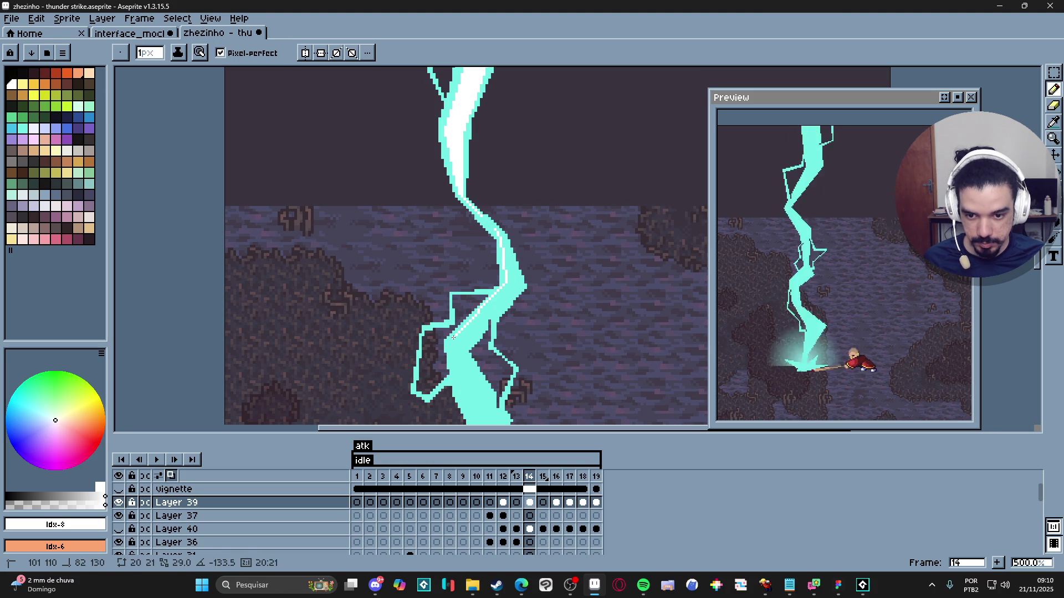
pyautogui.click(497, 228)
pyautogui.click(505, 251)
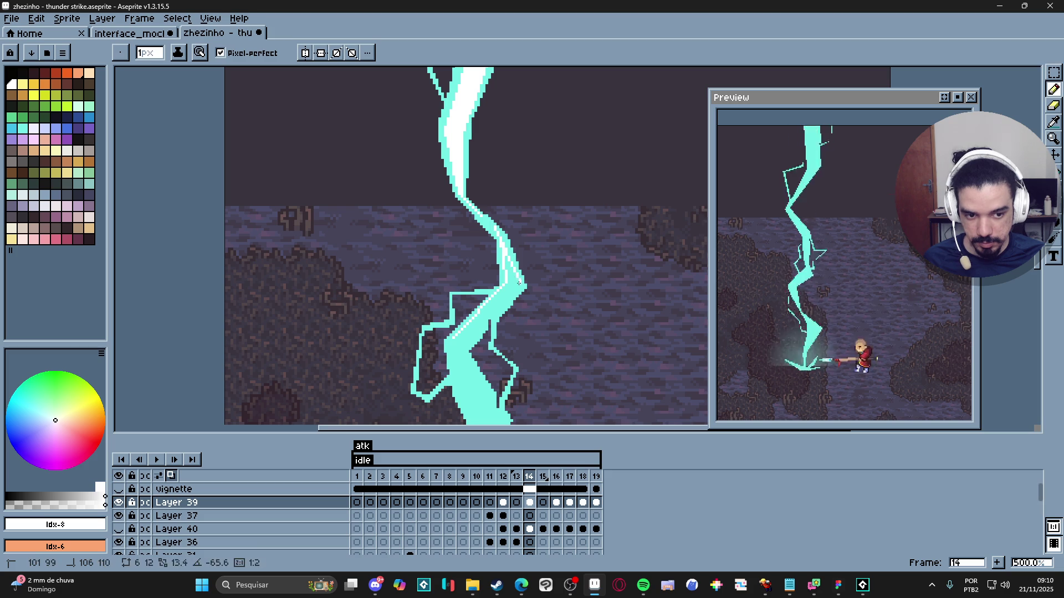
pyautogui.moveTo(515, 287); pyautogui.dragTo(550, 238)
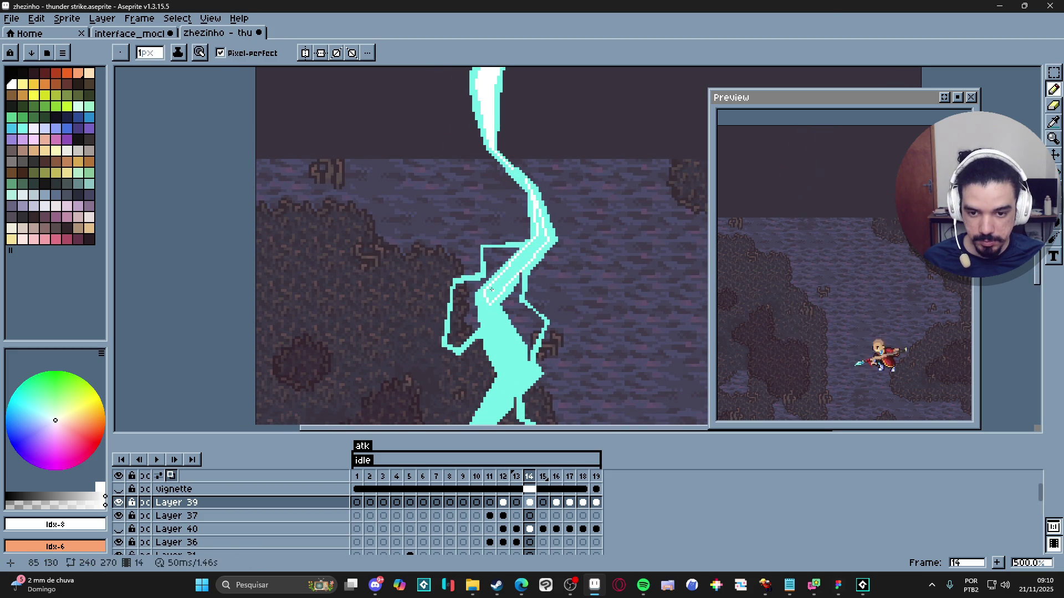
pyautogui.press('g')
pyautogui.click(536, 228)
# Step: With white at a 1px brush, outline and fill the core further down past the branching
pyautogui.press('b')
pyautogui.scroll(1, 541, 239)
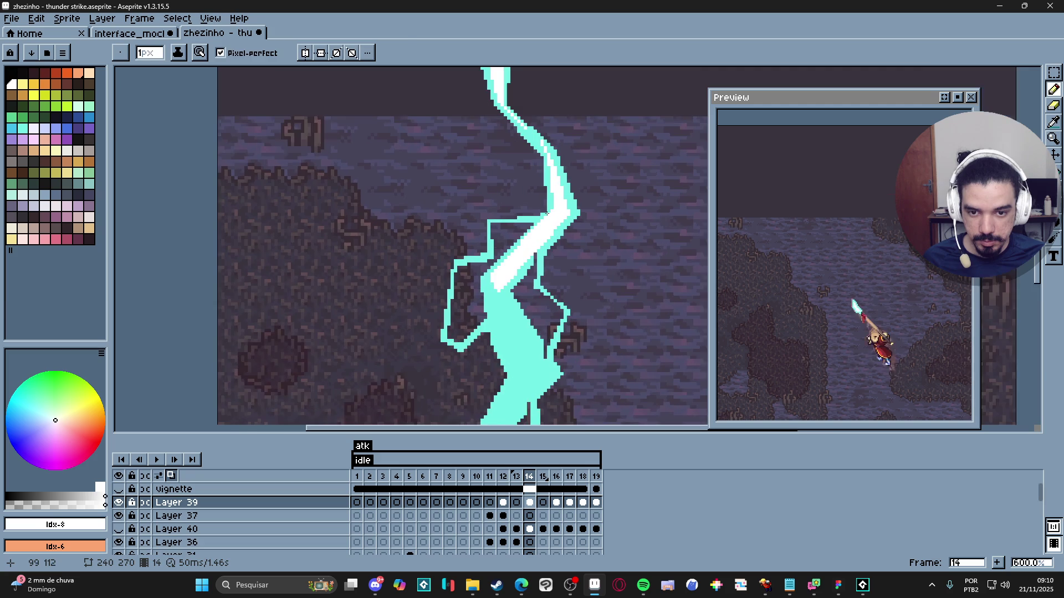
pyautogui.keyDown('alt'); pyautogui.click(550, 212); pyautogui.keyUp('alt')
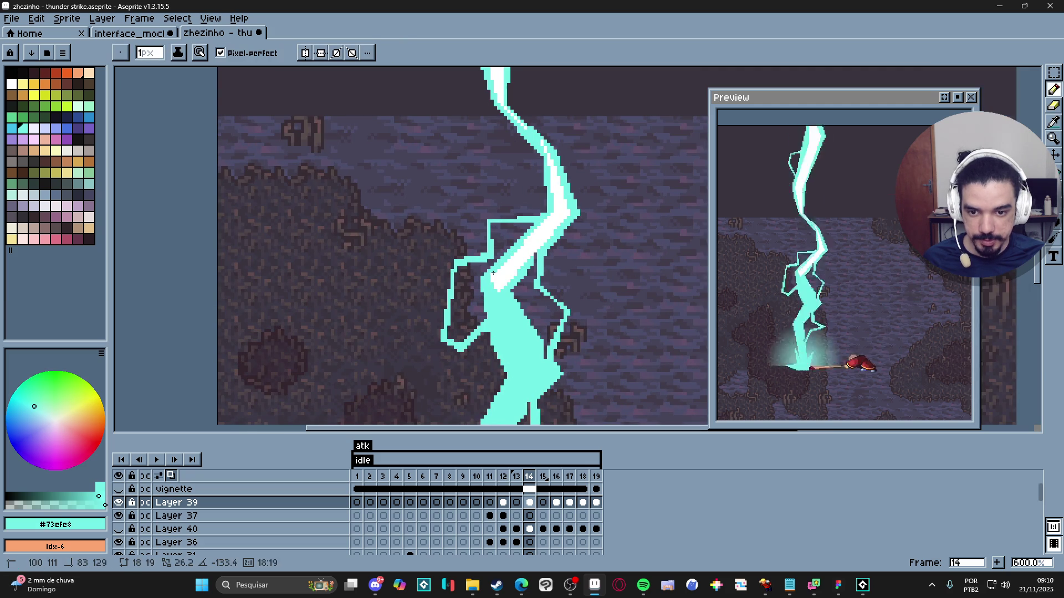
pyautogui.keyDown('alt'); pyautogui.click(518, 271); pyautogui.keyUp('alt')
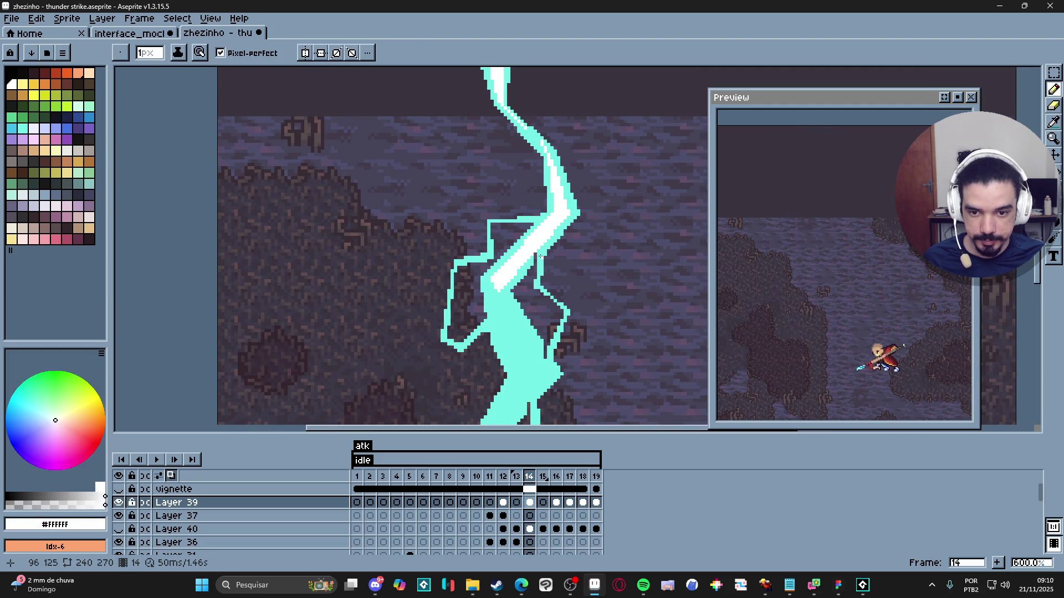
pyautogui.scroll(1, 542, 252)
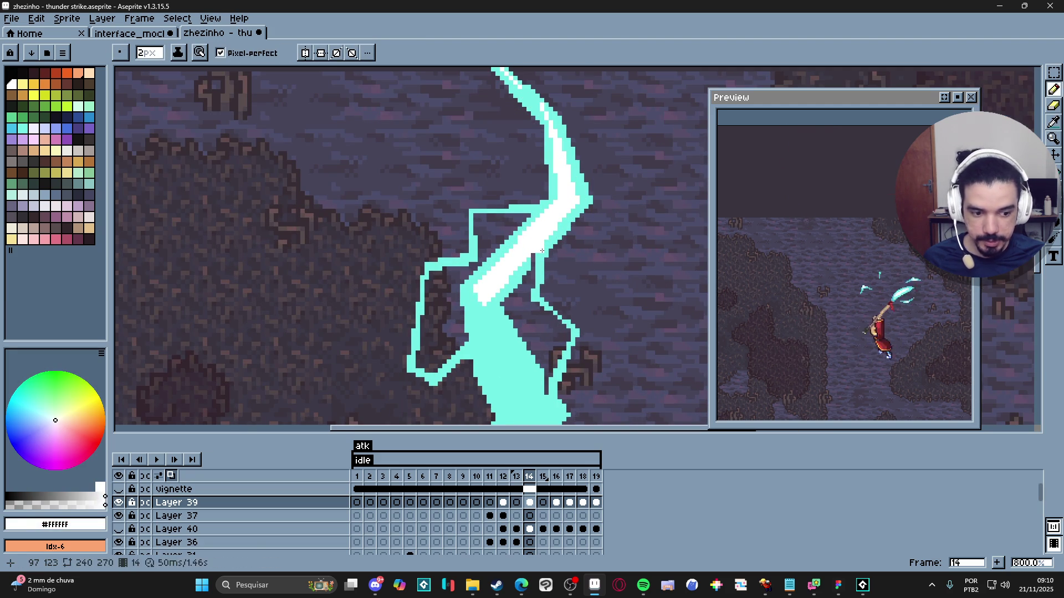
pyautogui.press('-')
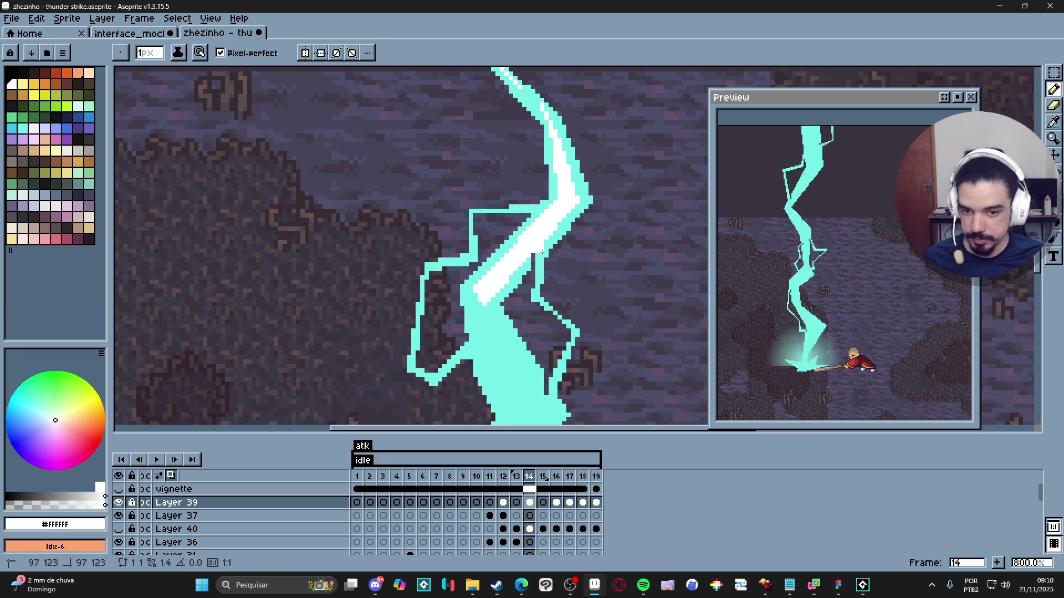
pyautogui.moveTo(542, 251); pyautogui.dragTo(540, 269)
pyautogui.scroll(-3, 495, 218)
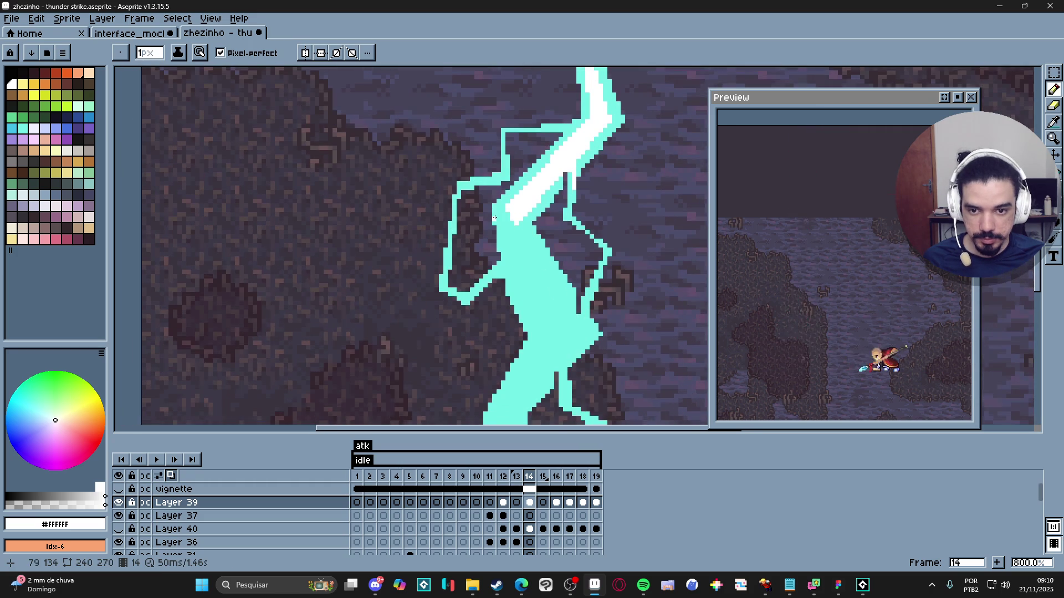
pyautogui.moveTo(507, 212)
pyautogui.mouseDown()
pyautogui.moveTo(515, 276)
pyautogui.moveTo(549, 339)
pyautogui.mouseUp()
pyautogui.moveTo(521, 223); pyautogui.dragTo(578, 338)
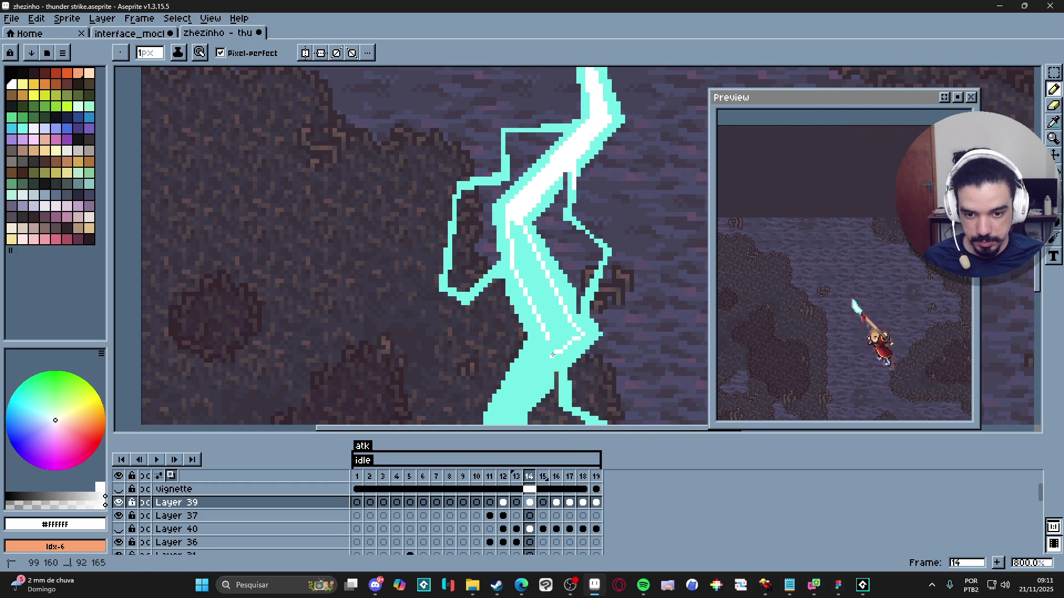
pyautogui.press('g')
pyautogui.scroll(-3, 548, 250)
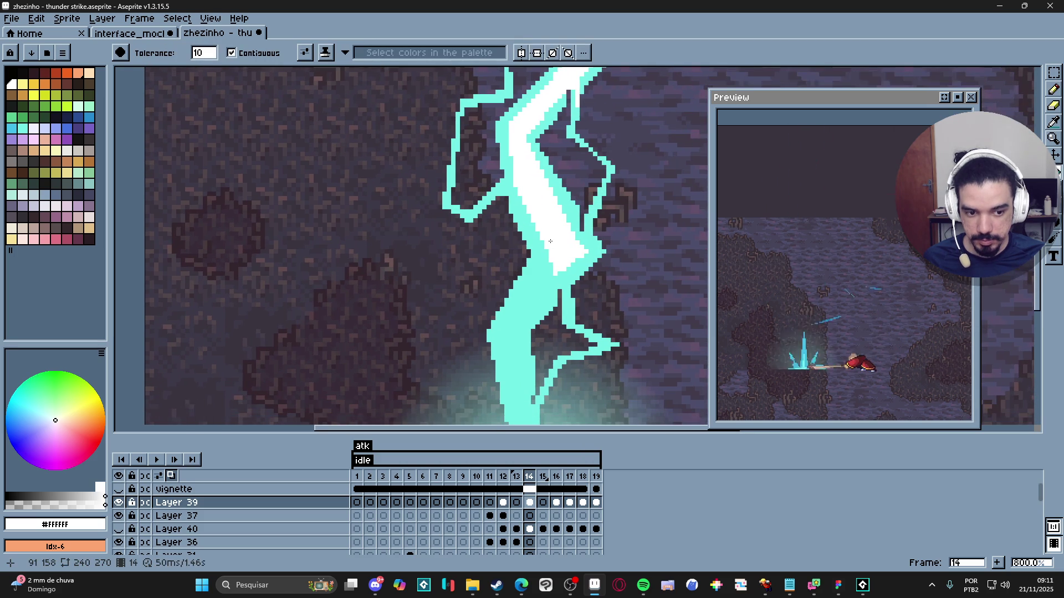
pyautogui.click(553, 203)
# Step: Draw two white lines down the lower bolt, fill between them, and run the core to the tip
pyautogui.press('b')
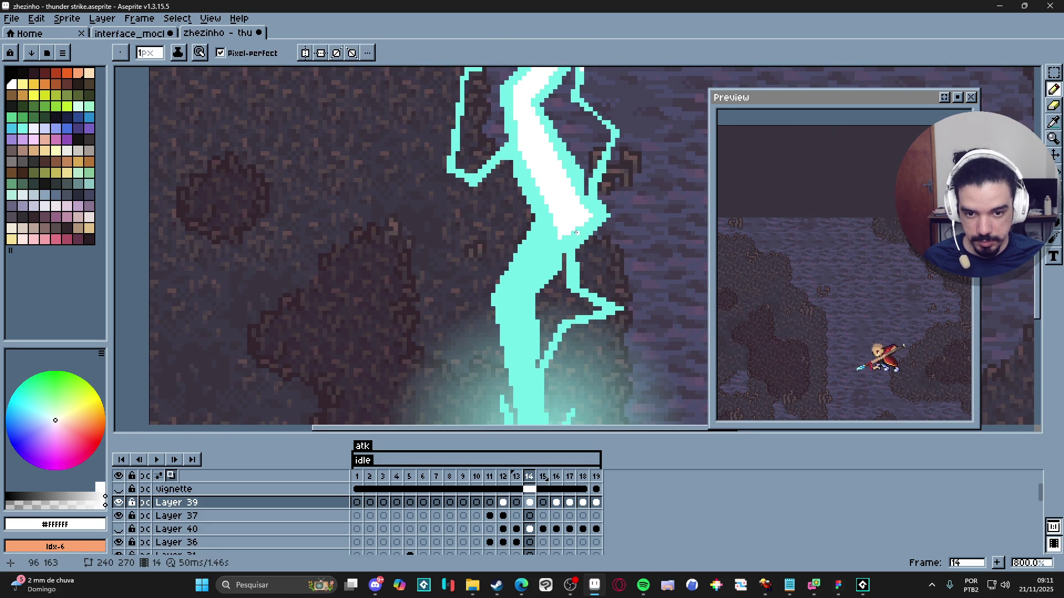
pyautogui.moveTo(559, 246); pyautogui.dragTo(516, 295)
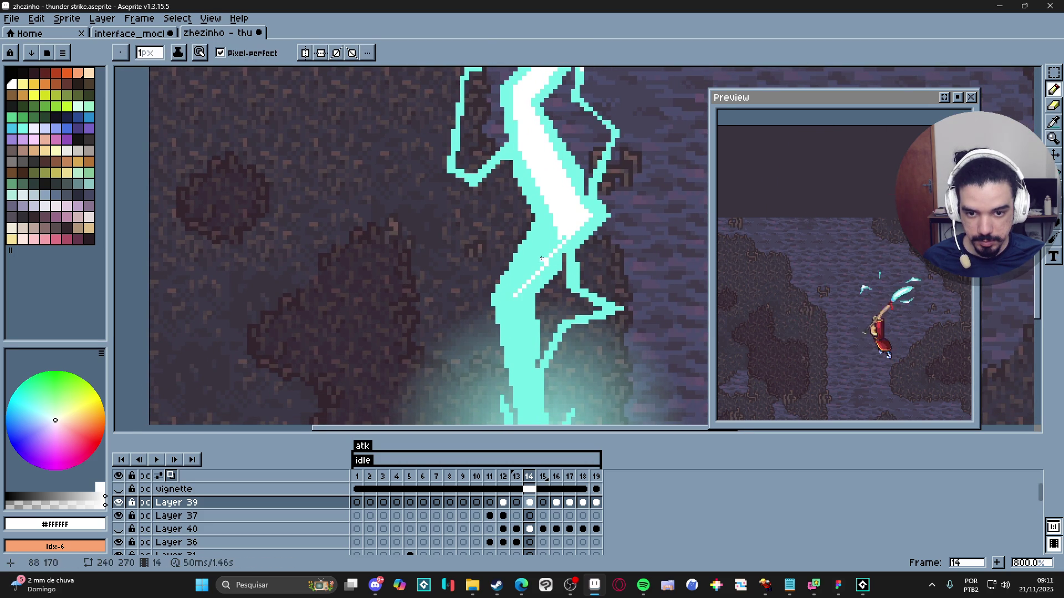
pyautogui.moveTo(549, 215); pyautogui.dragTo(507, 295)
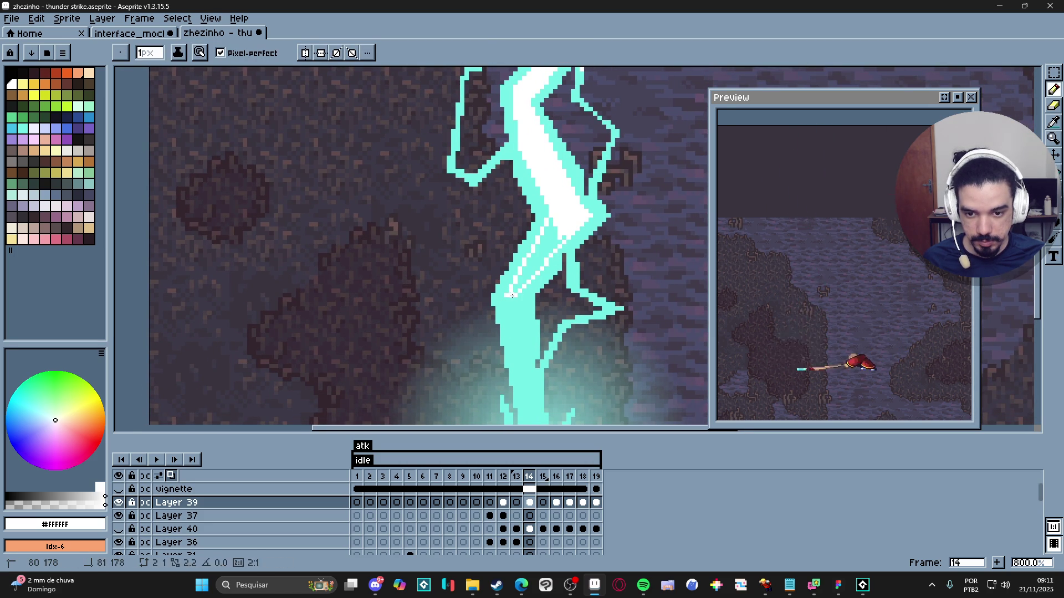
pyautogui.press('g')
pyautogui.click(541, 259)
pyautogui.press('b')
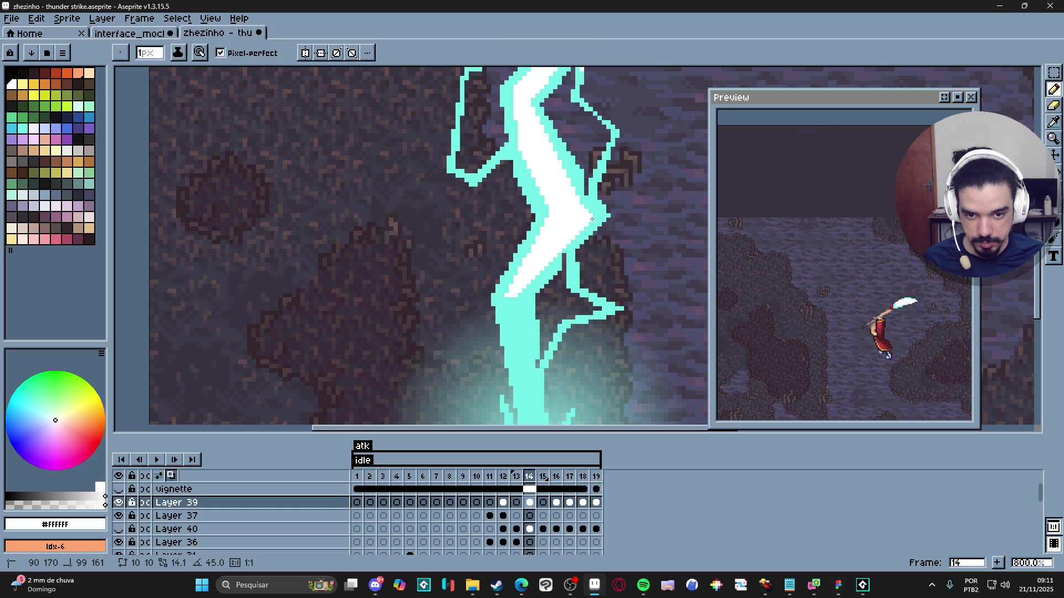
pyautogui.scroll(-5, 549, 211)
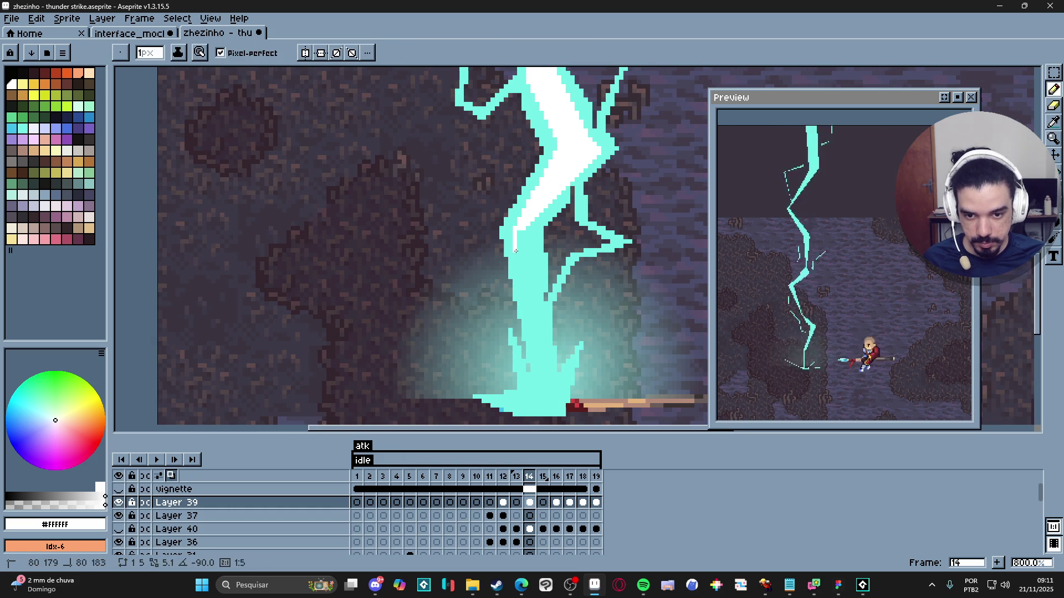
pyautogui.keyDown('shift'); pyautogui.click(533, 334); pyautogui.keyUp('shift')
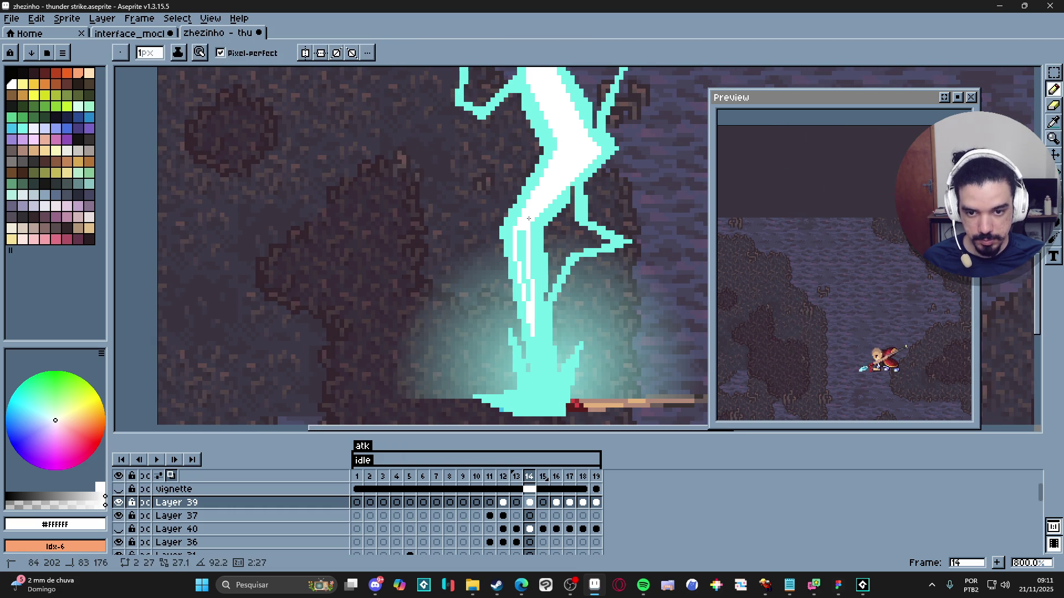
pyautogui.scroll(-3, 535, 221)
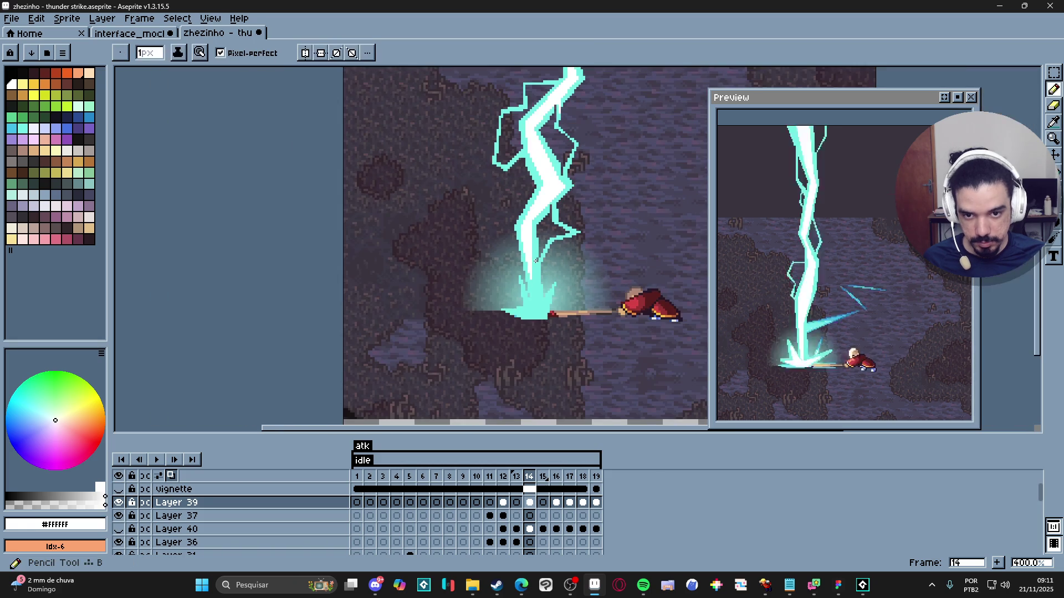
# Step: Add single white pixels at the left branch junctions
pyautogui.scroll(5, 539, 260)
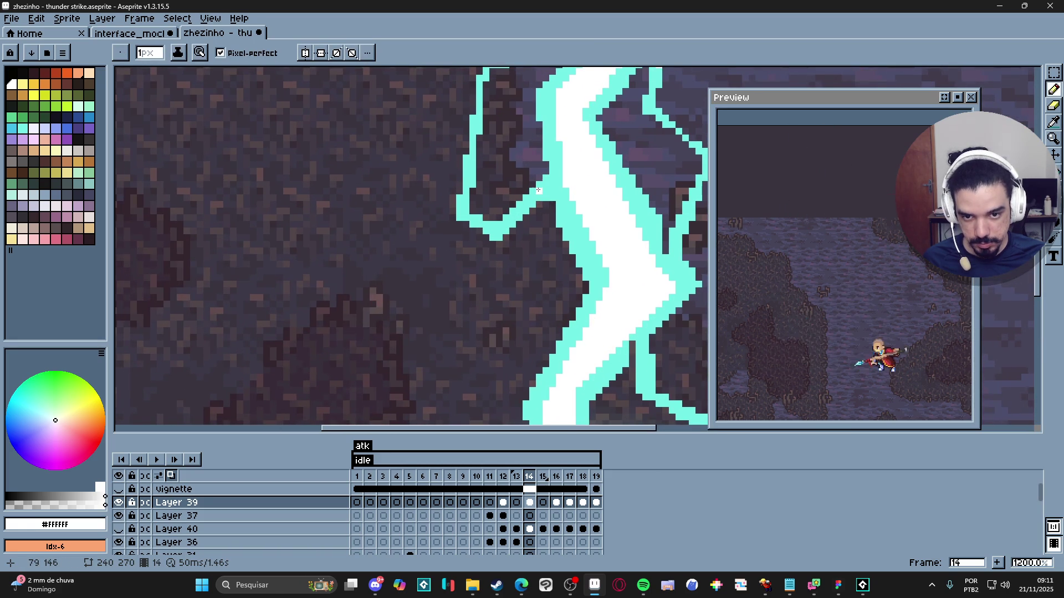
pyautogui.click(540, 186)
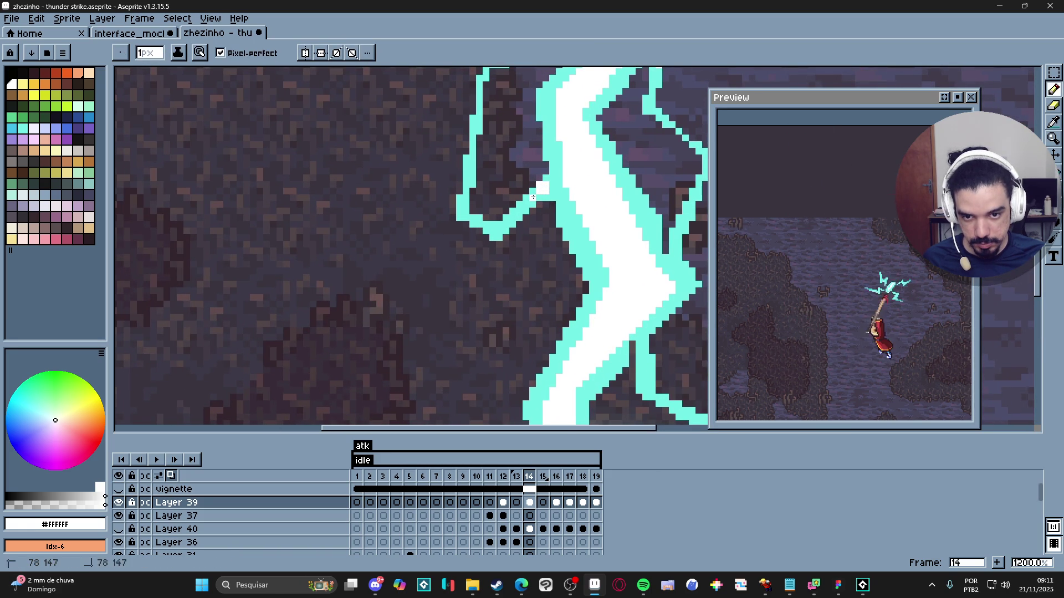
pyautogui.scroll(-4, 533, 197)
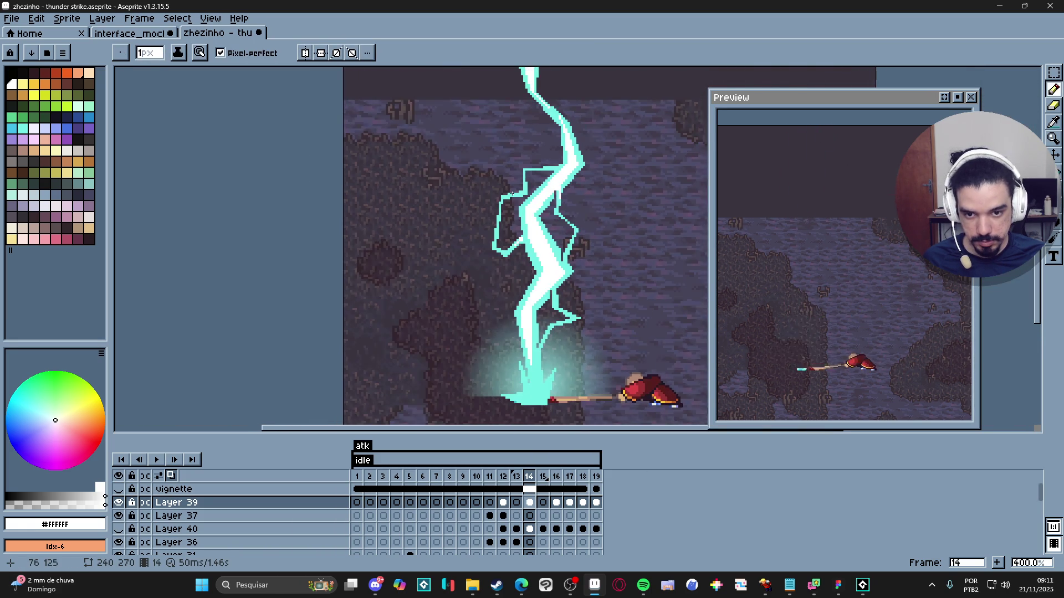
pyautogui.scroll(5, 512, 193)
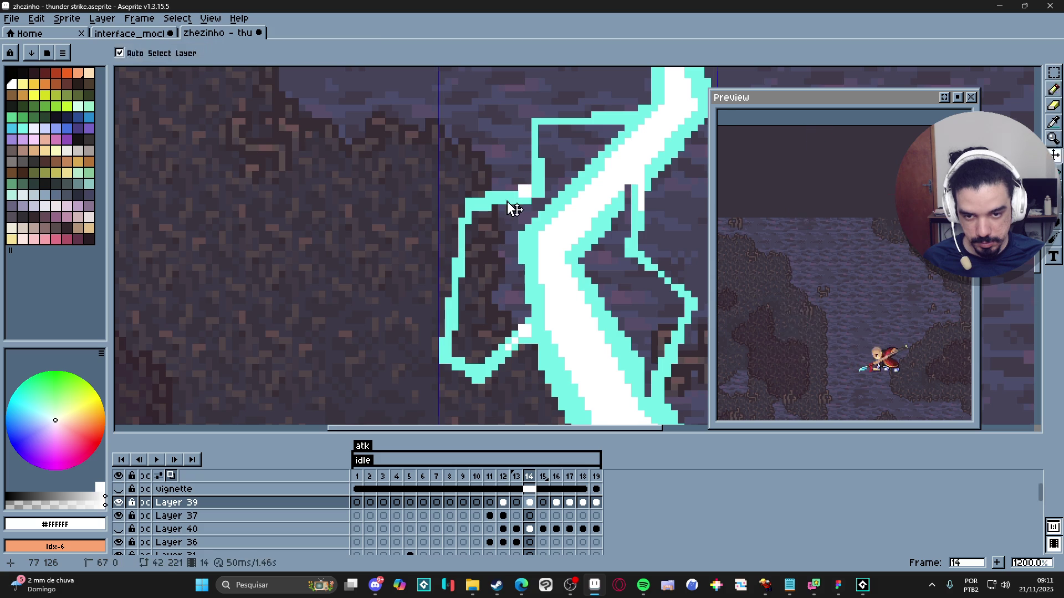
pyautogui.press('b')
pyautogui.click(510, 198)
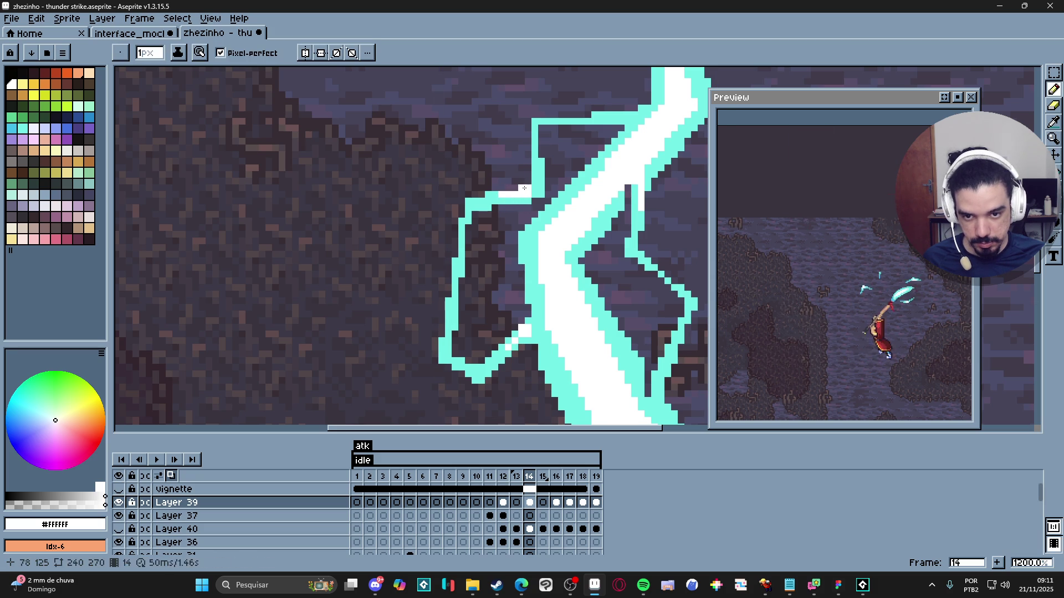
pyautogui.scroll(-5, 524, 189)
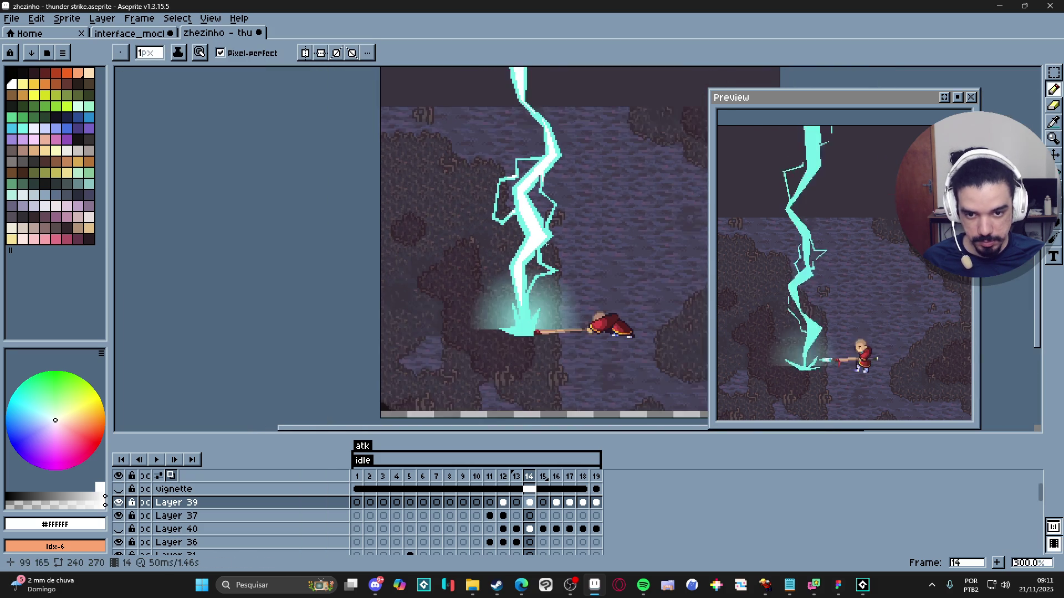
# Step: Paint a 2px white block topped by a 1px pixel at the right branch junction
pyautogui.press('+')
pyautogui.scroll(7, 547, 243)
pyautogui.click(540, 250)
pyautogui.click(550, 242)
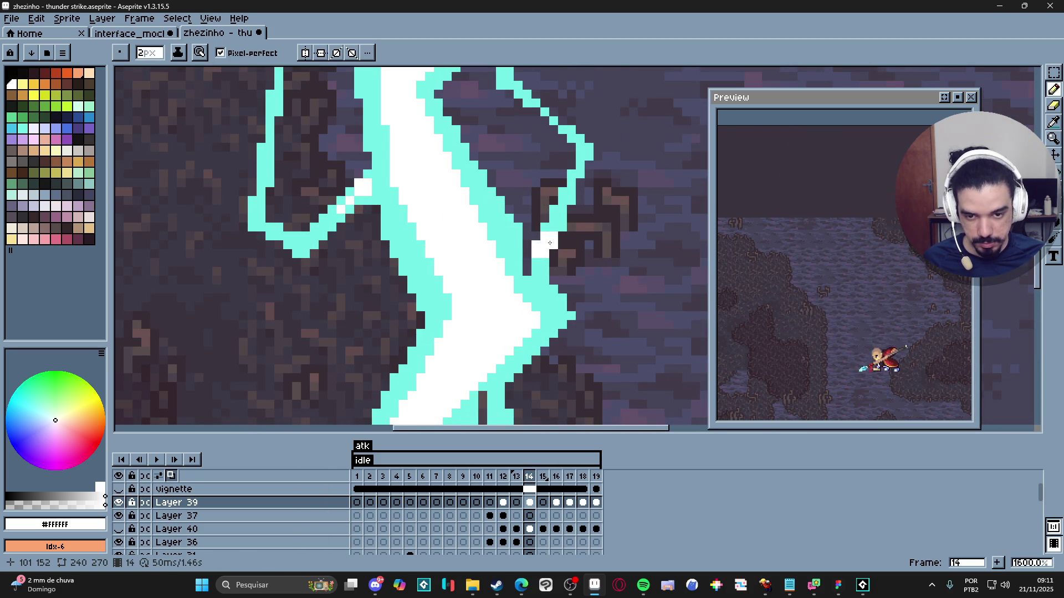
pyautogui.press('-')
pyautogui.click(553, 218)
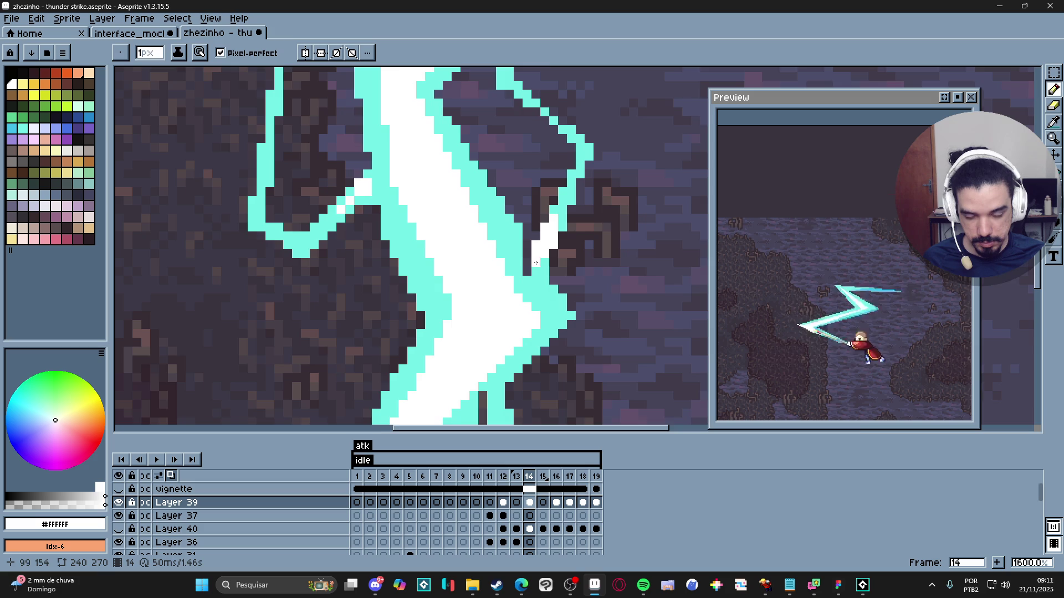
# Step: Paint a 2px white block with a 1px pixel at the lower branch junction
pyautogui.scroll(-5, 536, 263)
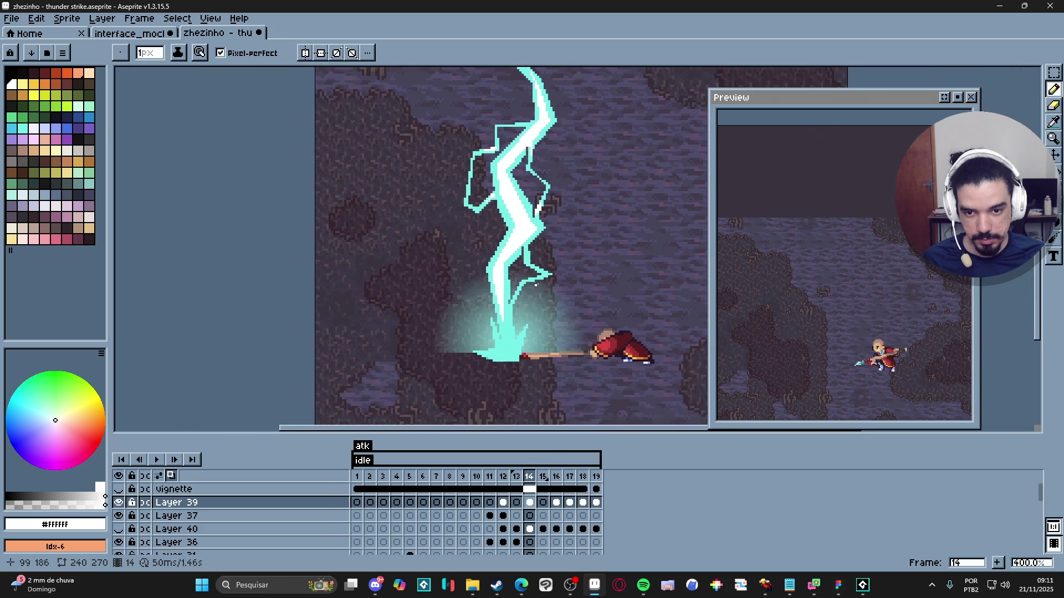
pyautogui.scroll(-3, 532, 285)
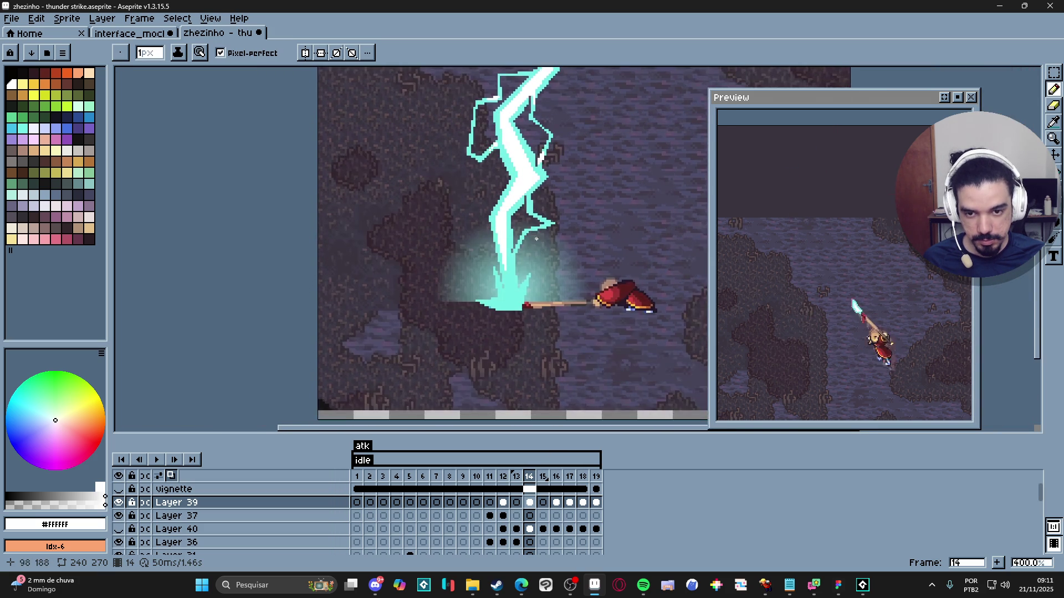
pyautogui.scroll(3, 514, 290)
pyautogui.scroll(6, 514, 290)
pyautogui.press('+')
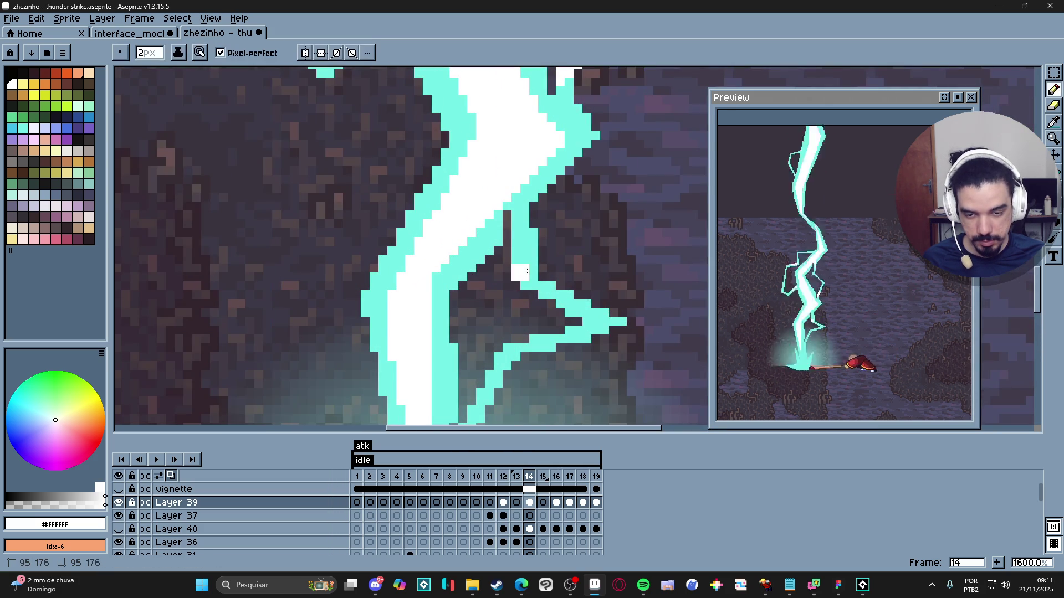
pyautogui.click(527, 253)
pyautogui.press('-')
pyautogui.click(534, 284)
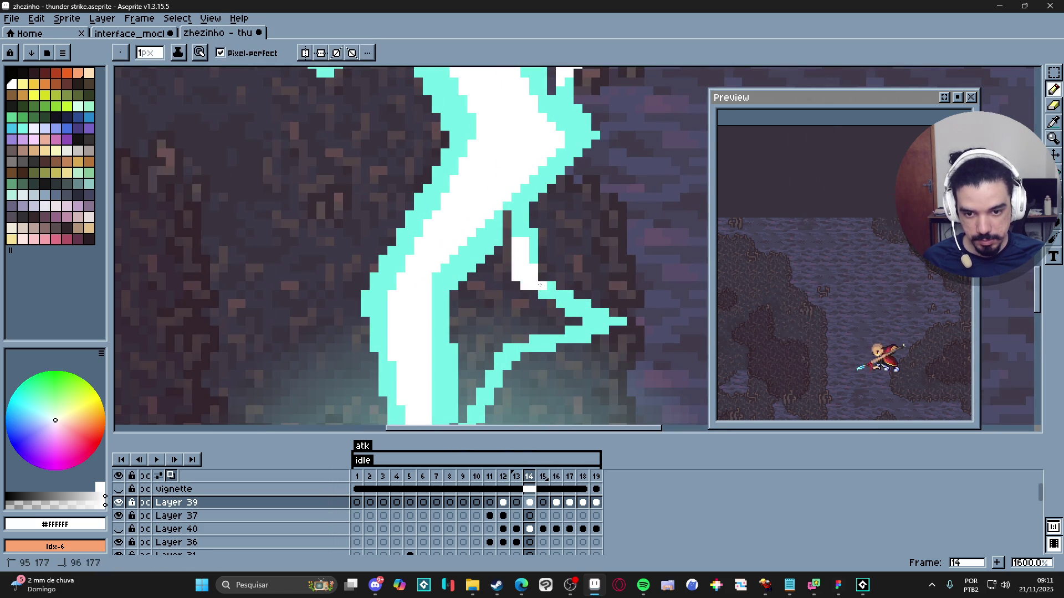
pyautogui.scroll(-1, 543, 286)
pyautogui.scroll(-5, 543, 285)
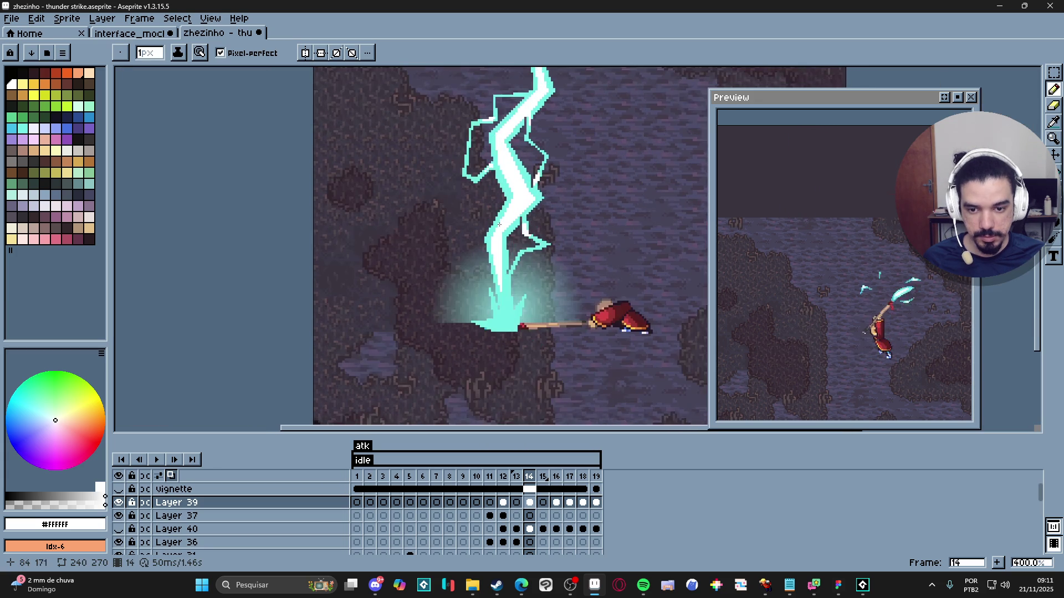
# Step: Draw 1px white strokes into the bolt's base and fill the impact splash's gaps white
pyautogui.scroll(5, 505, 313)
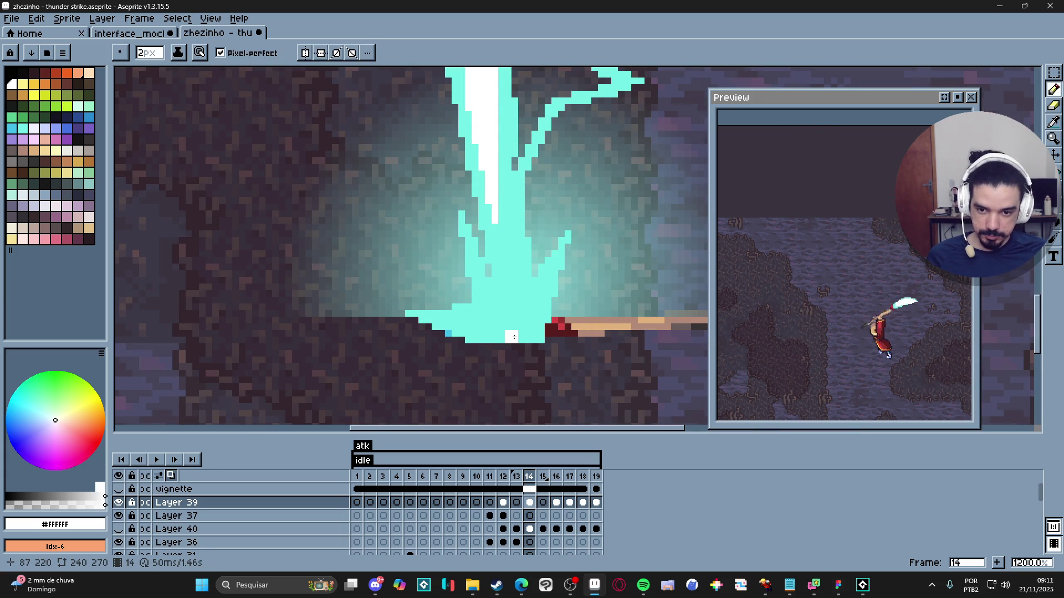
pyautogui.press('-')
pyautogui.moveTo(520, 281)
pyautogui.mouseDown()
pyautogui.moveTo(510, 294)
pyautogui.moveTo(525, 338)
pyautogui.moveTo(549, 262)
pyautogui.mouseUp()
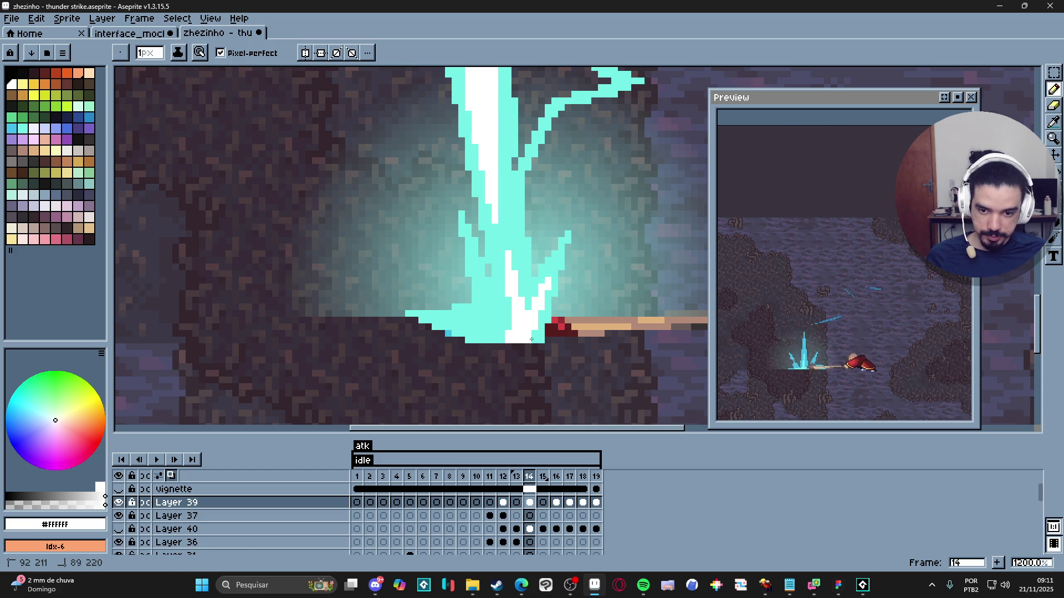
pyautogui.moveTo(479, 291)
pyautogui.mouseDown()
pyautogui.moveTo(508, 320)
pyautogui.moveTo(510, 308)
pyautogui.mouseUp()
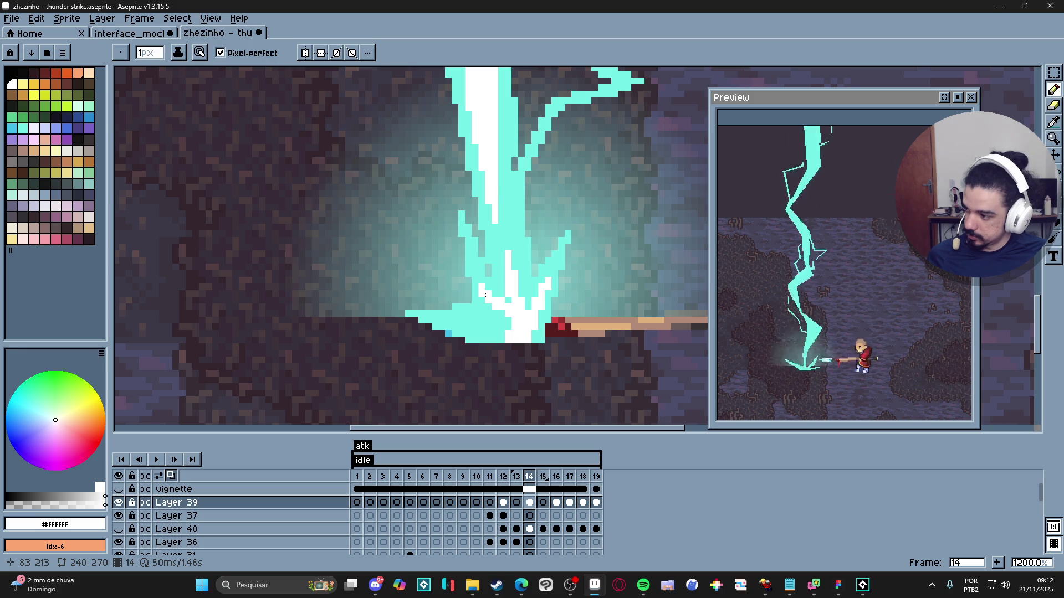
pyautogui.click(498, 327)
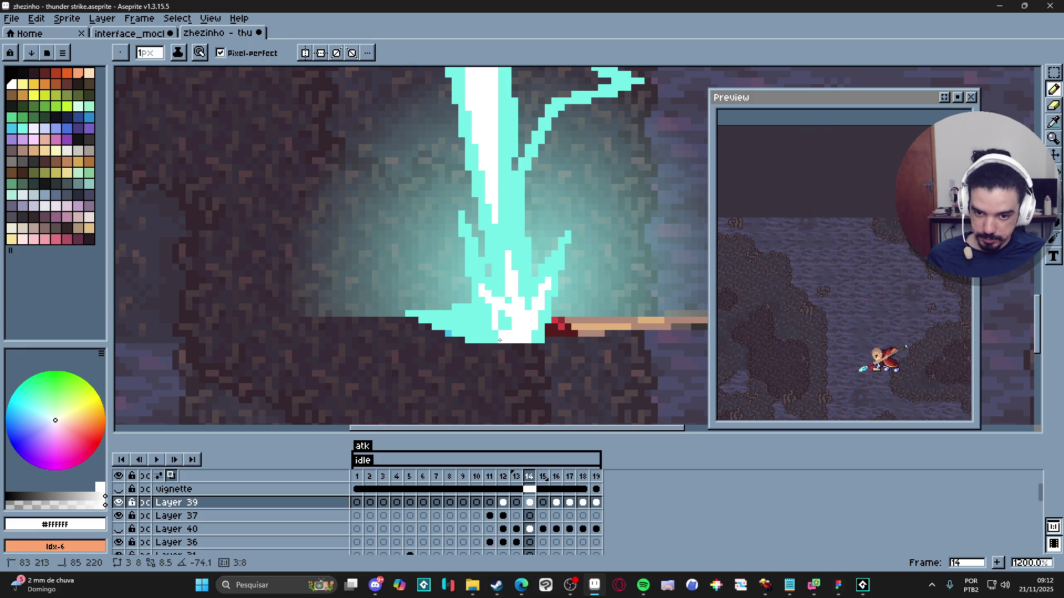
pyautogui.press('g')
pyautogui.click(503, 331)
pyautogui.press('b')
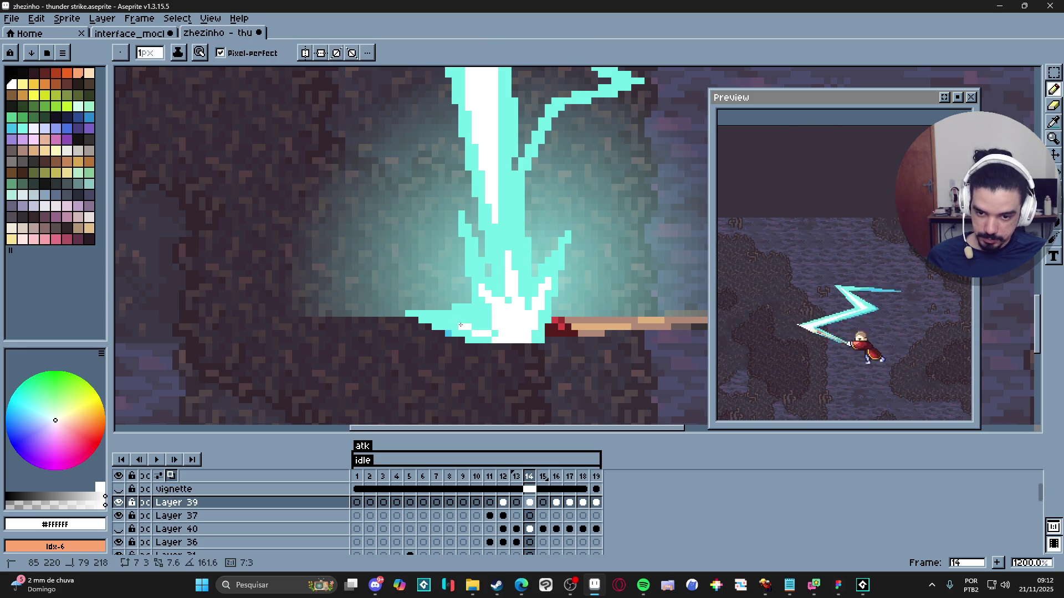
pyautogui.moveTo(463, 321); pyautogui.dragTo(501, 321)
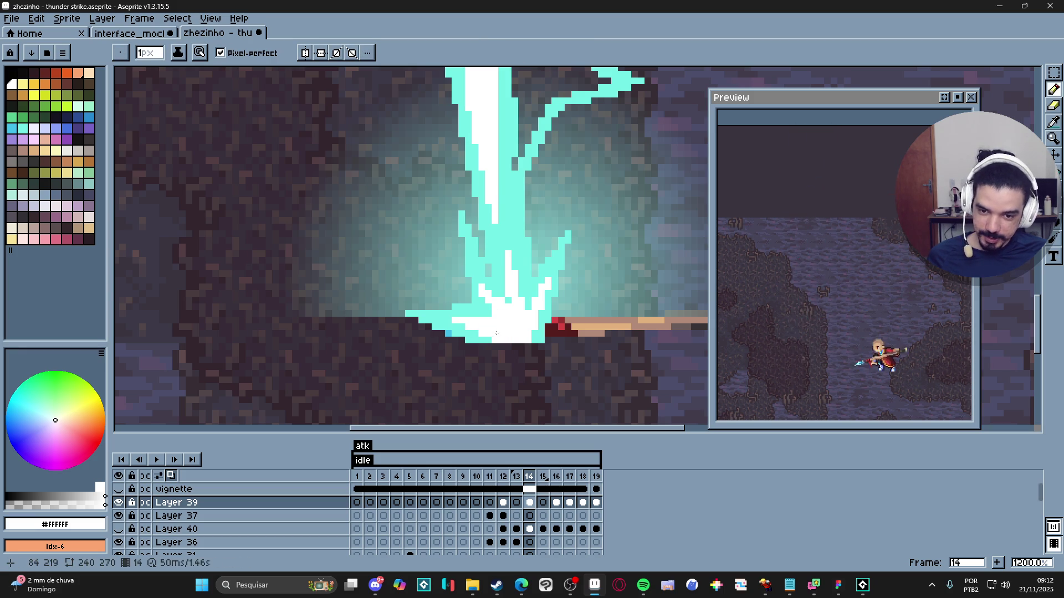
# Step: Add white pixels at an upper branch junction and recentre the view on the bolt's base
pyautogui.scroll(-2, 488, 309)
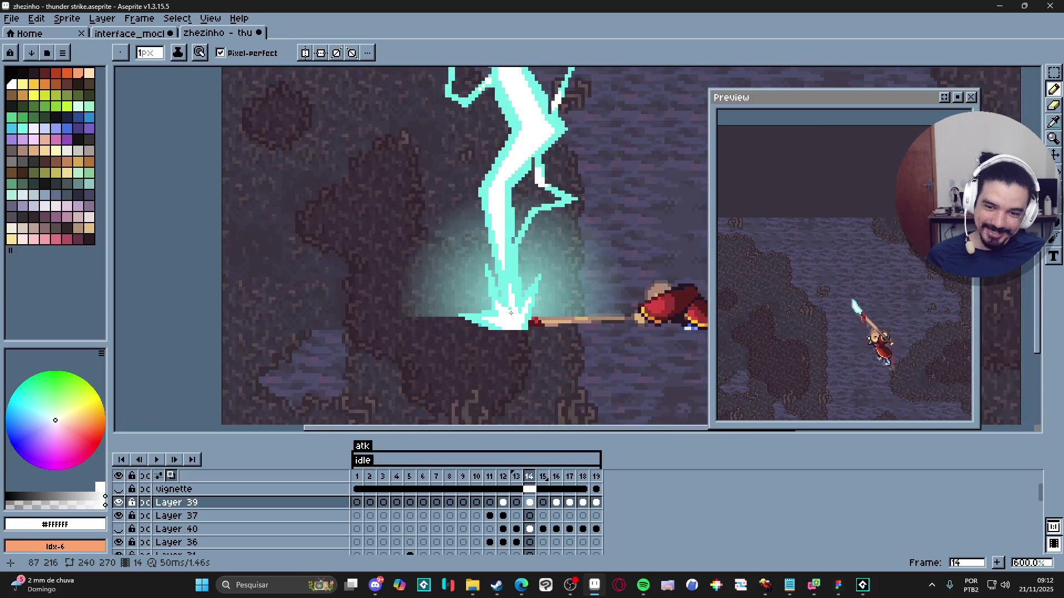
pyautogui.scroll(2, 499, 313)
pyautogui.scroll(-1, 515, 317)
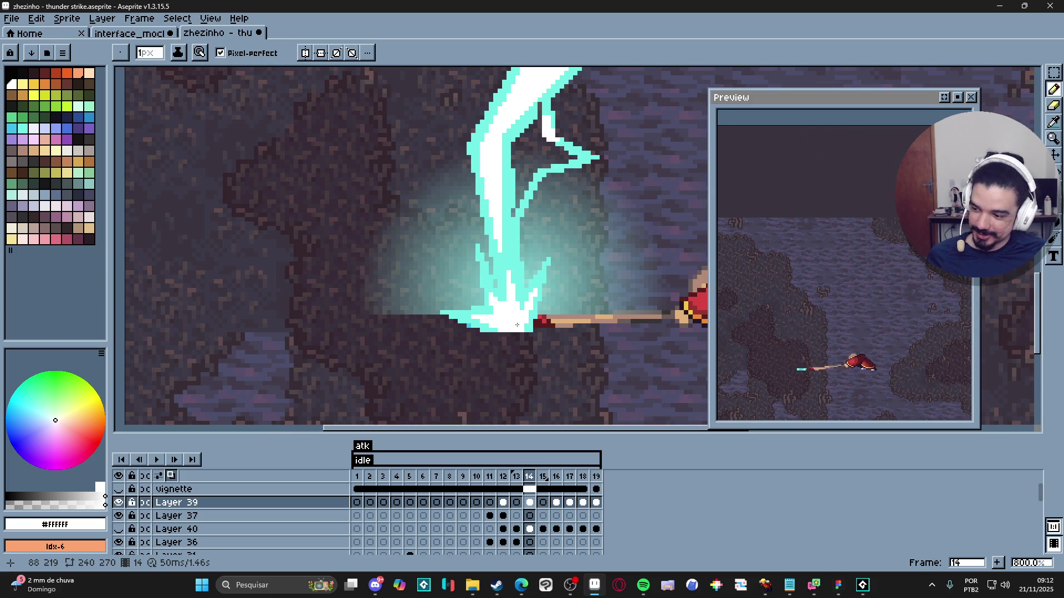
pyautogui.scroll(-1, 517, 325)
pyautogui.scroll(1, 512, 311)
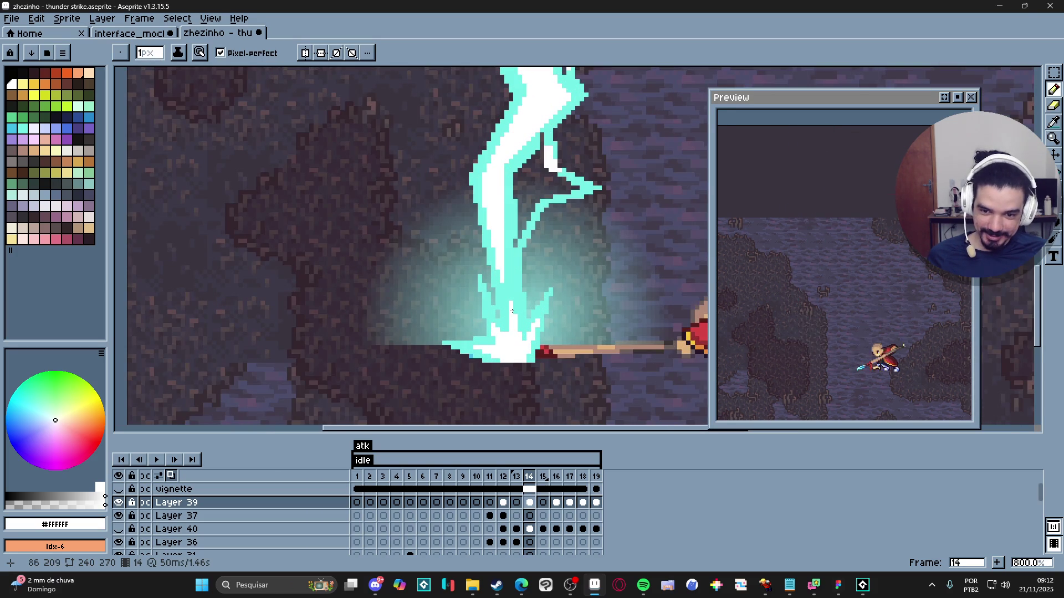
pyautogui.click(504, 284)
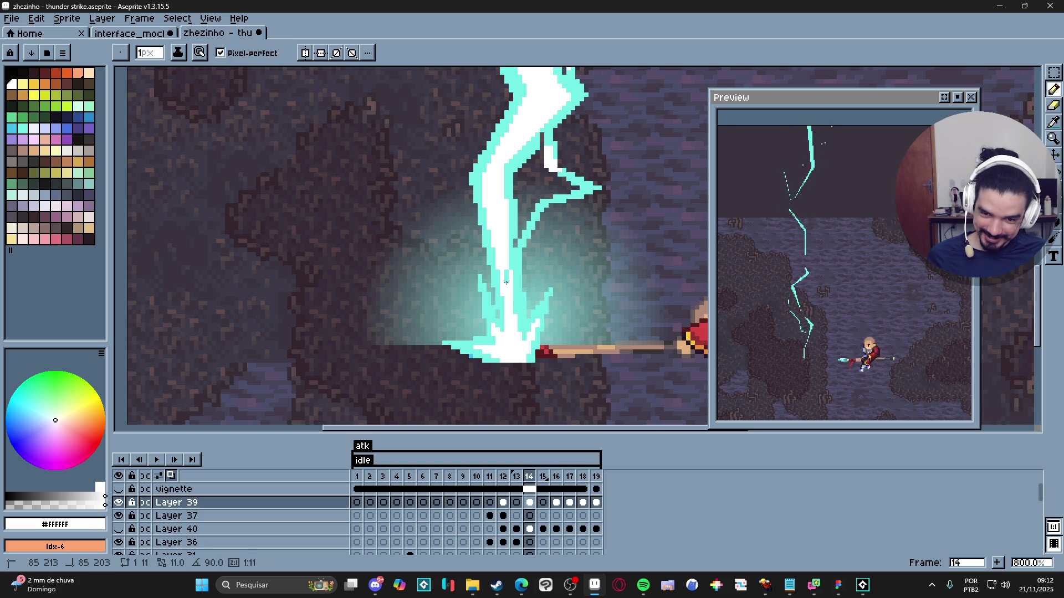
pyautogui.moveTo(505, 271); pyautogui.dragTo(507, 283)
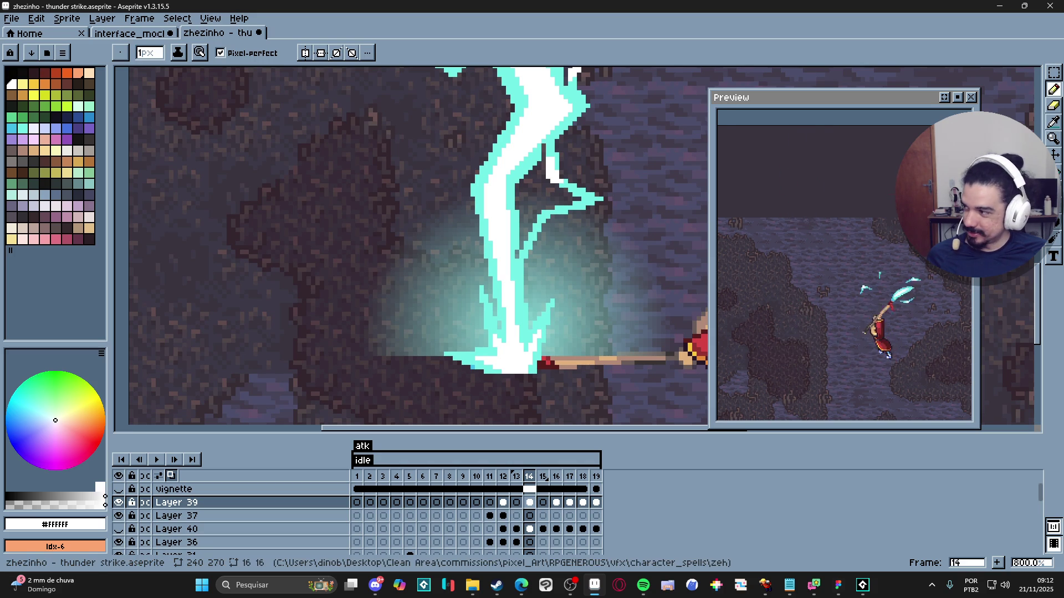
pyautogui.click(521, 585)
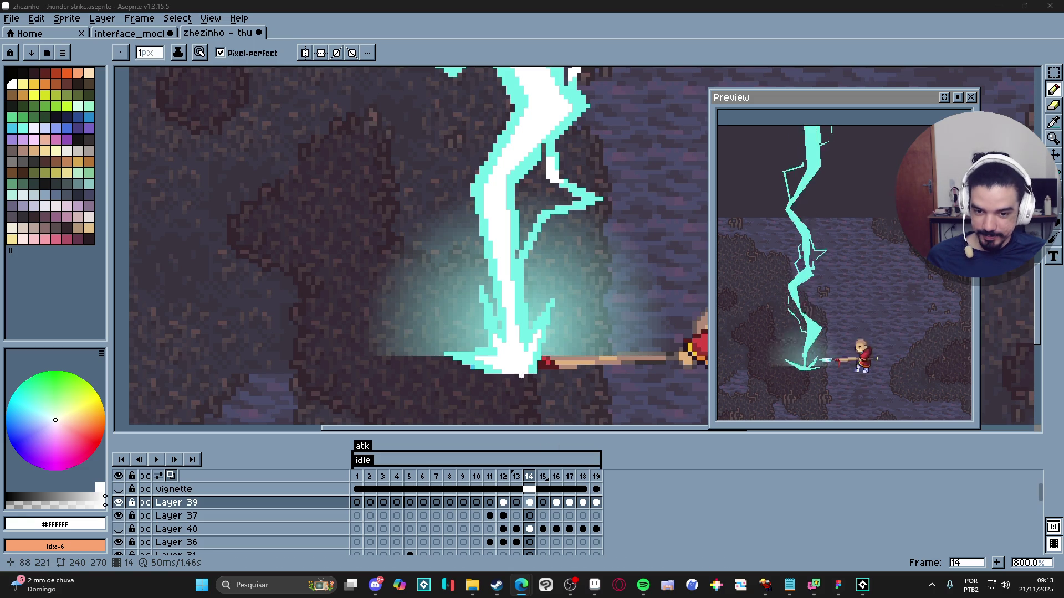
# Step: Undo a stray 2px white dot on the bolt and reset the brush to one pixel
pyautogui.press('shift')
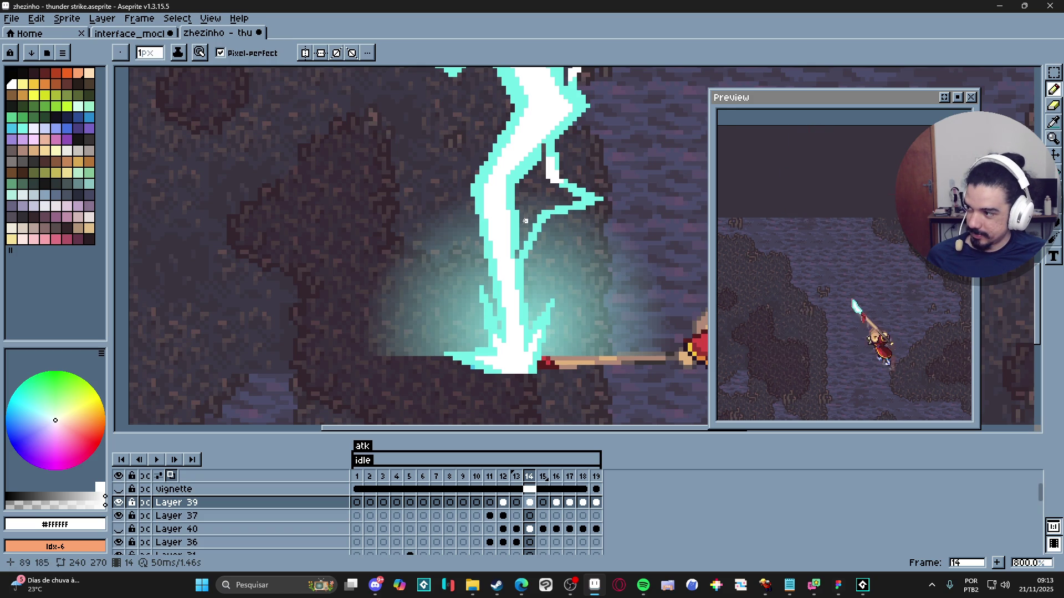
pyautogui.scroll(-4, 534, 250)
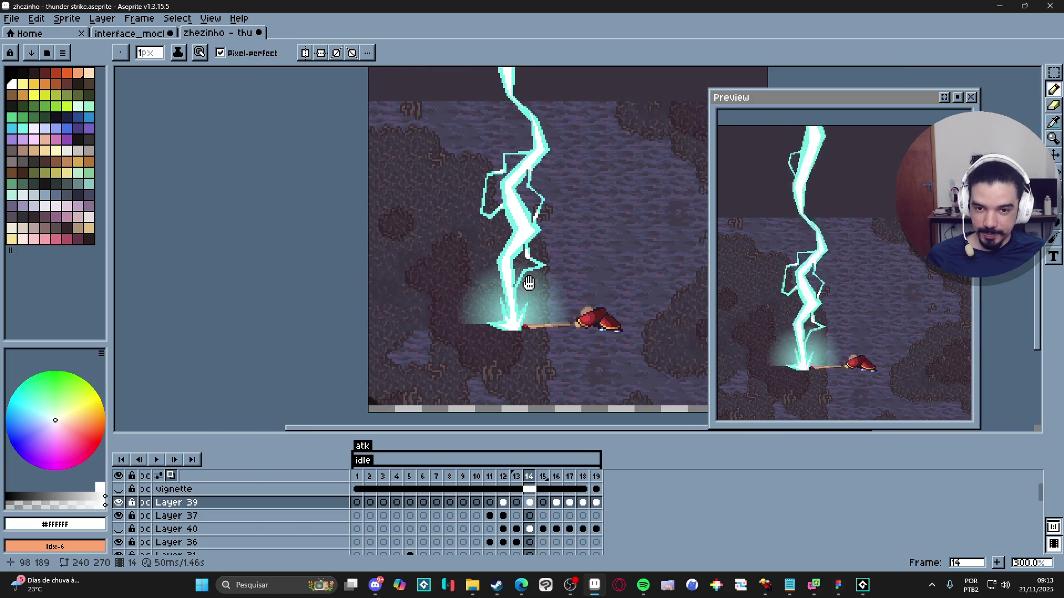
pyautogui.scroll(7, 496, 206)
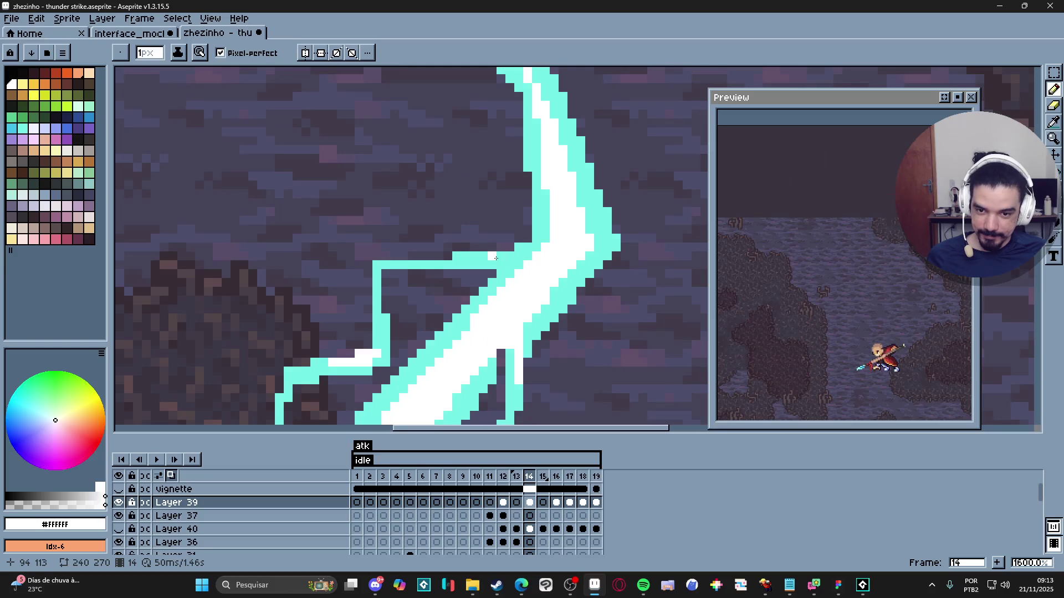
pyautogui.click(500, 260)
pyautogui.hotkey('ctrl', 'z')
pyautogui.press('-')
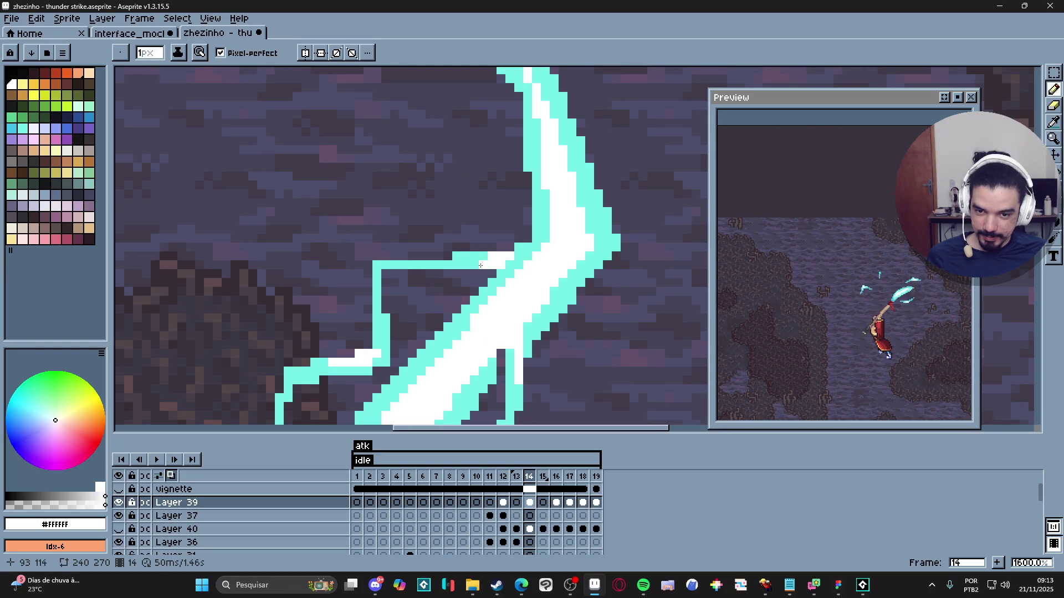
pyautogui.scroll(-6, 482, 253)
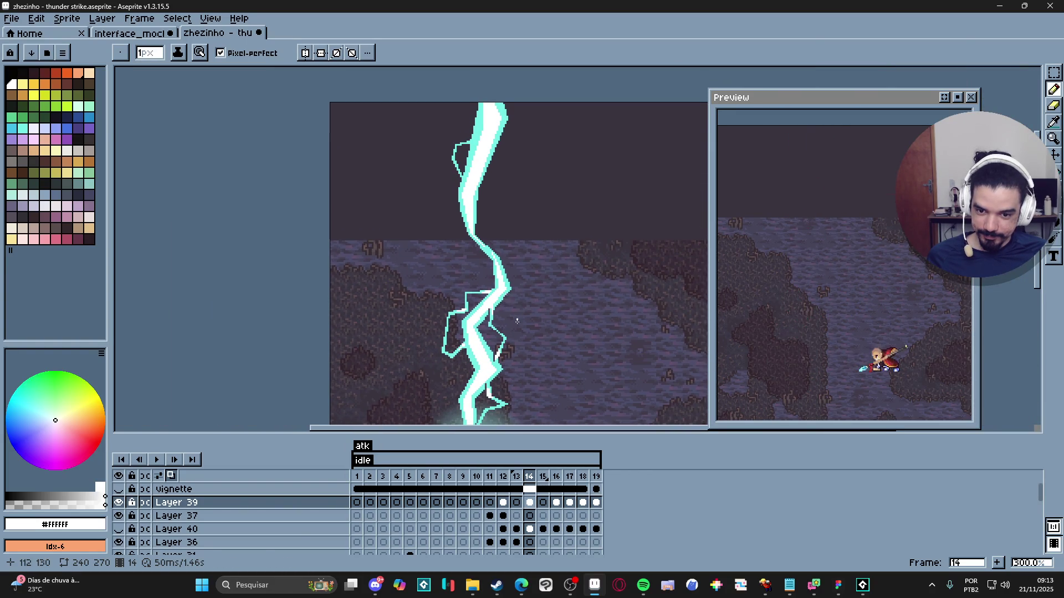
pyautogui.scroll(-1, 497, 288)
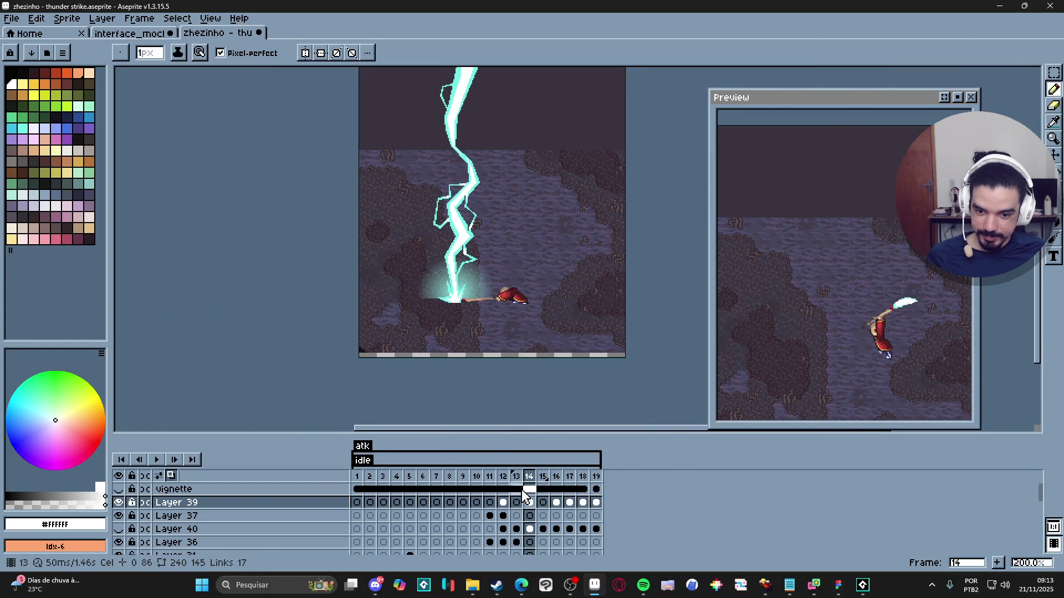
# Step: On frame 16, outline a white diagonal shape at the bolt's impact
pyautogui.click(545, 478)
pyautogui.click(554, 478)
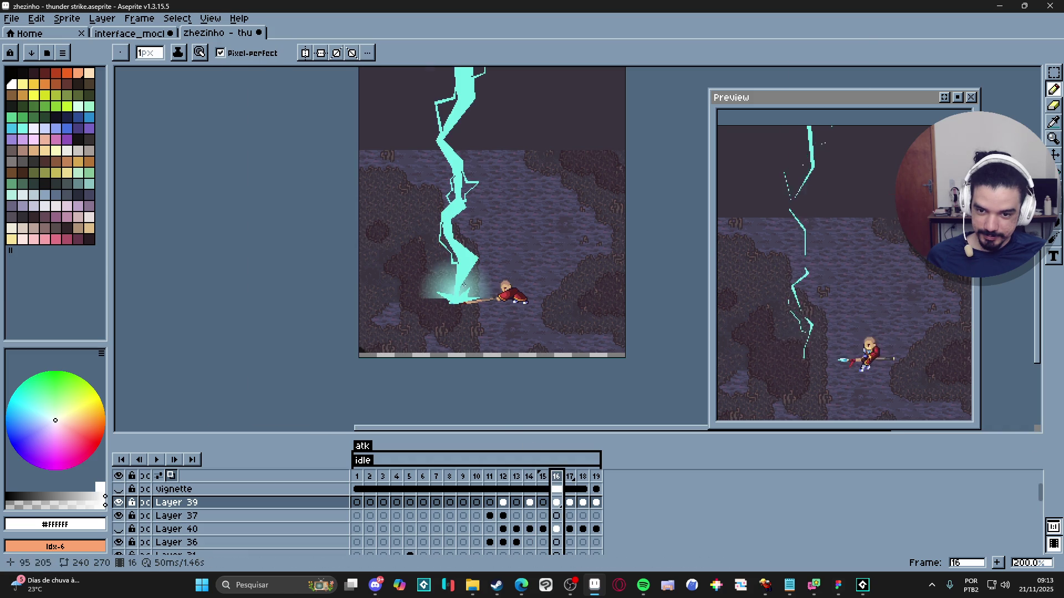
pyautogui.scroll(5, 435, 320)
pyautogui.scroll(2, 440, 345)
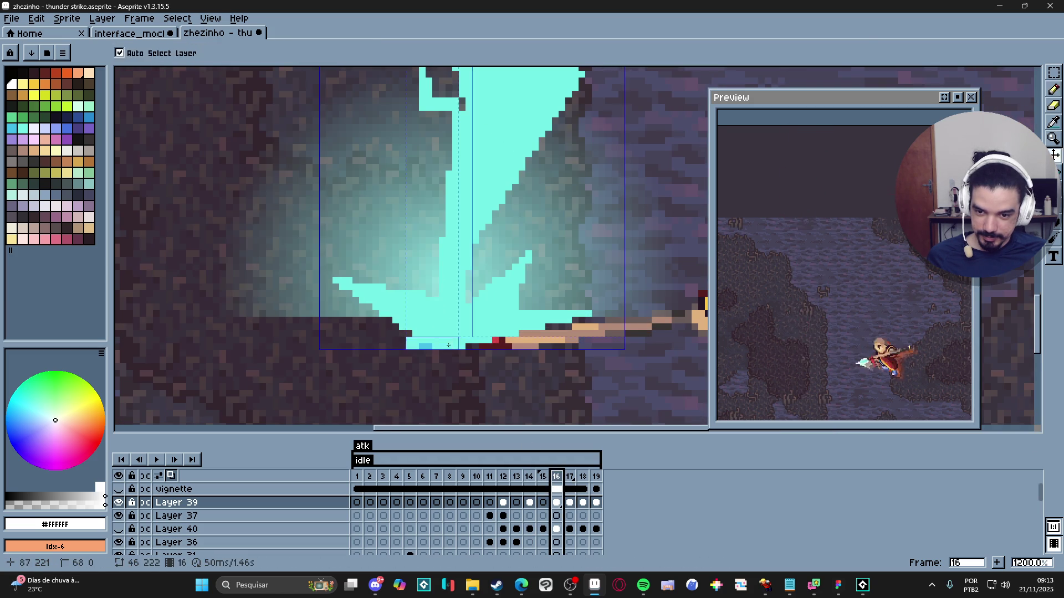
pyautogui.moveTo(444, 345); pyautogui.dragTo(382, 300)
pyautogui.keyDown('shift'); pyautogui.click(442, 314); pyautogui.keyUp('shift')
pyautogui.keyDown('shift'); pyautogui.click(448, 344); pyautogui.keyUp('shift')
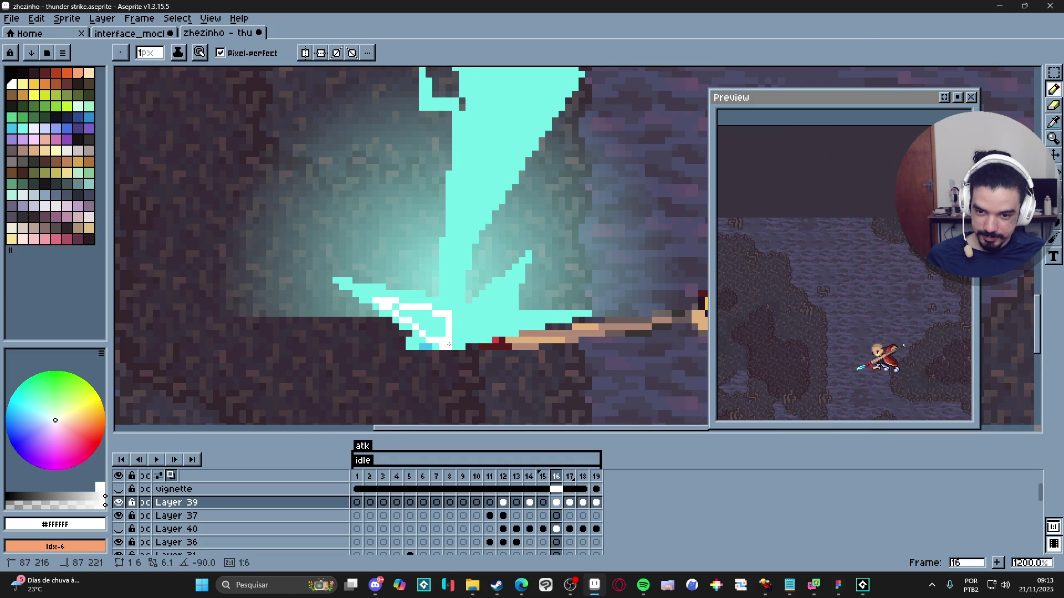
pyautogui.press('g')
pyautogui.press('b')
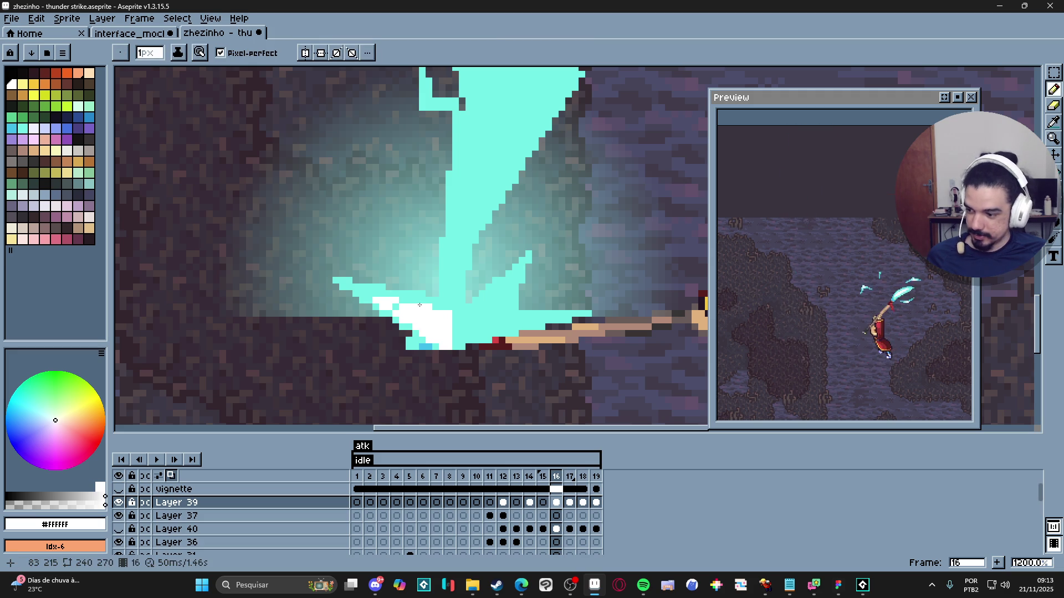
# Step: Outline and fill the impact burst white, painting over the strip by the spear tip
pyautogui.click(456, 327)
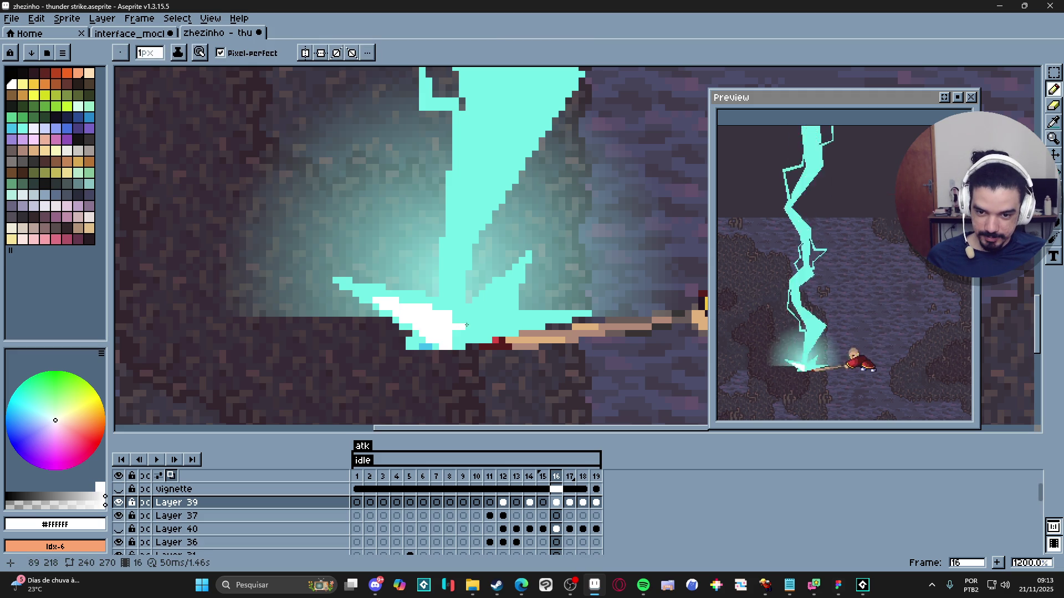
pyautogui.keyDown('shift'); pyautogui.click(503, 286); pyautogui.keyUp('shift')
pyautogui.keyDown('shift'); pyautogui.click(502, 314); pyautogui.keyUp('shift')
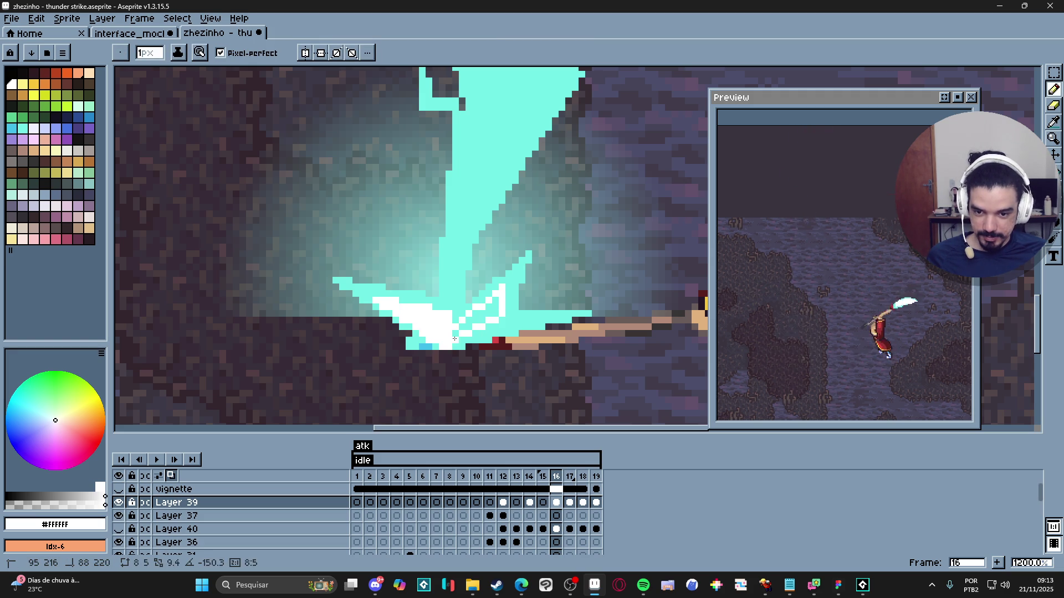
pyautogui.keyDown('shift'); pyautogui.click(464, 344); pyautogui.keyUp('shift')
pyautogui.moveTo(455, 345); pyautogui.dragTo(498, 313)
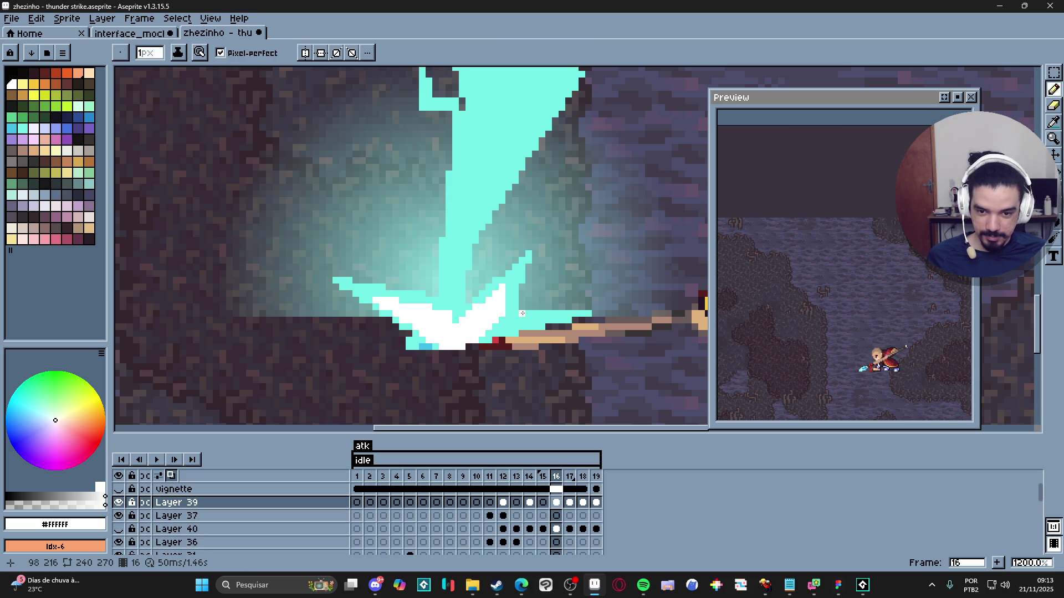
pyautogui.moveTo(545, 327); pyautogui.dragTo(499, 328)
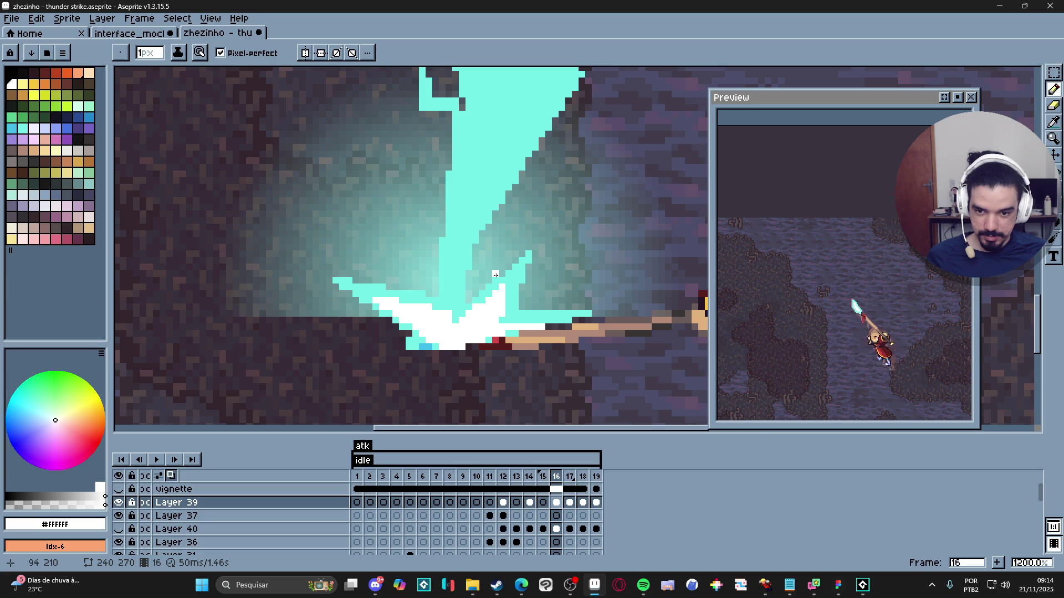
# Step: Draw two white lines up the bolt's middle and fill between them white
pyautogui.scroll(-3, 495, 274)
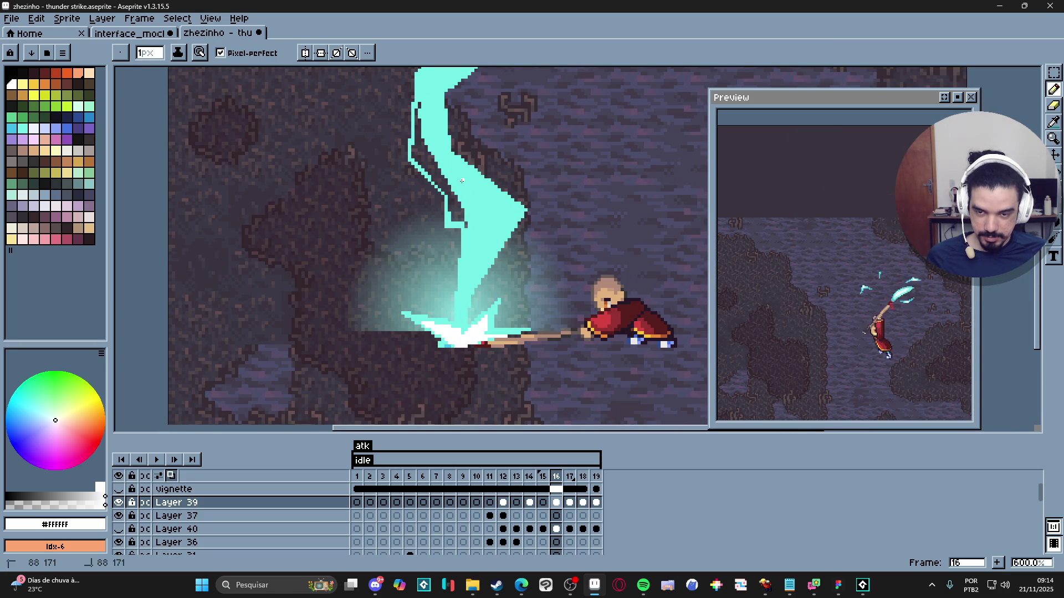
pyautogui.moveTo(460, 180)
pyautogui.mouseDown()
pyautogui.moveTo(482, 220)
pyautogui.moveTo(462, 338)
pyautogui.mouseUp()
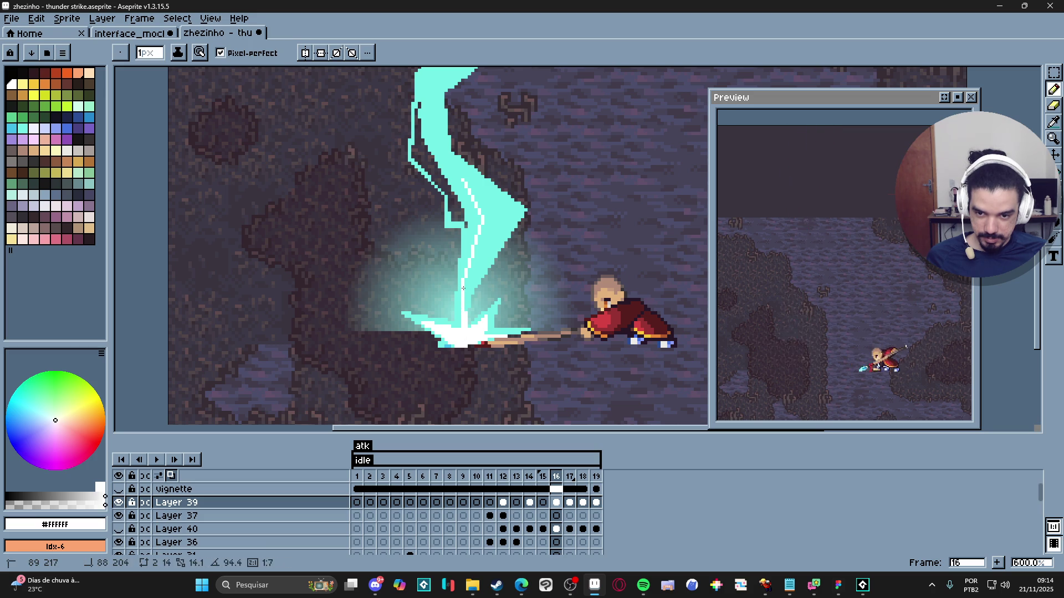
pyautogui.moveTo(468, 278)
pyautogui.mouseDown()
pyautogui.moveTo(509, 211)
pyautogui.moveTo(480, 189)
pyautogui.mouseUp()
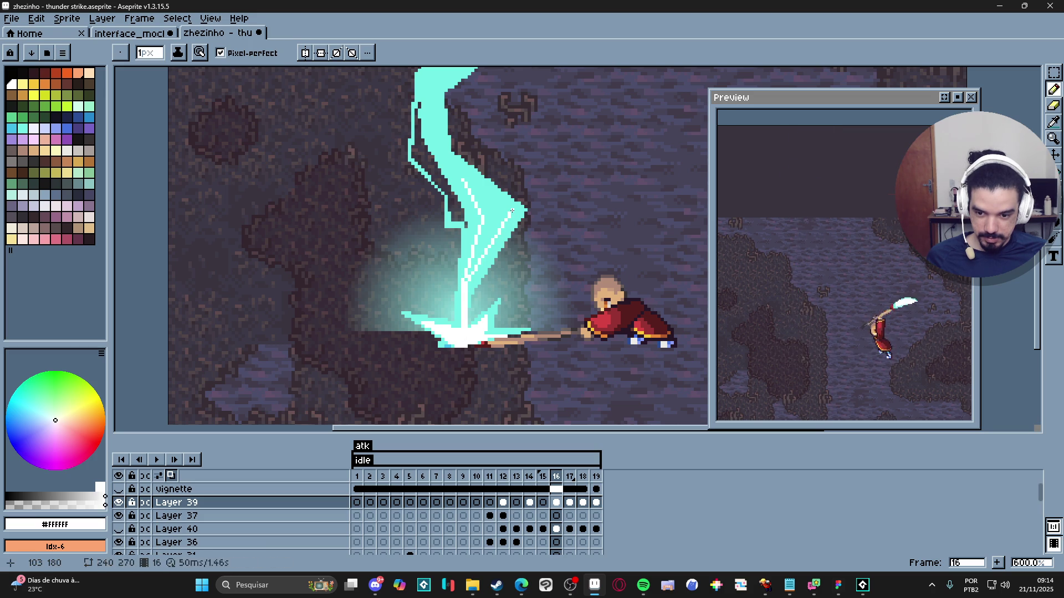
pyautogui.press('g')
pyautogui.click(483, 201)
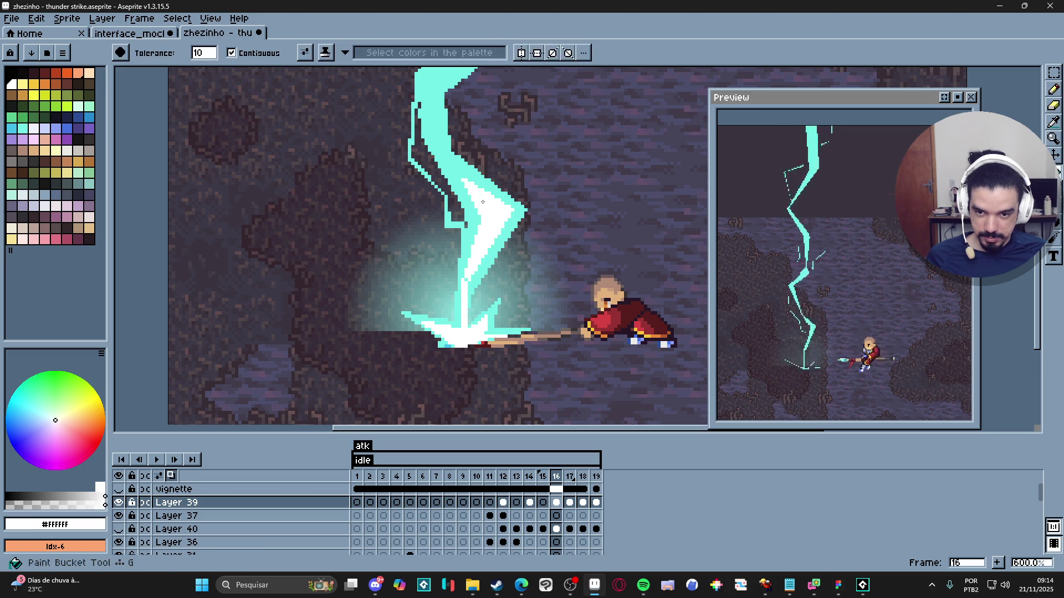
pyautogui.press('b')
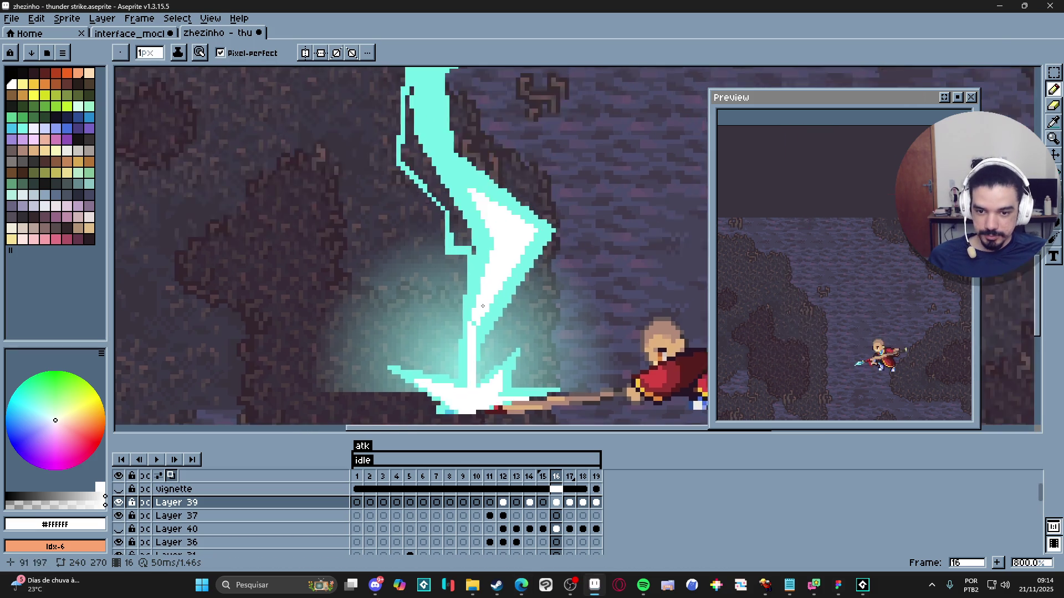
# Step: Outline the bolt's upper part in white and fill it
pyautogui.scroll(2, 481, 238)
pyautogui.scroll(-3, 493, 277)
pyautogui.scroll(1, 505, 316)
pyautogui.scroll(1, 504, 316)
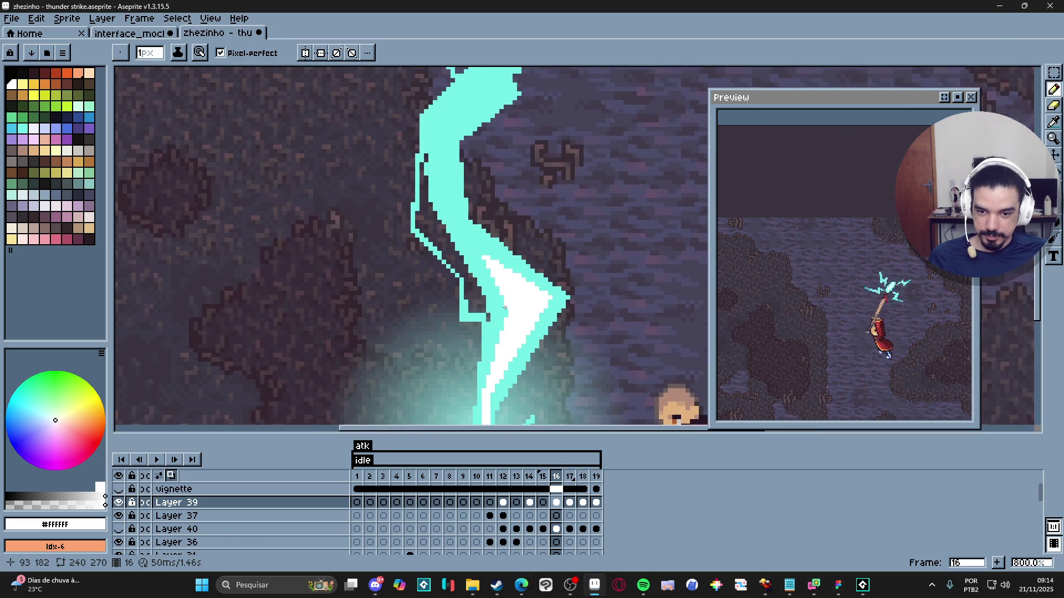
pyautogui.keyDown('shift'); pyautogui.click(452, 221); pyautogui.keyUp('shift')
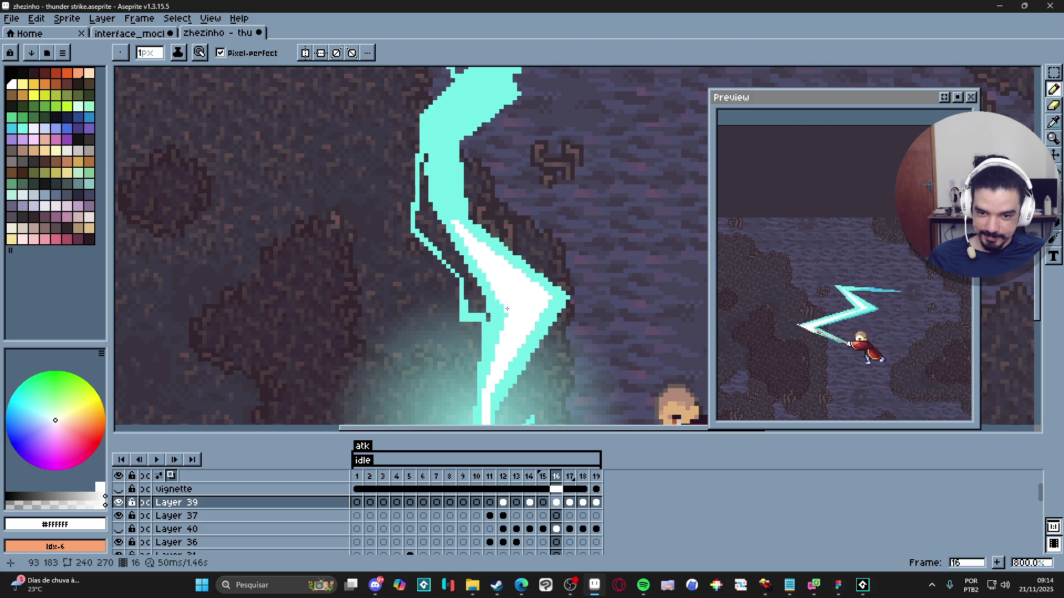
pyautogui.scroll(3, 496, 306)
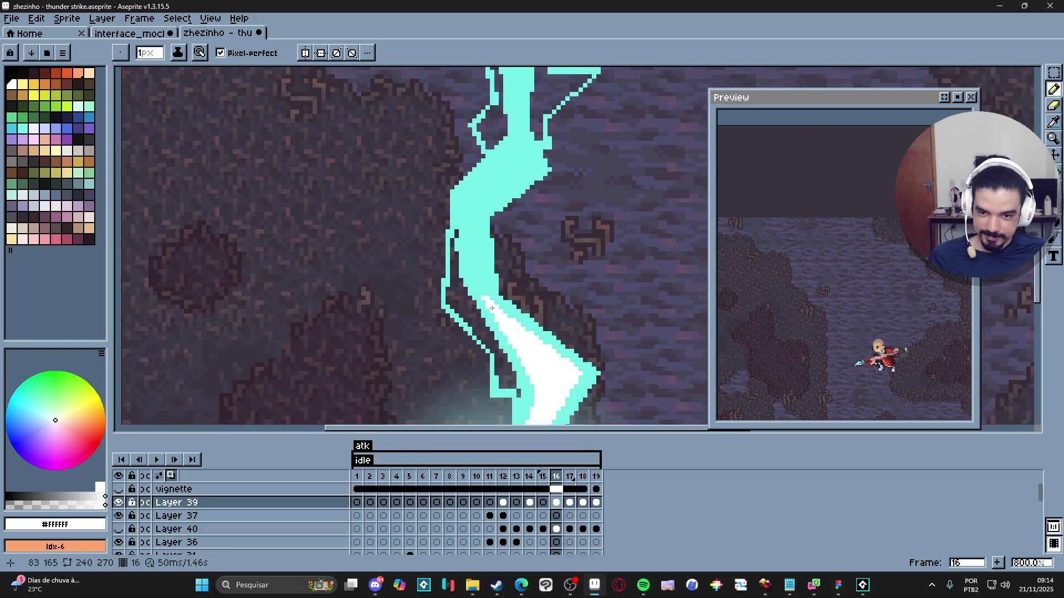
pyautogui.keyDown('shift'); pyautogui.click(459, 206); pyautogui.keyUp('shift')
pyautogui.keyDown('shift'); pyautogui.click(519, 148); pyautogui.keyUp('shift')
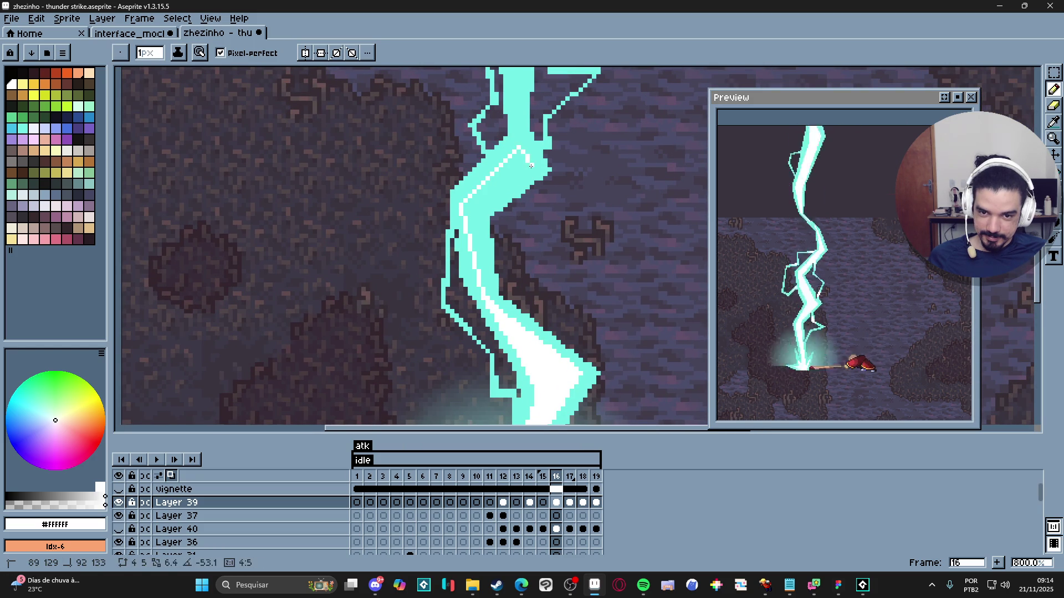
pyautogui.keyDown('shift'); pyautogui.click(477, 222); pyautogui.keyUp('shift')
pyautogui.press('g')
pyautogui.click(485, 215)
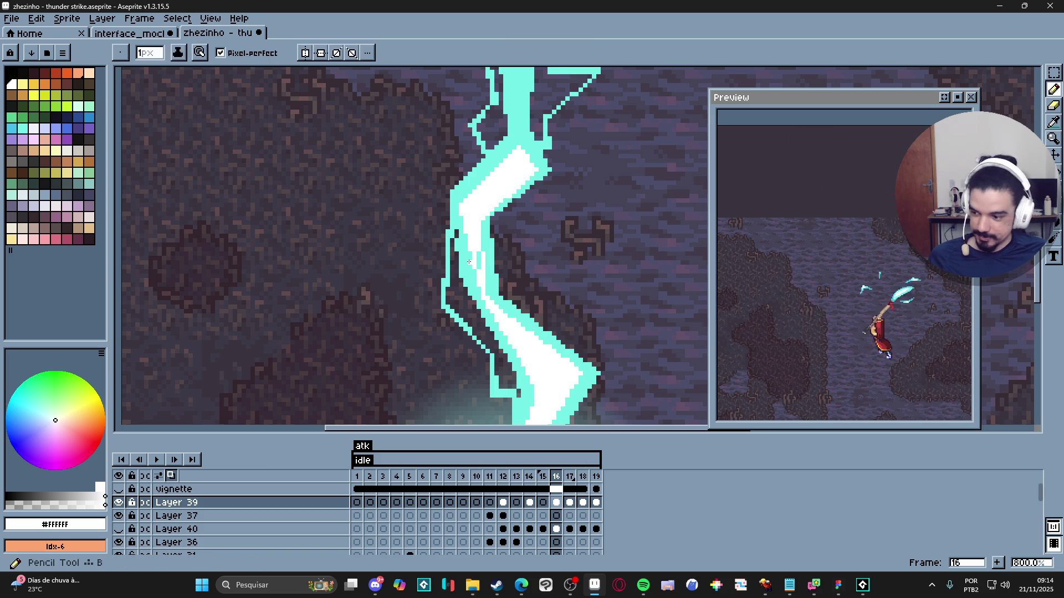
pyautogui.press('b')
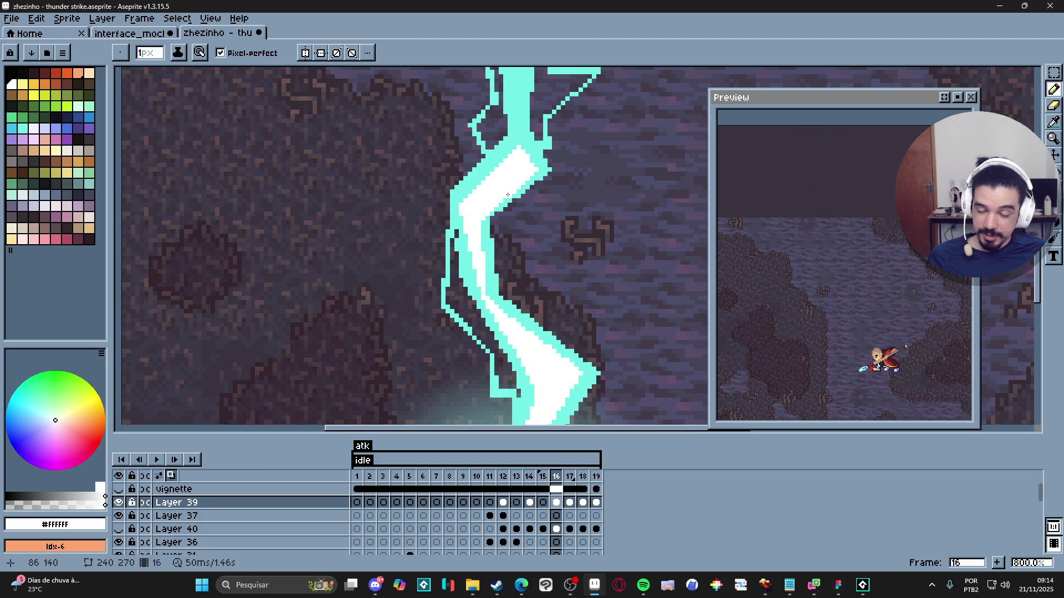
# Step: Sample the bolt's cyan, then pick white again from its core
pyautogui.press('i')
pyautogui.click(535, 178)
pyautogui.press('b')
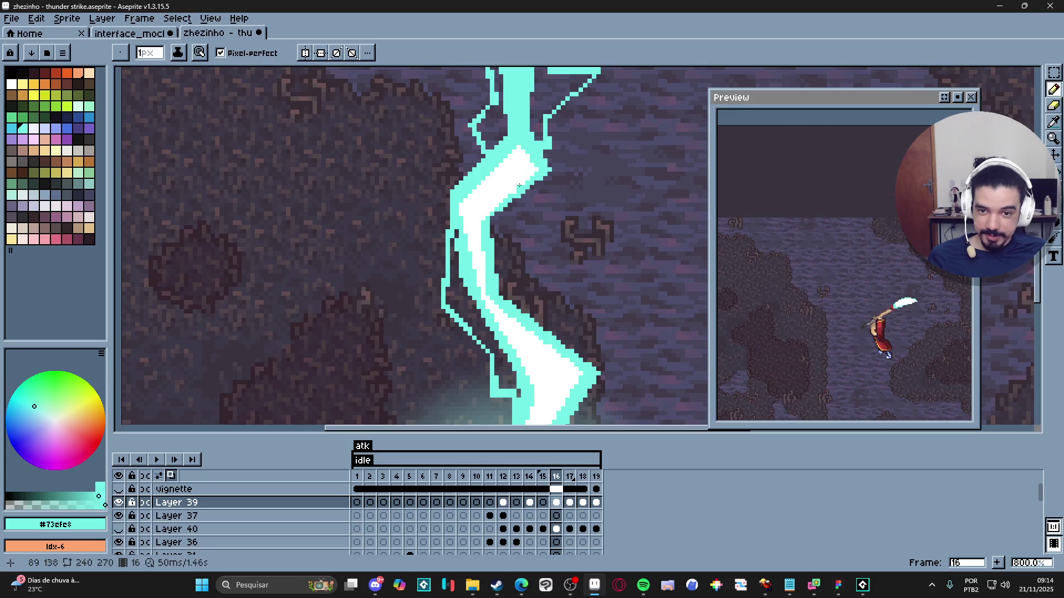
pyautogui.keyDown('alt'); pyautogui.click(519, 185); pyautogui.keyUp('alt')
# Step: Draw thin white line strokes up the middle of the bolt's upper section
pyautogui.scroll(-3, 509, 194)
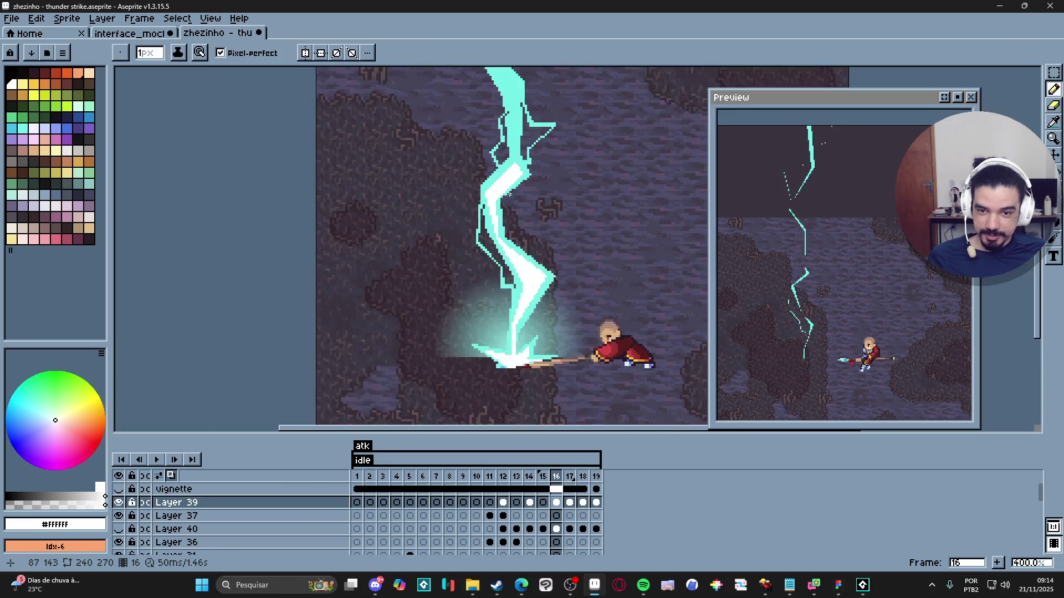
pyautogui.scroll(2, 509, 194)
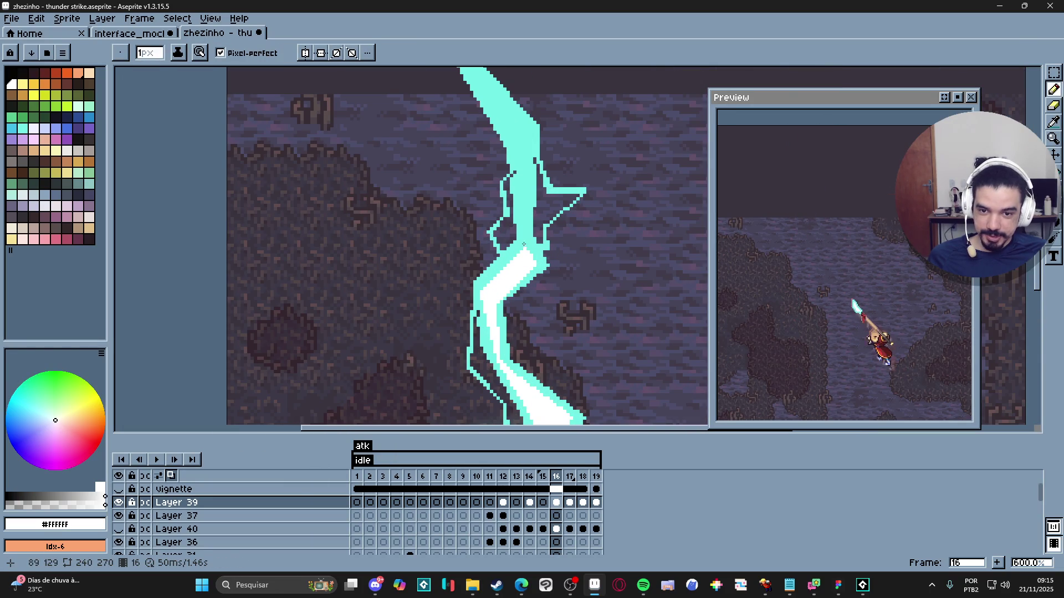
pyautogui.moveTo(523, 244); pyautogui.dragTo(524, 152)
pyautogui.moveTo(525, 190)
pyautogui.mouseDown()
pyautogui.moveTo(524, 241)
pyautogui.moveTo(530, 135)
pyautogui.mouseUp()
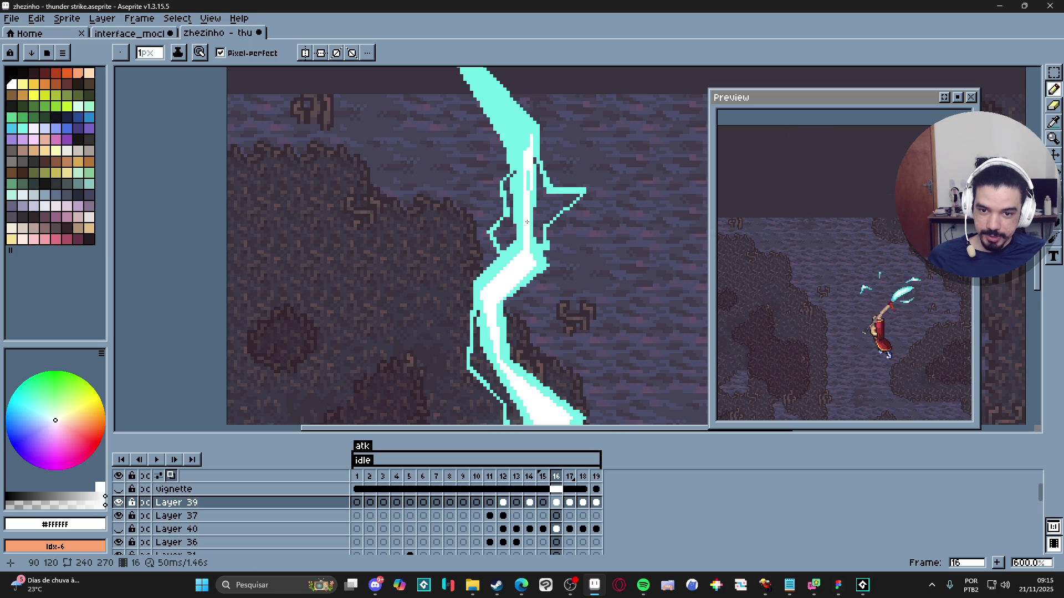
pyautogui.moveTo(524, 257); pyautogui.dragTo(523, 256)
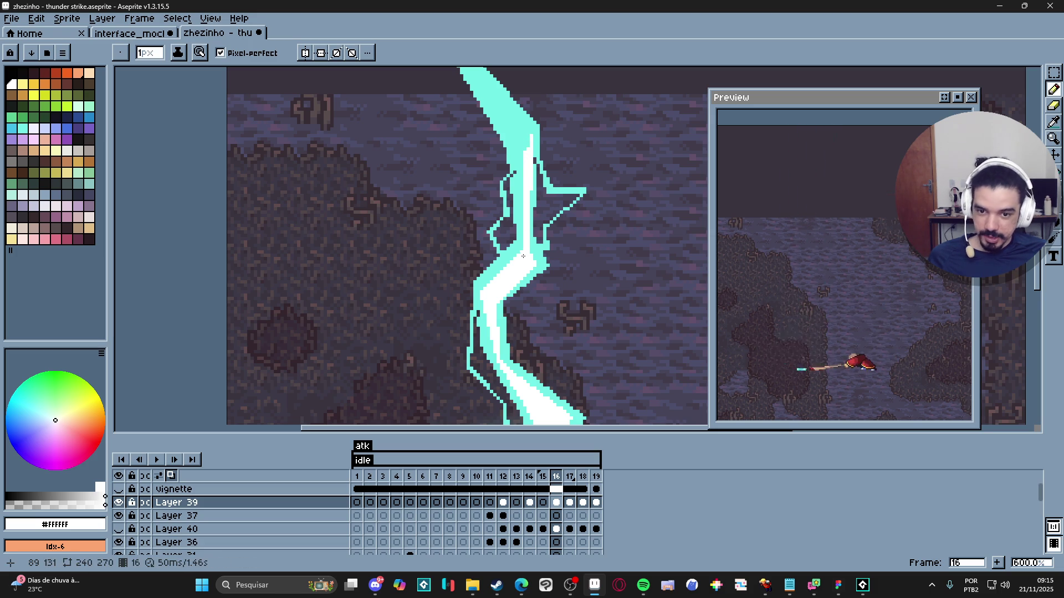
pyautogui.keyDown('shift'); pyautogui.click(520, 155); pyautogui.keyUp('shift')
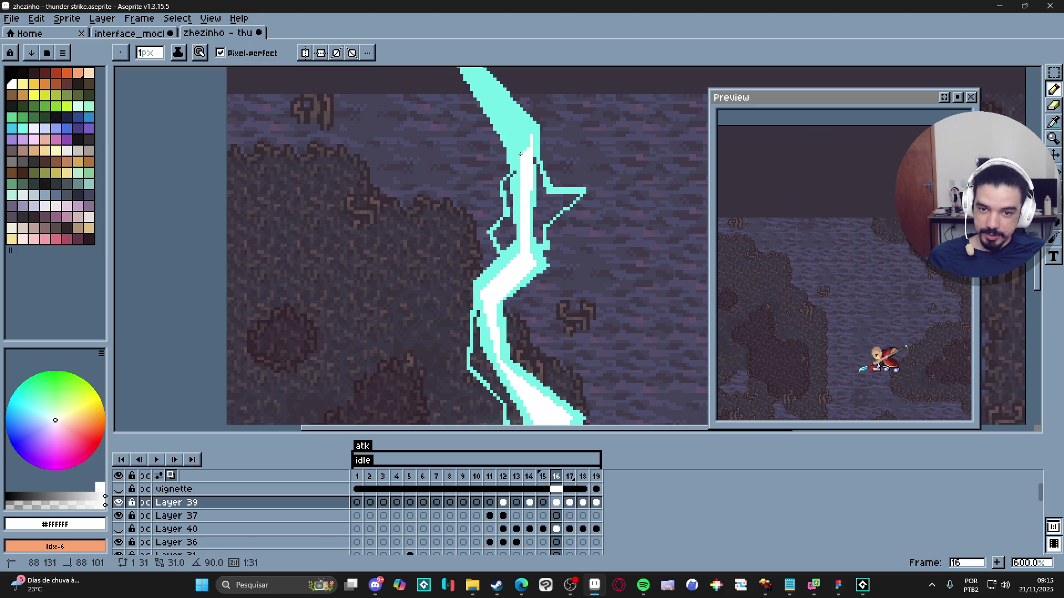
pyautogui.keyDown('shift'); pyautogui.click(529, 140); pyautogui.keyUp('shift')
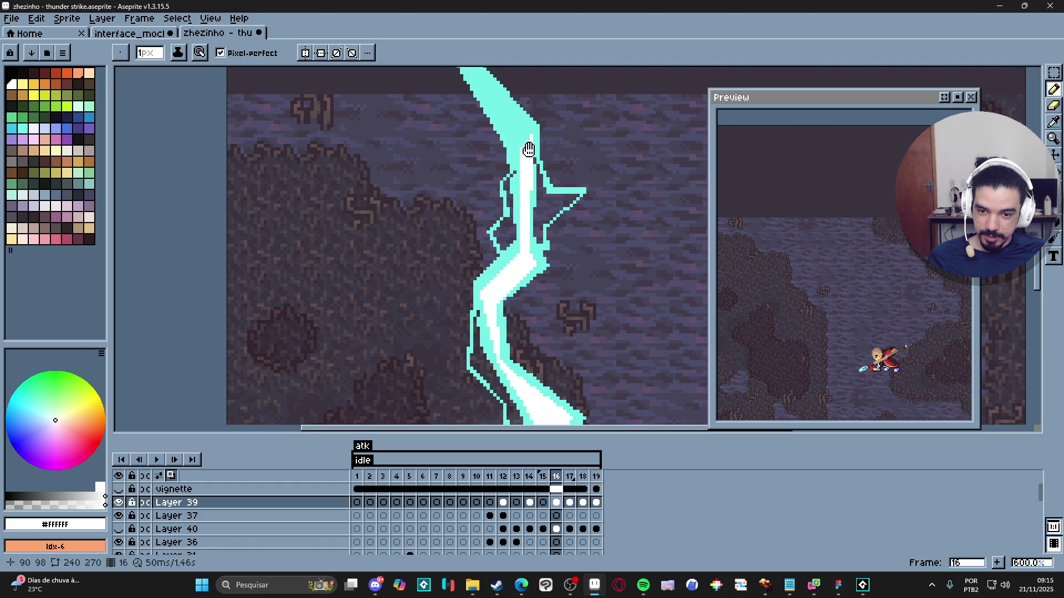
# Step: Correct and widen the white core along the upper bolt, alternating cyan and white eyedrops
pyautogui.scroll(2, 536, 284)
pyautogui.keyDown('alt'); pyautogui.click(539, 321); pyautogui.keyUp('alt')
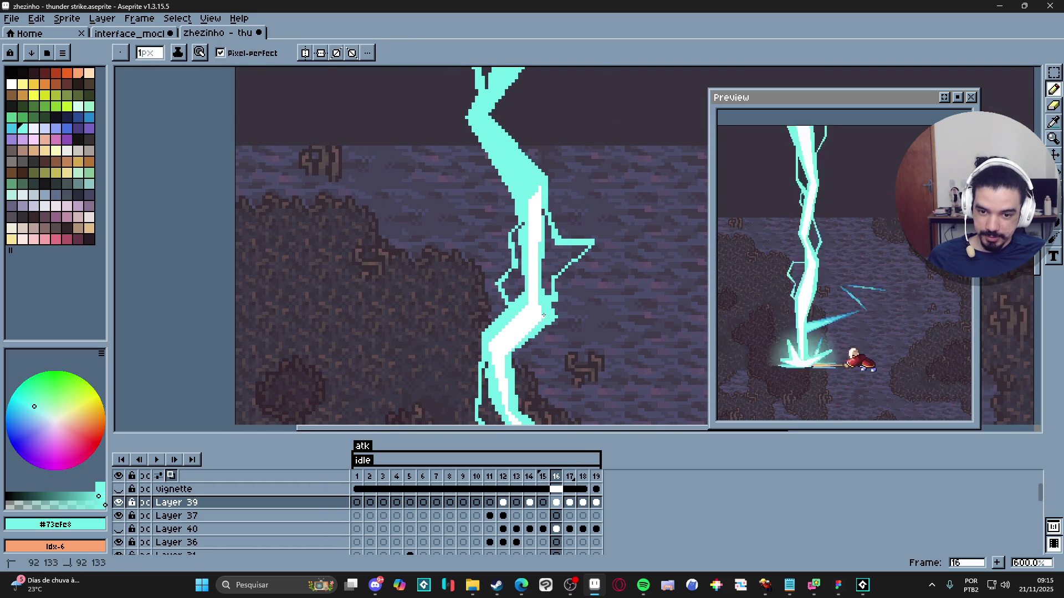
pyautogui.scroll(-2, 541, 302)
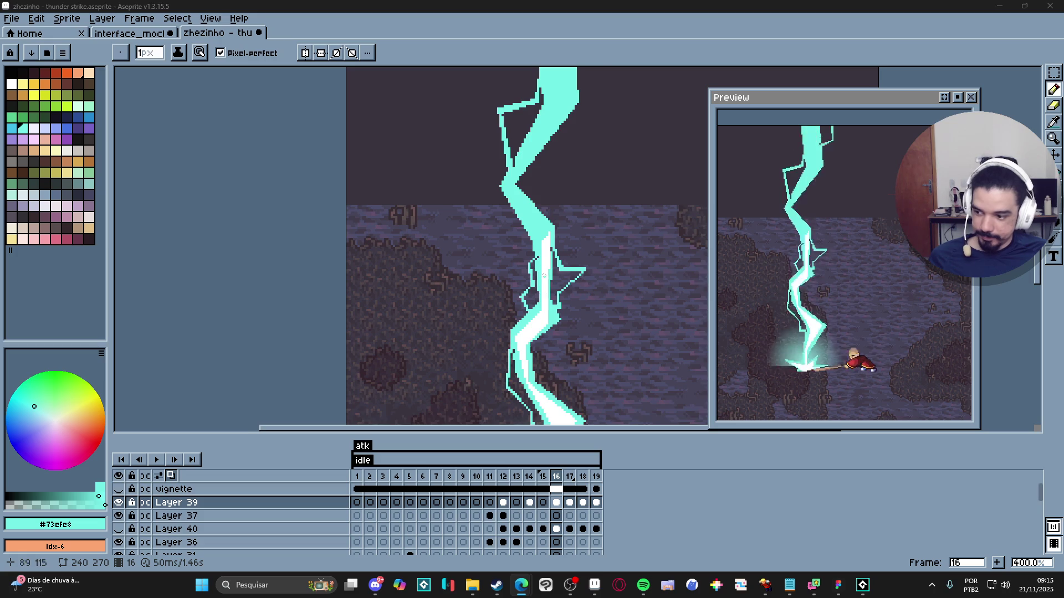
pyautogui.scroll(2, 547, 287)
pyautogui.scroll(3, 553, 287)
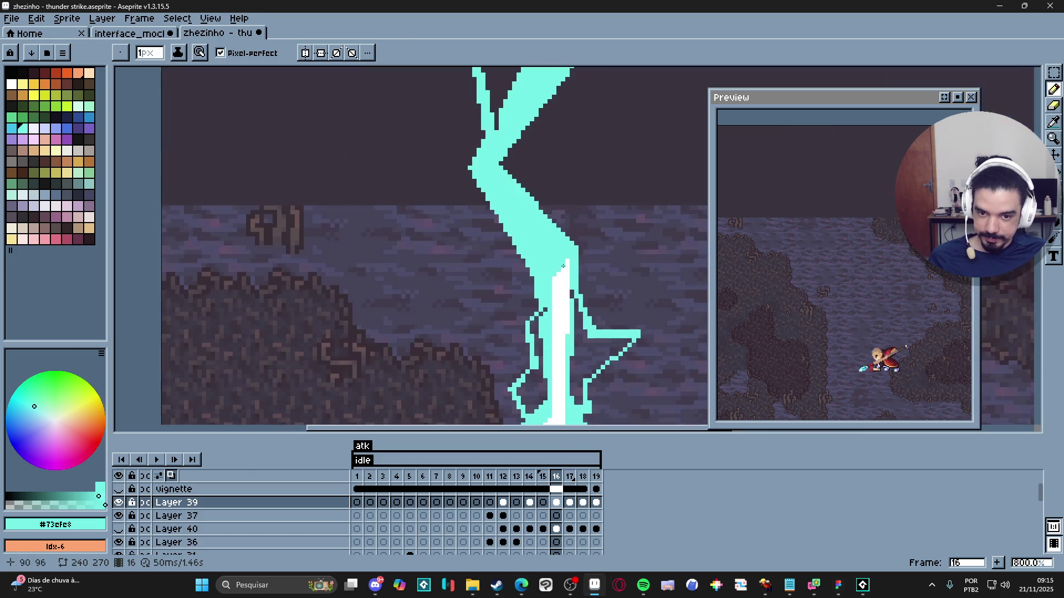
pyautogui.keyDown('alt'); pyautogui.click(568, 258); pyautogui.keyUp('alt')
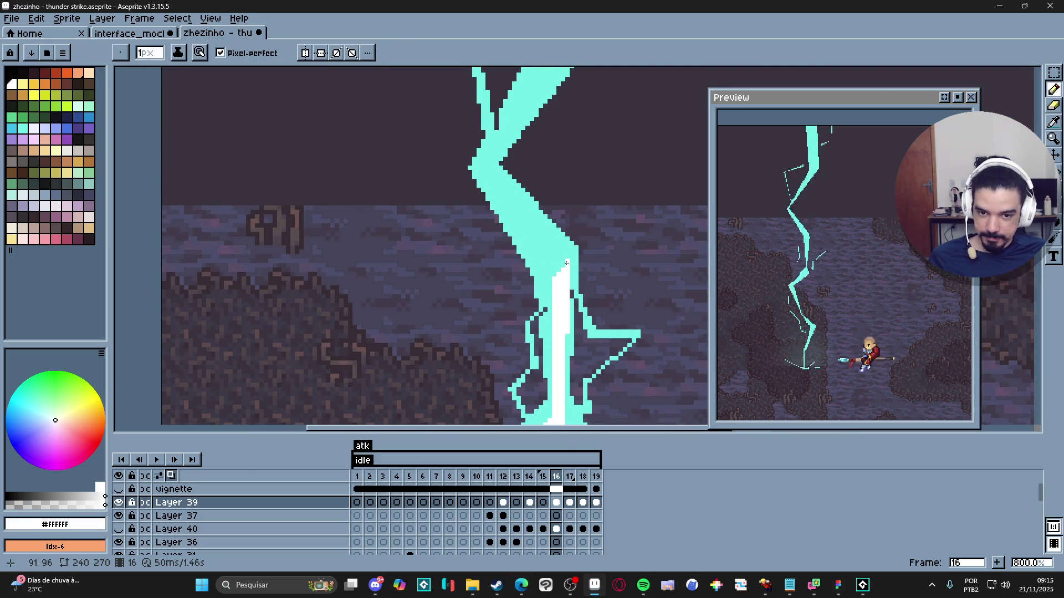
pyautogui.keyDown('shift'); pyautogui.click(486, 169); pyautogui.keyUp('shift')
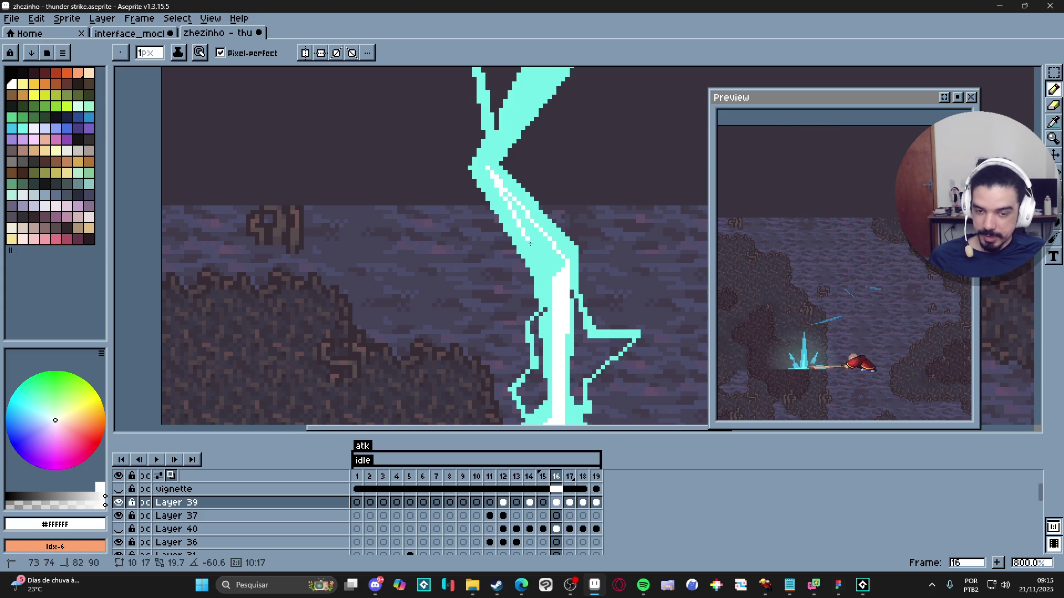
pyautogui.moveTo(547, 269); pyautogui.dragTo(506, 192)
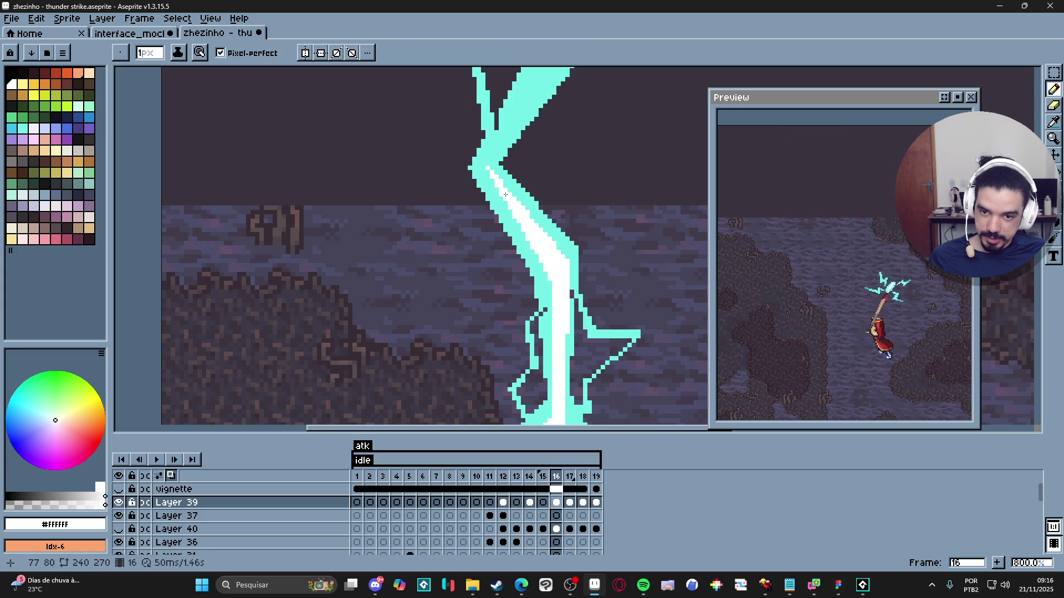
pyautogui.keyDown('alt'); pyautogui.click(527, 246); pyautogui.keyUp('alt')
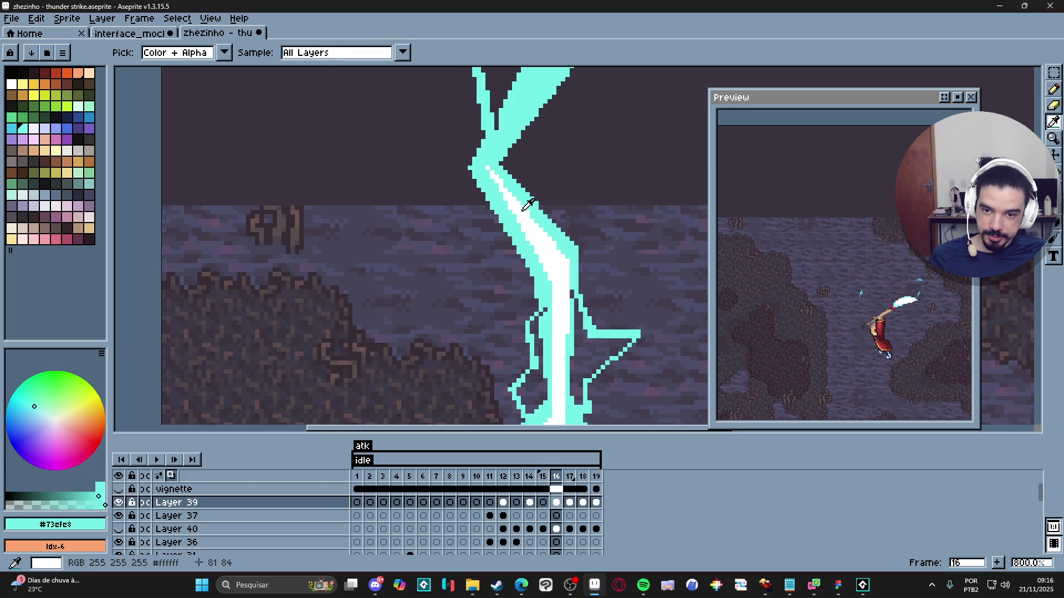
pyautogui.keyDown('alt'); pyautogui.click(529, 205); pyautogui.keyUp('alt')
pyautogui.moveTo(490, 178)
pyautogui.mouseDown()
pyautogui.moveTo(478, 300)
pyautogui.moveTo(563, 138)
pyautogui.mouseUp()
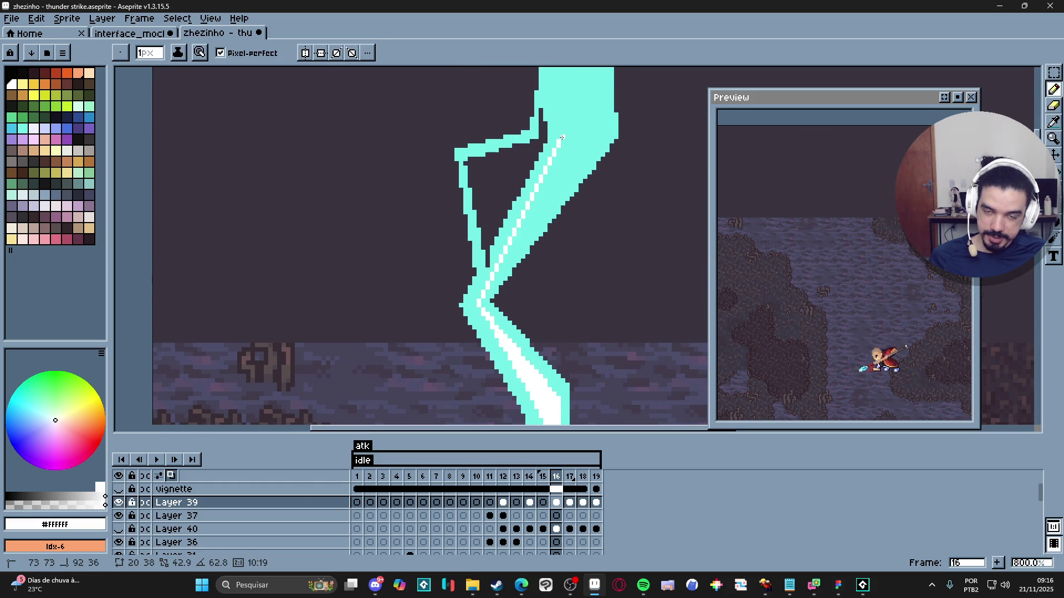
# Step: Fill the dotted white band on the upper bolt solid white
pyautogui.keyDown('shift'); pyautogui.click(598, 140); pyautogui.keyUp('shift')
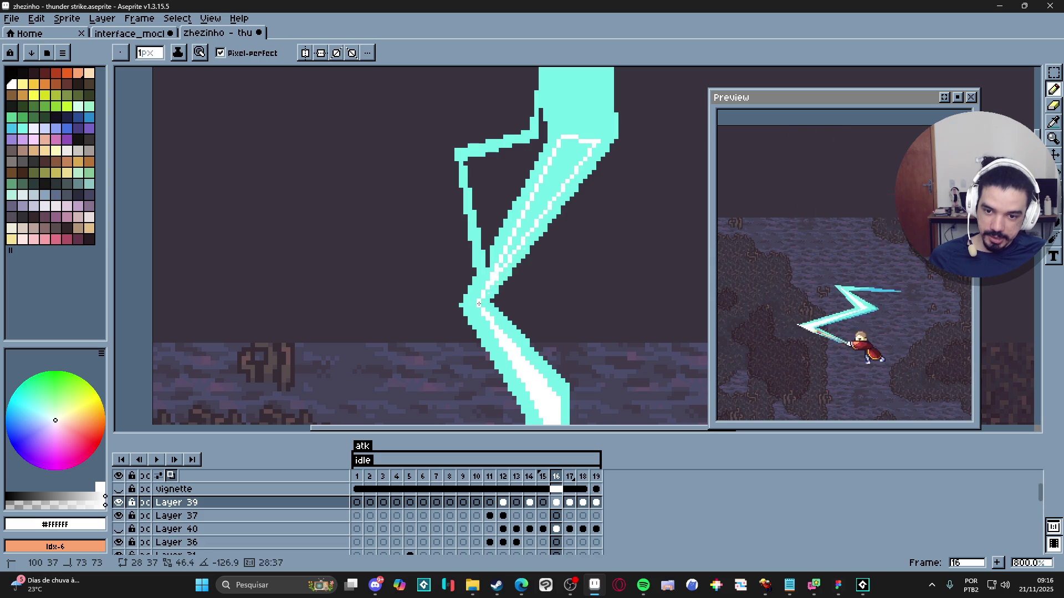
pyautogui.keyDown('shift'); pyautogui.click(501, 272); pyautogui.keyUp('shift')
pyautogui.click(534, 203)
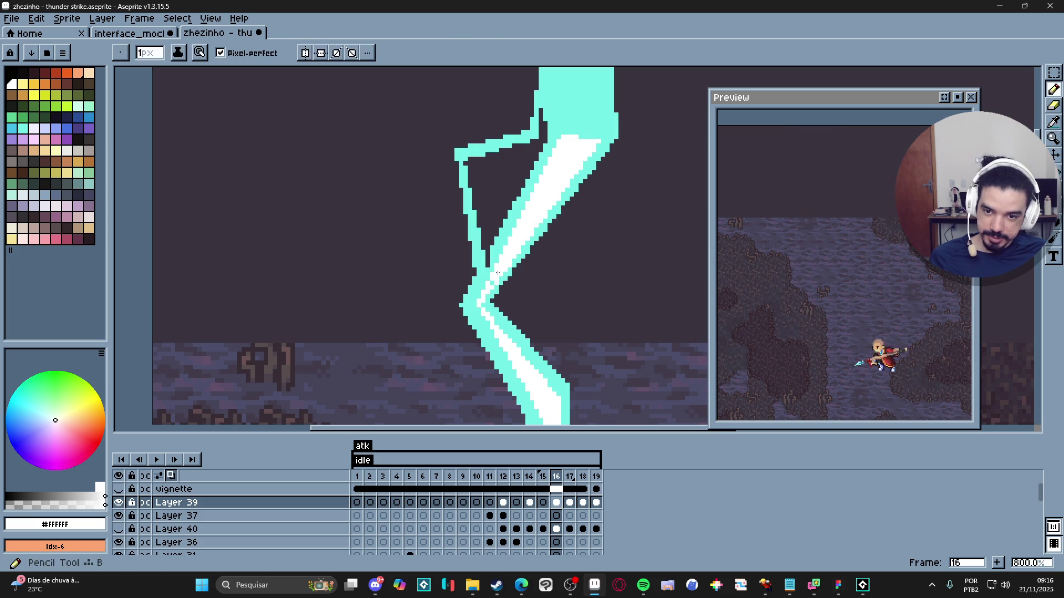
pyautogui.scroll(-3, 494, 273)
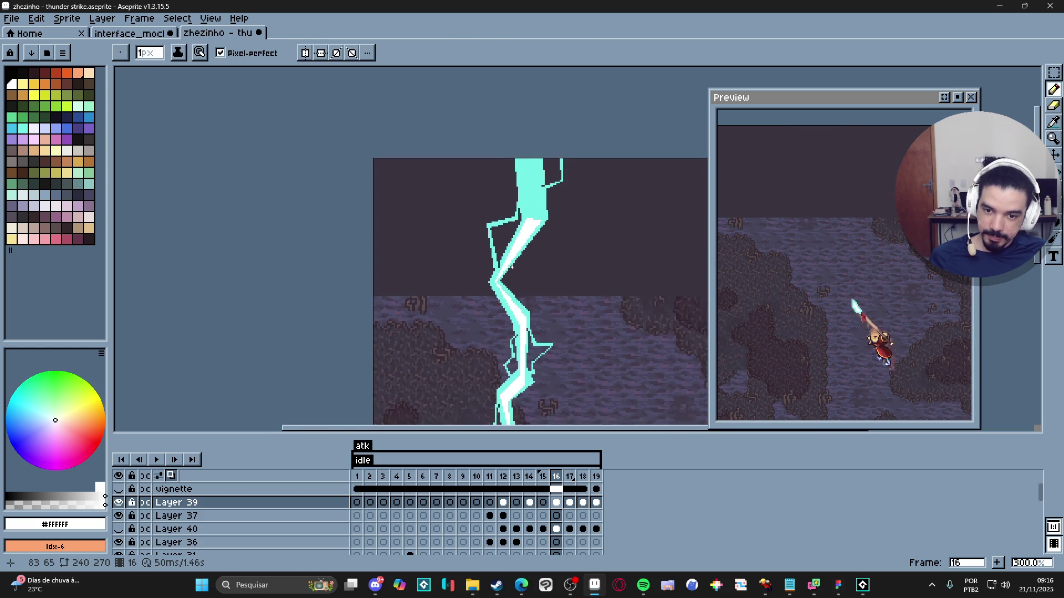
pyautogui.scroll(5, 520, 247)
# Step: Draw a 2px white Pencil stroke carrying the core up to the canvas top
pyautogui.keyDown('alt'); pyautogui.click(519, 248); pyautogui.keyUp('alt')
pyautogui.scroll(-2, 477, 310)
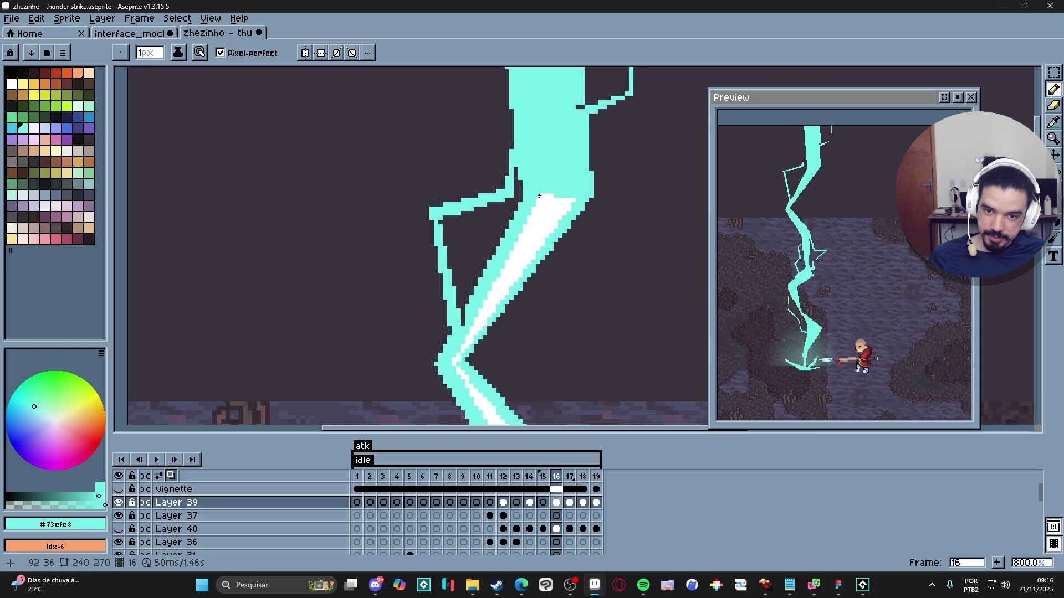
pyautogui.press('+')
pyautogui.press('+')
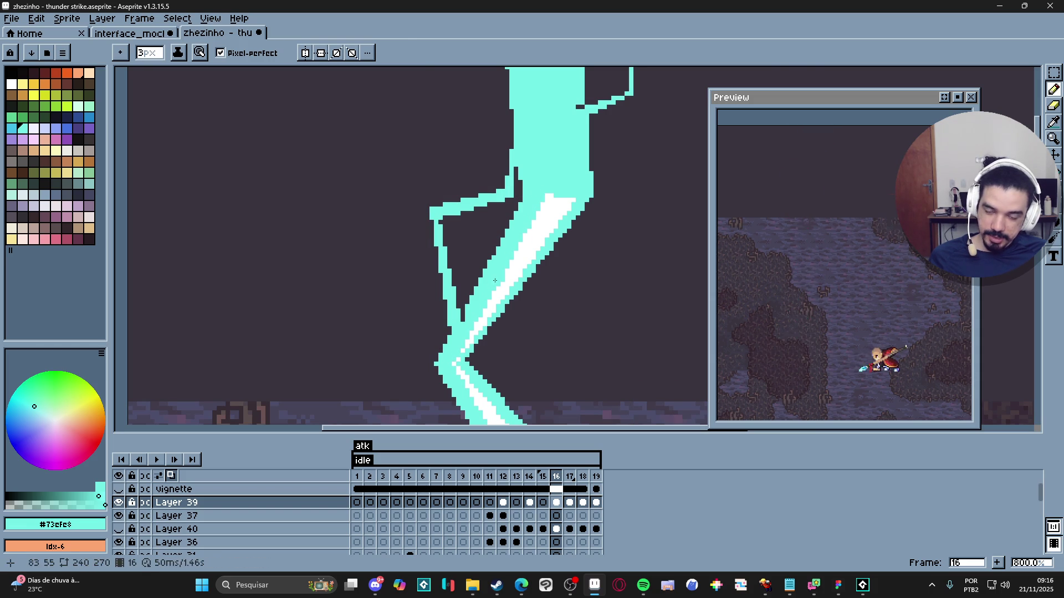
pyautogui.keyDown('alt'); pyautogui.click(532, 237); pyautogui.keyUp('alt')
pyautogui.press('-')
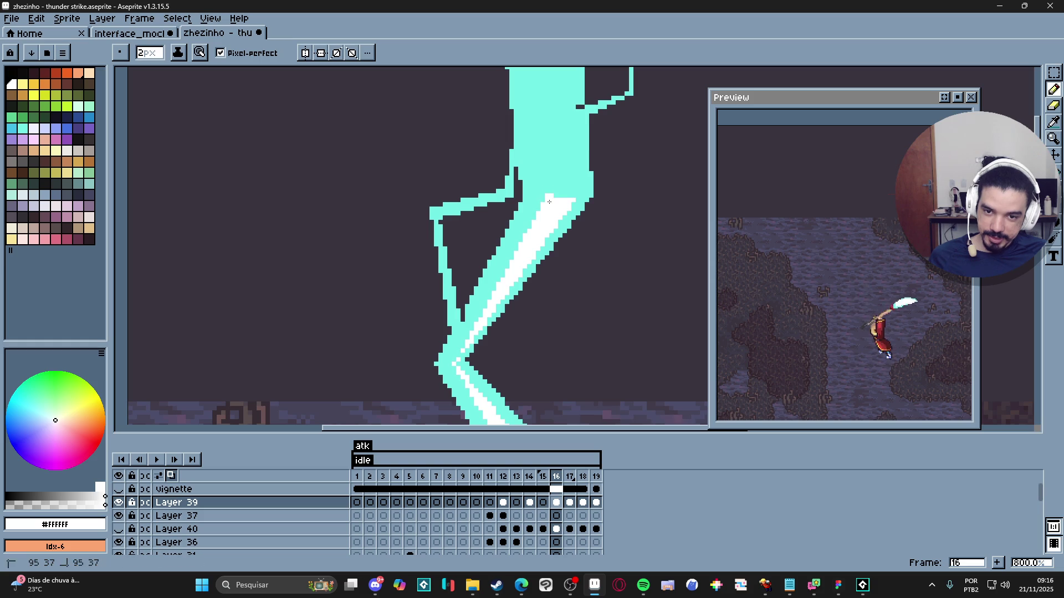
pyautogui.press('v')
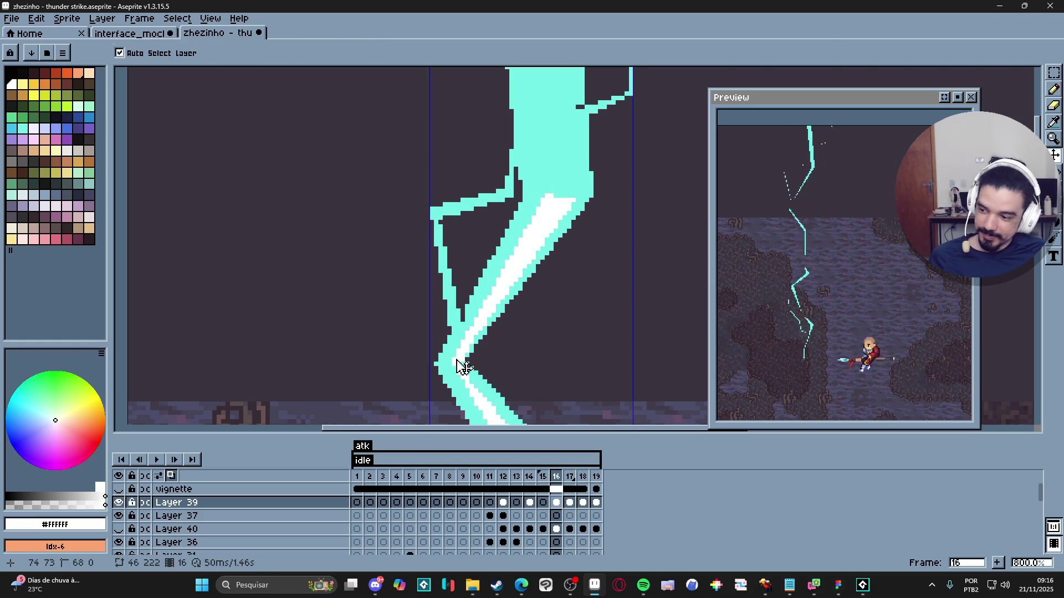
pyautogui.press('b')
pyautogui.scroll(3, 499, 332)
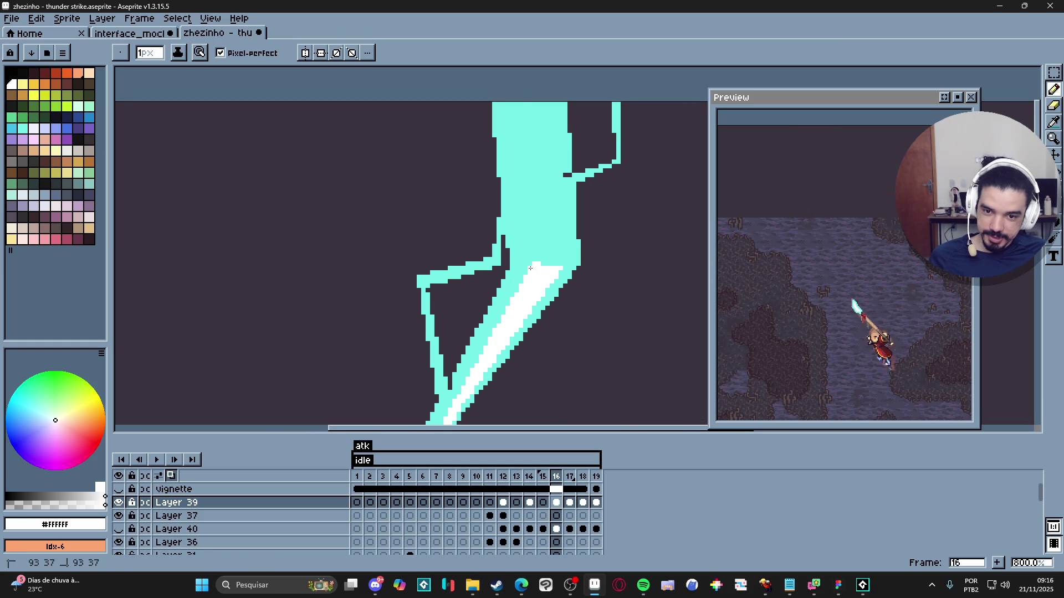
pyautogui.moveTo(530, 268)
pyautogui.mouseDown()
pyautogui.moveTo(511, 98)
pyautogui.moveTo(554, 273)
pyautogui.mouseUp()
# Step: Zoomed in close, paint white highlight pixels on the bolt's right branch and left spike
pyautogui.scroll(-5, 554, 274)
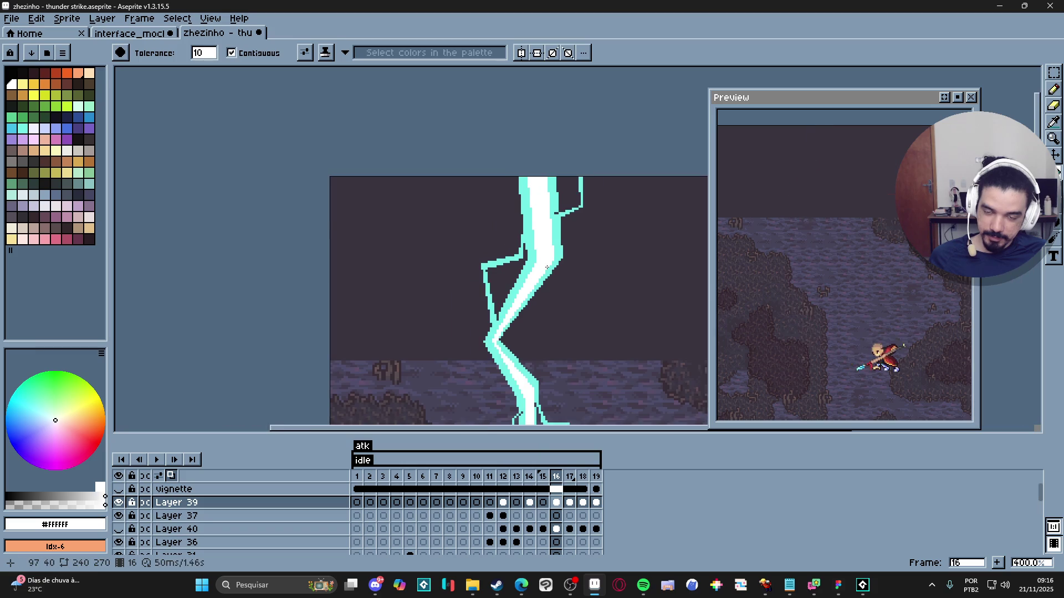
pyautogui.scroll(6, 542, 278)
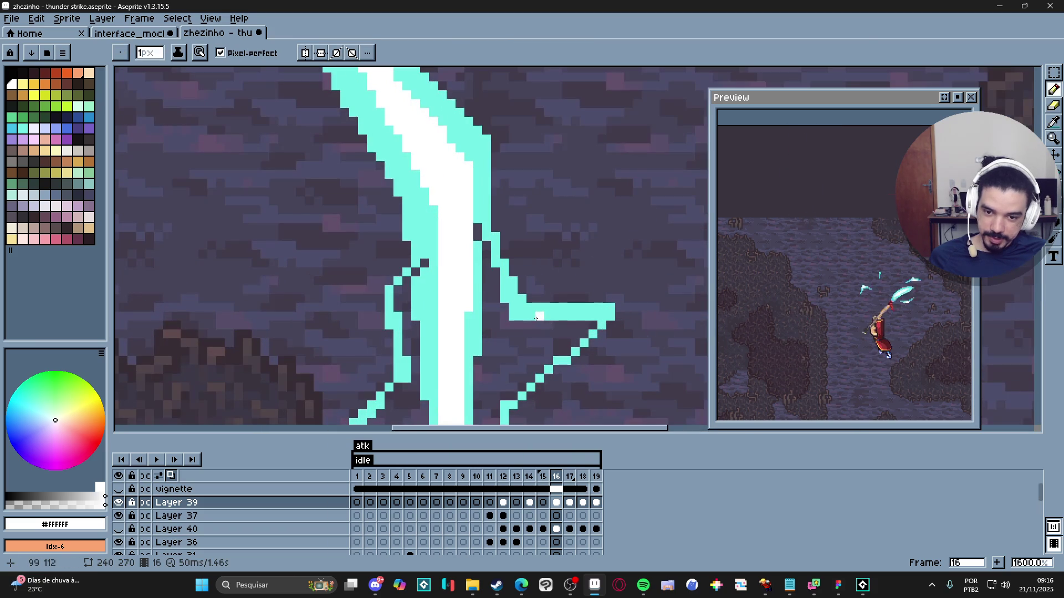
pyautogui.keyDown('ctrl'); pyautogui.scroll(1, 594, 326); pyautogui.keyUp('ctrl')
pyautogui.moveTo(598, 316); pyautogui.dragTo(570, 317)
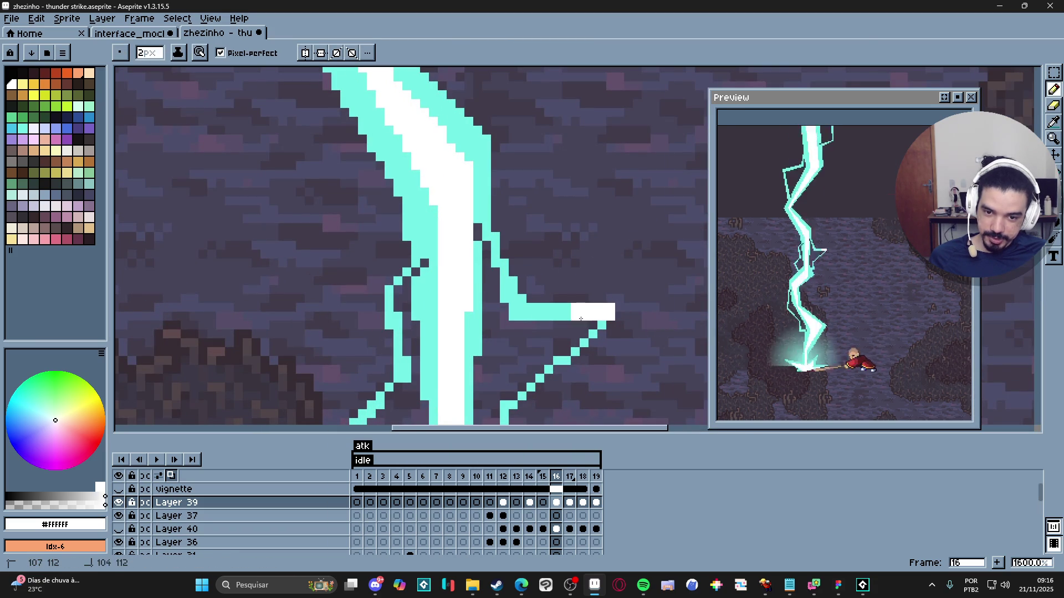
pyautogui.keyDown('ctrl'); pyautogui.scroll(-1, 570, 317); pyautogui.keyUp('ctrl')
pyautogui.scroll(-2, 574, 317)
pyautogui.scroll(4, 462, 314)
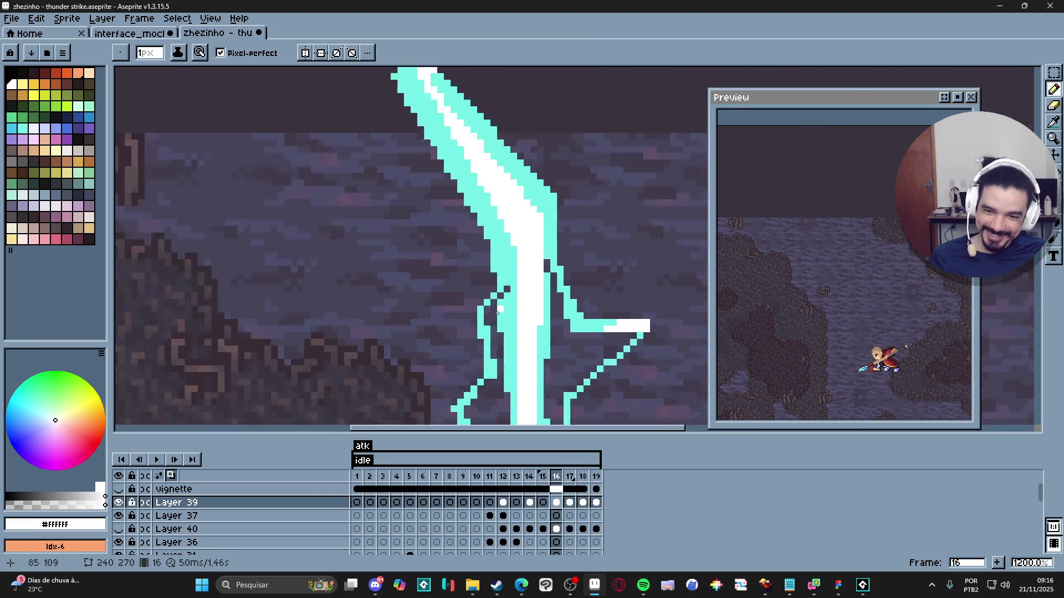
pyautogui.moveTo(463, 314)
pyautogui.mouseDown()
pyautogui.moveTo(491, 237)
pyautogui.moveTo(492, 284)
pyautogui.moveTo(505, 277)
pyautogui.mouseUp()
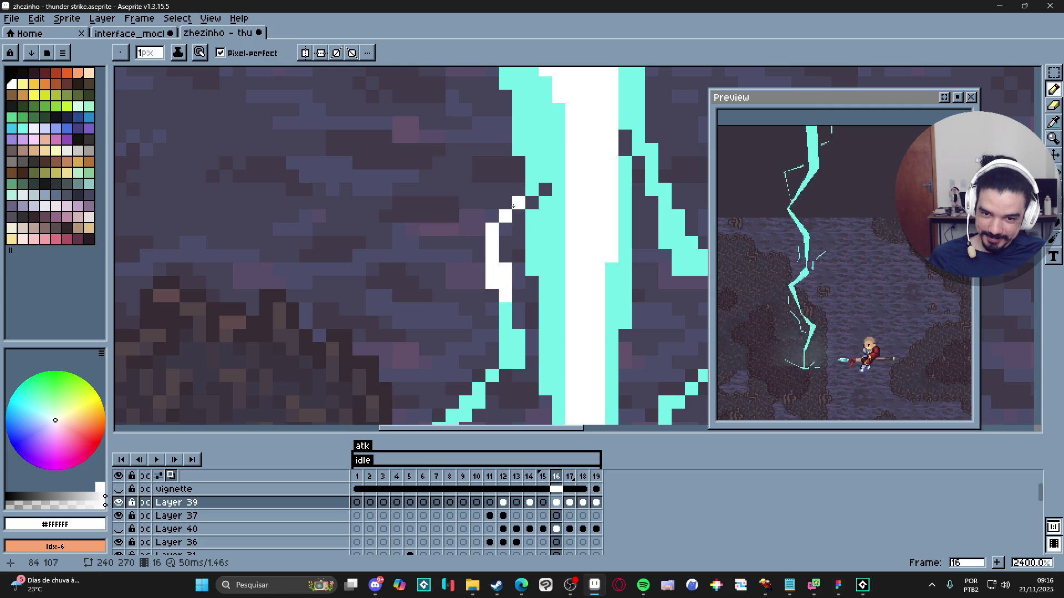
pyautogui.scroll(-6, 504, 217)
pyautogui.scroll(6, 500, 273)
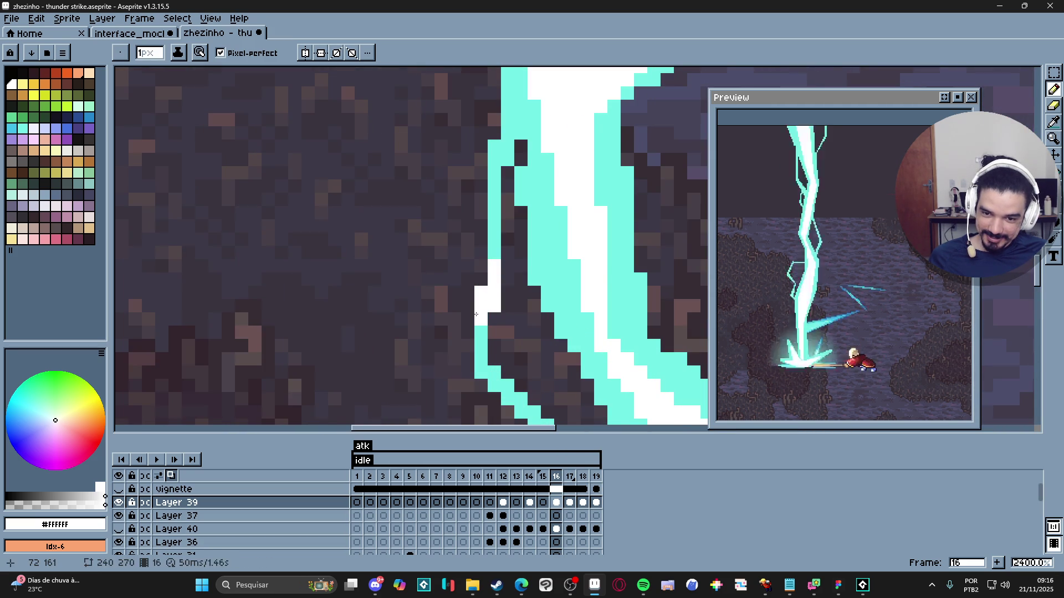
pyautogui.scroll(-6, 523, 301)
pyautogui.scroll(4, 511, 301)
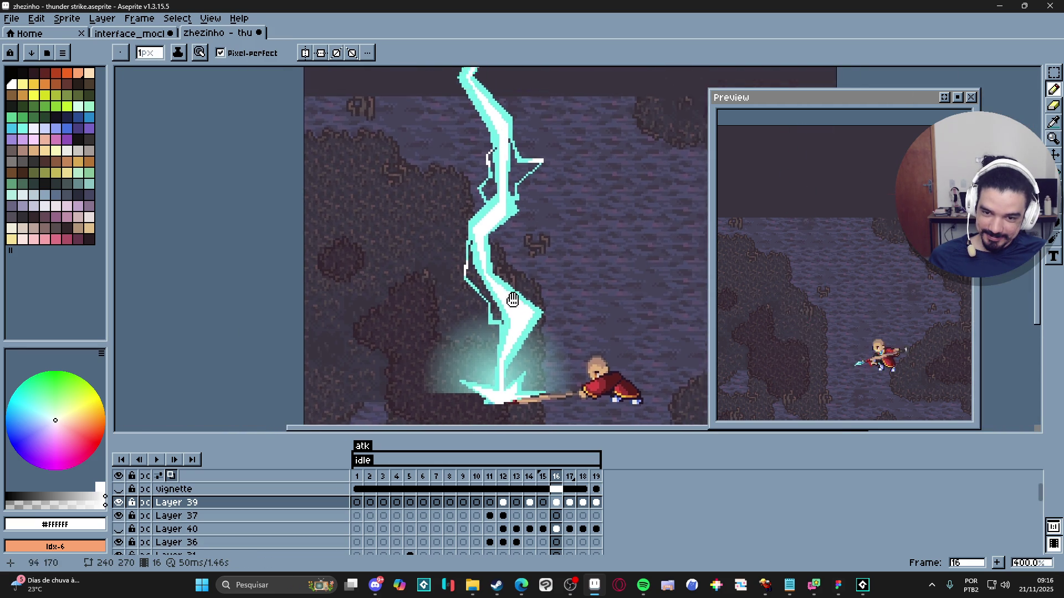
pyautogui.scroll(4, 482, 274)
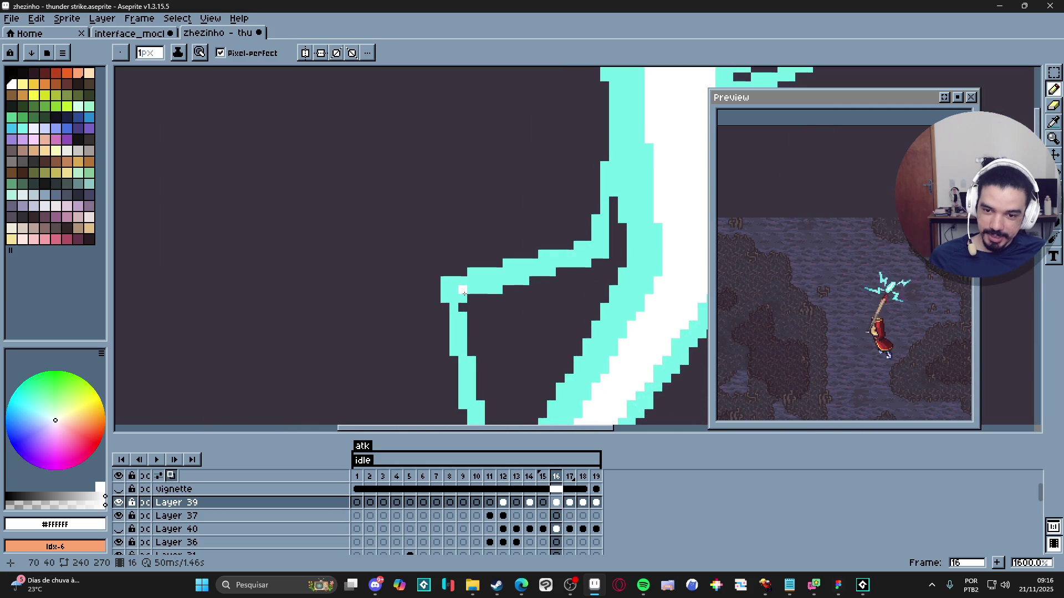
pyautogui.hotkey('ctrl', 'z')
pyautogui.moveTo(463, 292); pyautogui.dragTo(485, 276)
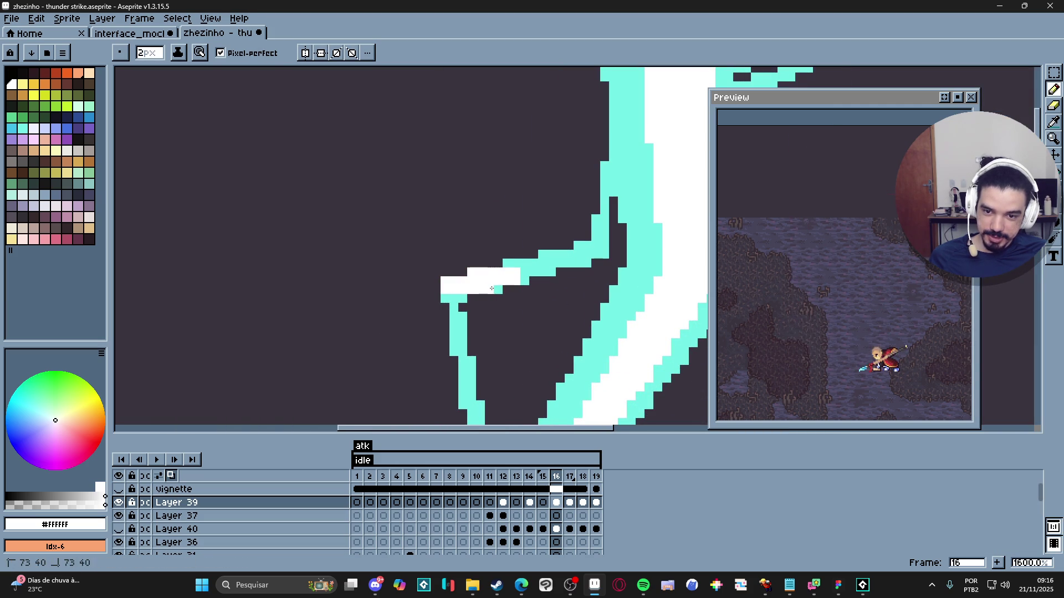
pyautogui.click(526, 269)
pyautogui.click(542, 268)
pyautogui.scroll(-5, 510, 316)
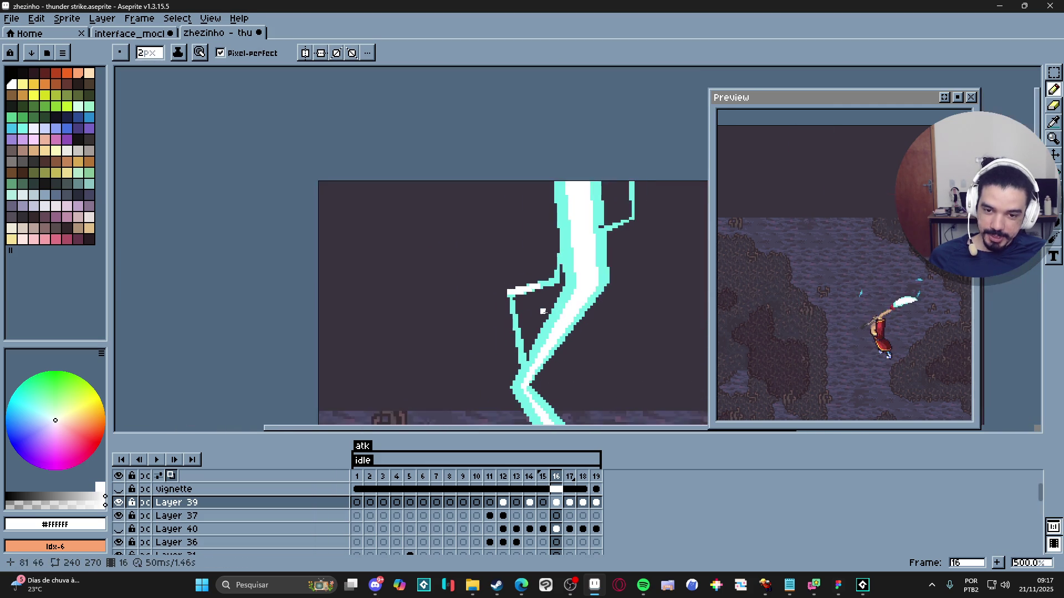
pyautogui.scroll(-3, 510, 316)
pyautogui.scroll(8, 563, 223)
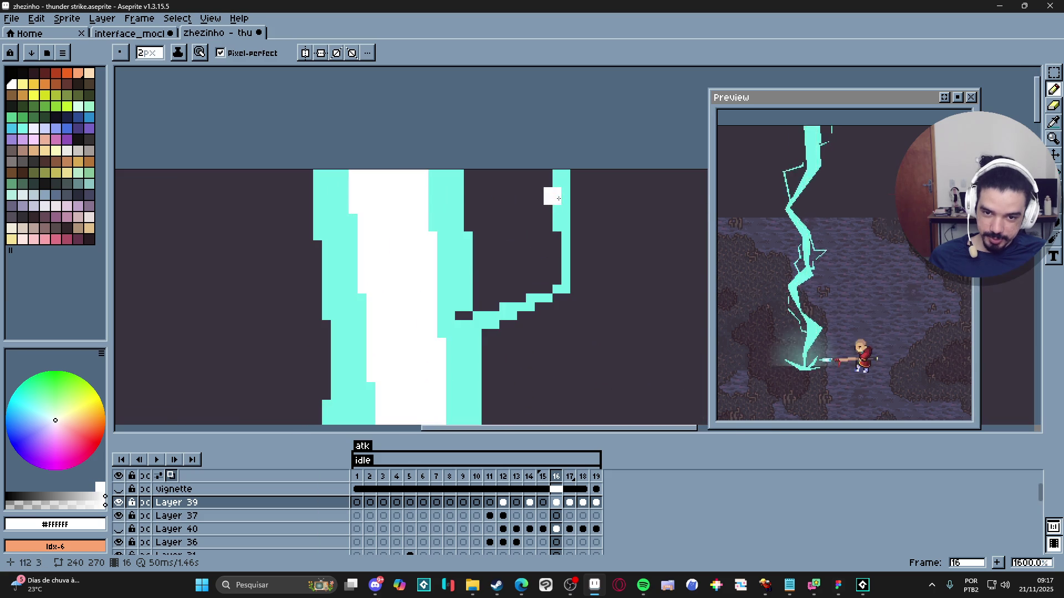
pyautogui.press('-')
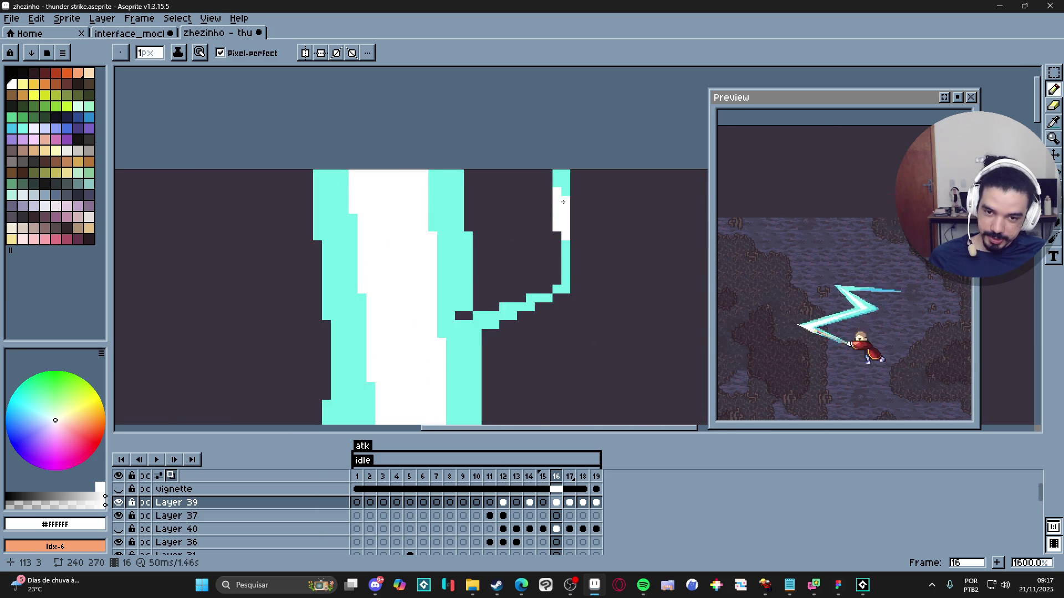
pyautogui.scroll(-1, 563, 201)
pyautogui.scroll(-8, 566, 240)
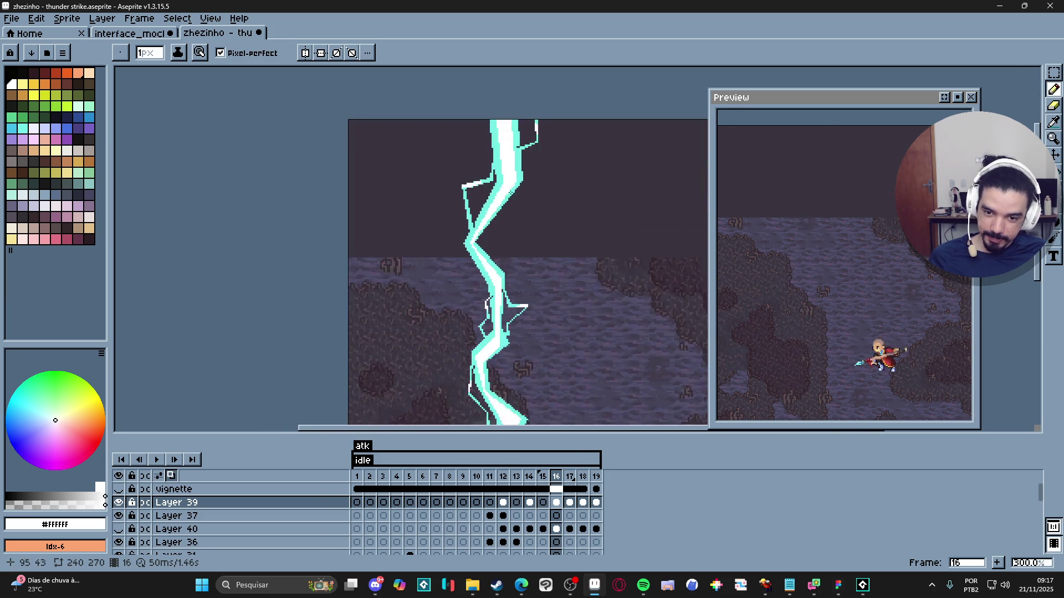
pyautogui.scroll(3, 500, 264)
pyautogui.scroll(8, 500, 263)
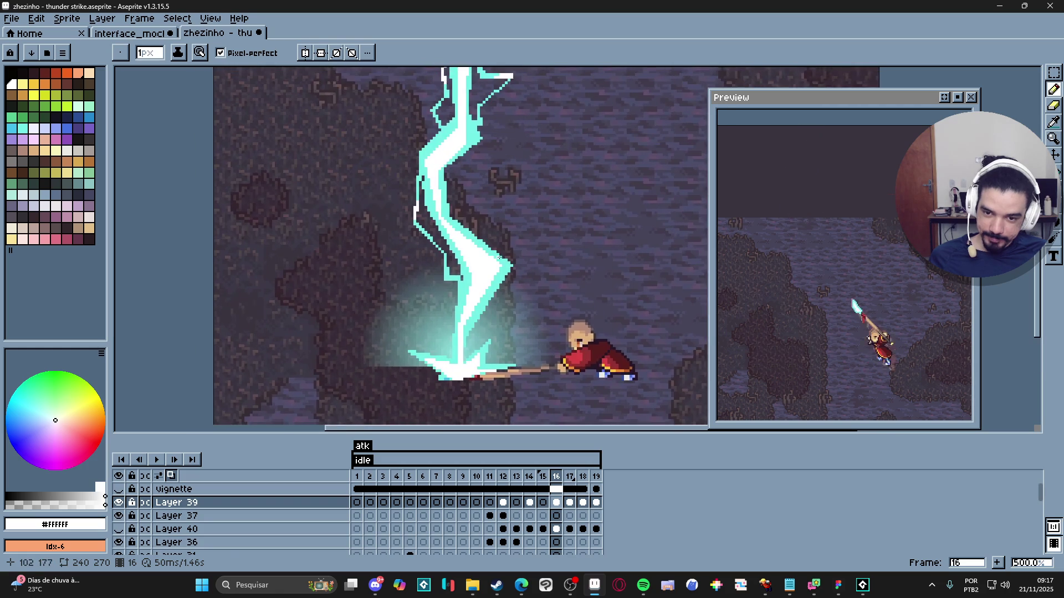
pyautogui.scroll(-7, 487, 291)
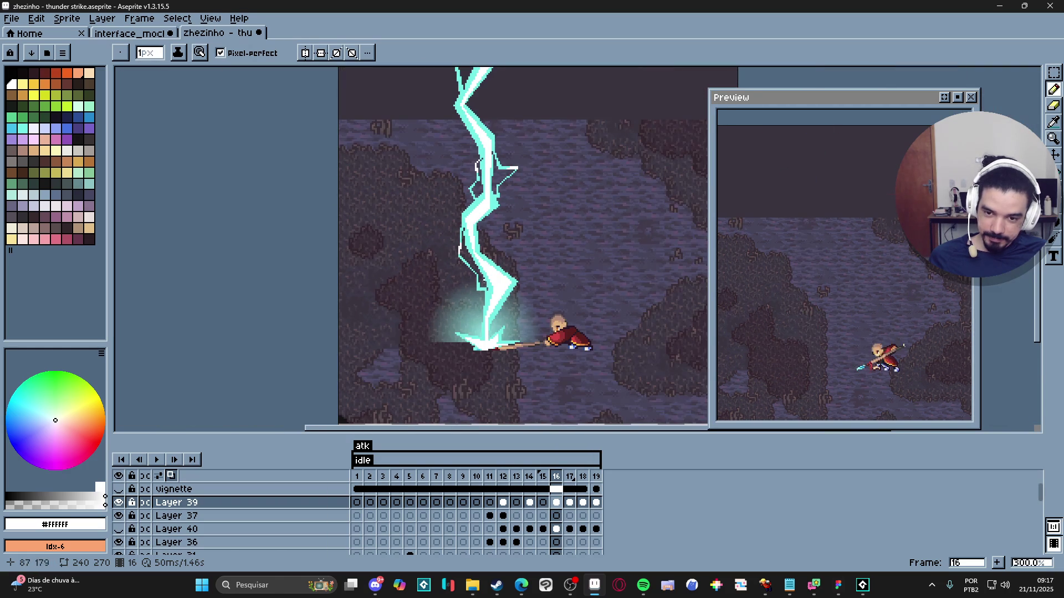
pyautogui.scroll(-1, 480, 287)
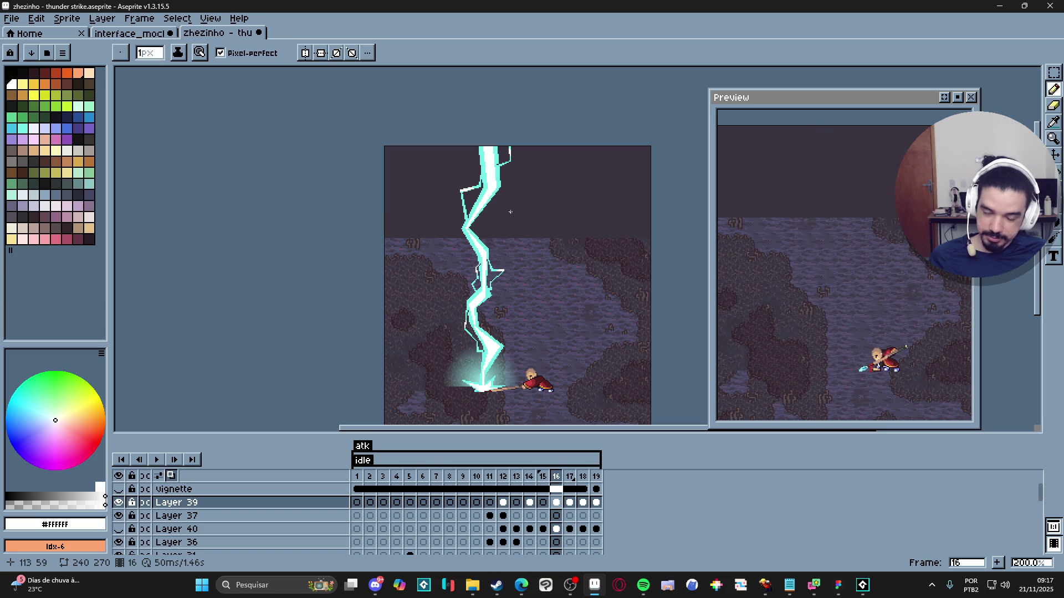
# Step: Draw a thin cyan line and one cyan pixel through the bolt's white core
pyautogui.scroll(5, 518, 210)
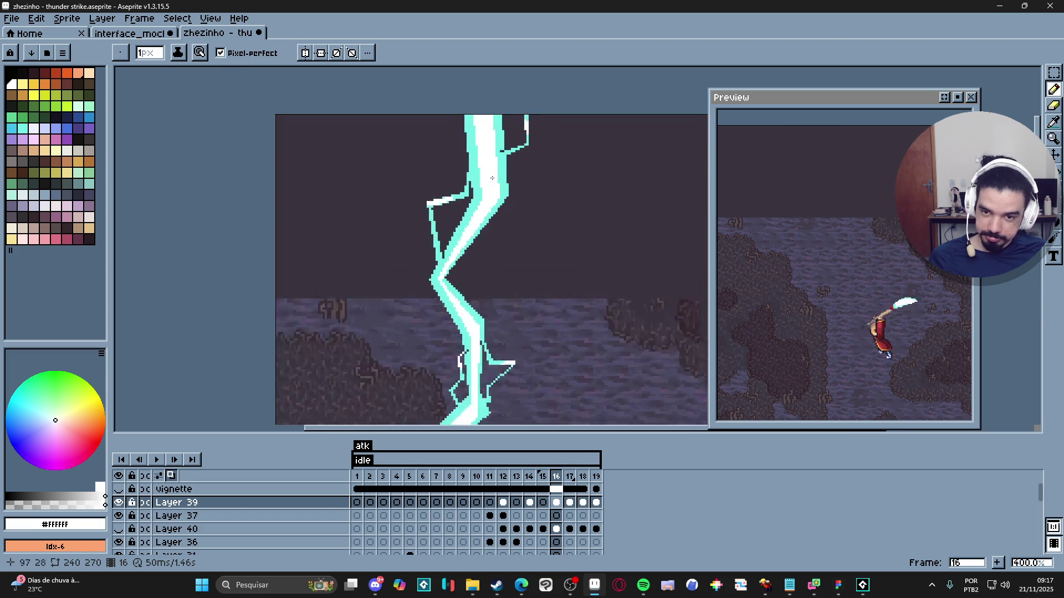
pyautogui.scroll(1, 493, 111)
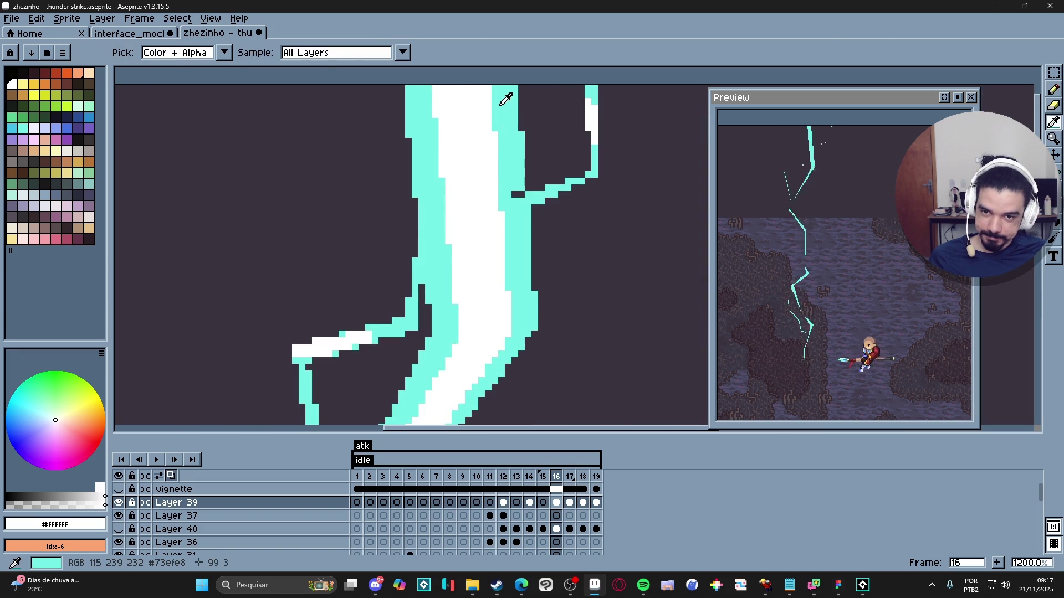
pyautogui.keyDown('alt'); pyautogui.click(493, 89); pyautogui.keyUp('alt')
pyautogui.scroll(-1, 493, 95)
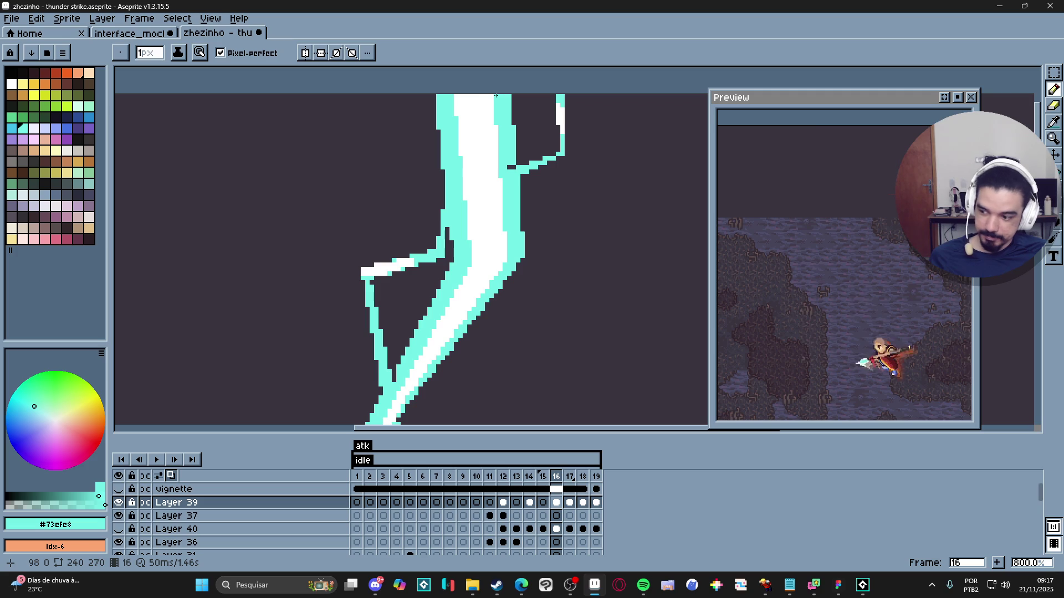
pyautogui.moveTo(492, 99); pyautogui.dragTo(476, 164)
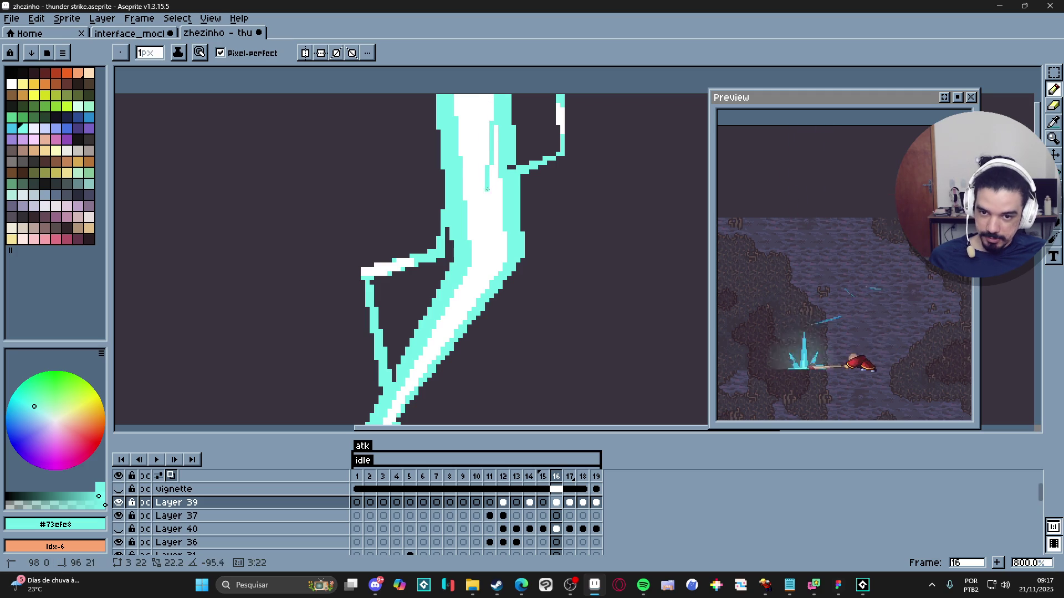
pyautogui.keyDown('shift'); pyautogui.click(487, 189); pyautogui.keyUp('shift')
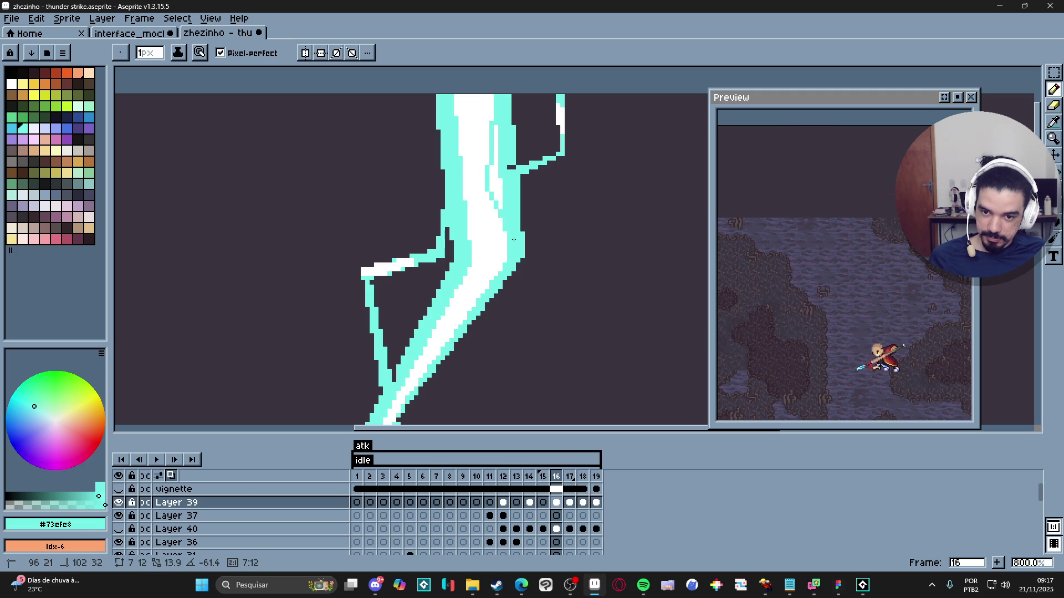
pyautogui.click(500, 208)
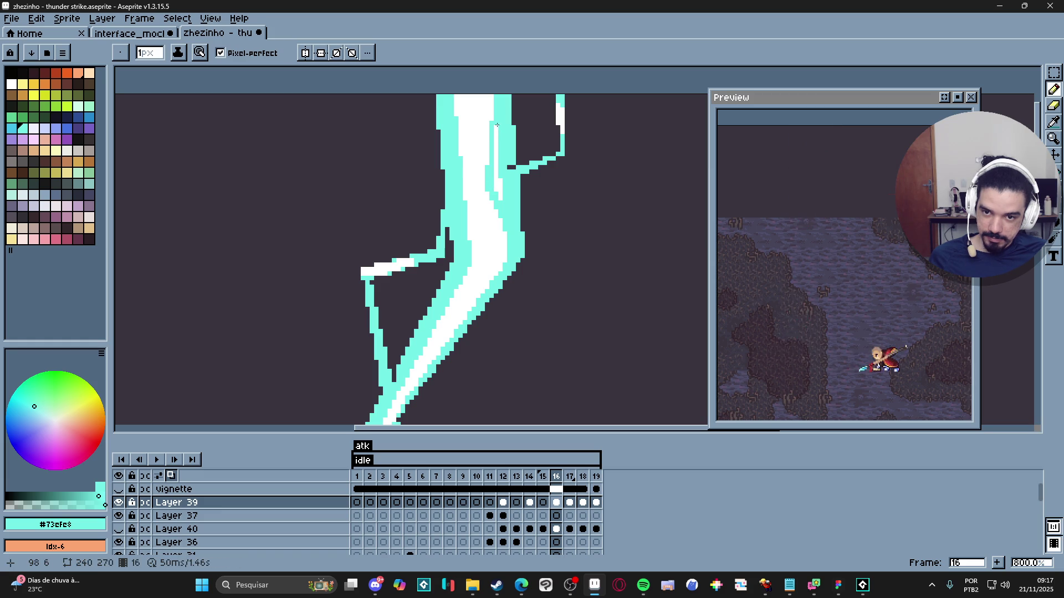
# Step: Add a short white line lower down the bolt
pyautogui.scroll(-4, 488, 227)
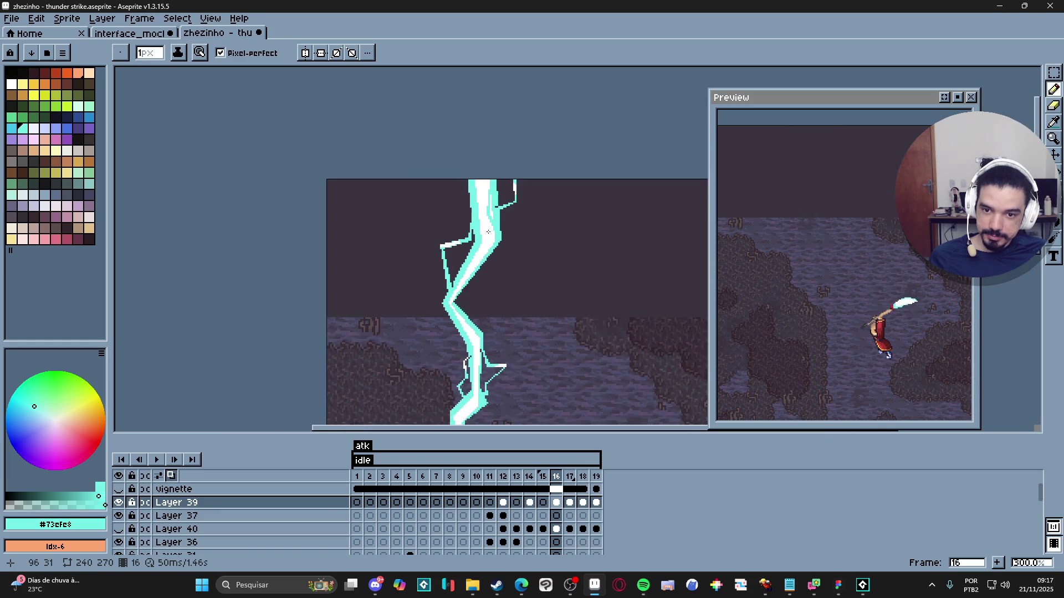
pyautogui.scroll(2, 488, 236)
pyautogui.keyDown('alt'); pyautogui.click(488, 236); pyautogui.keyUp('alt')
pyautogui.scroll(-2, 488, 235)
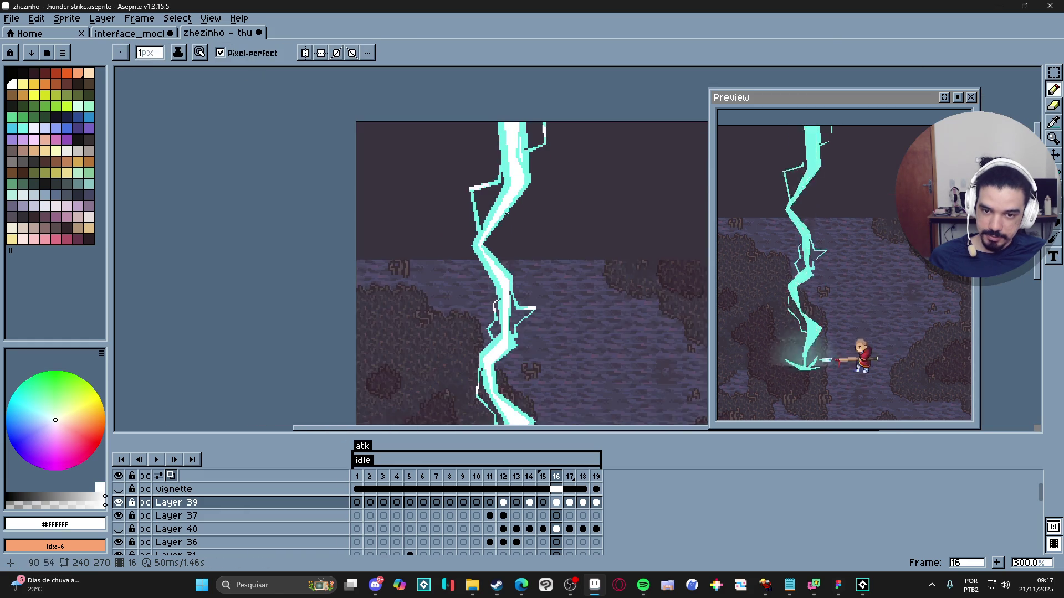
pyautogui.moveTo(472, 267); pyautogui.dragTo(486, 229)
pyautogui.scroll(6, 486, 228)
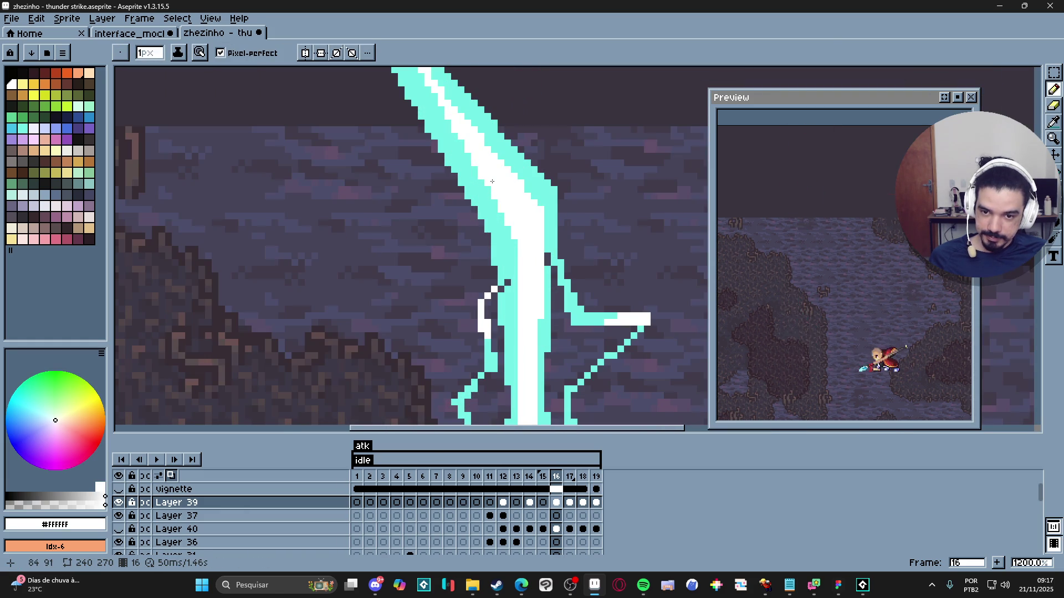
pyautogui.keyDown('shift'); pyautogui.click(495, 236); pyautogui.keyUp('shift')
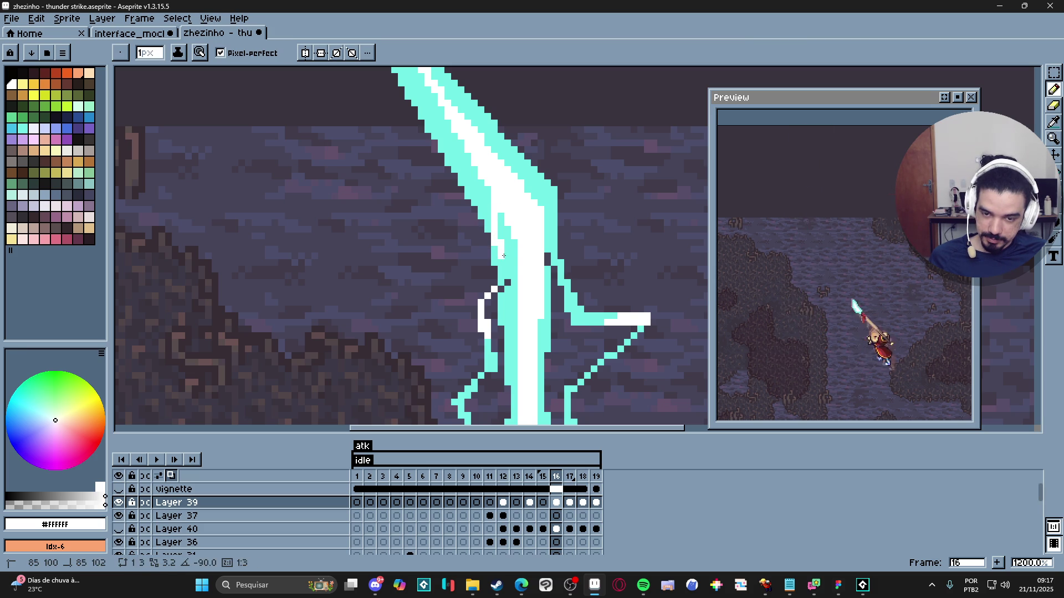
# Step: Recolour stray white pixels on the lower bend cyan with a 2px brush
pyautogui.scroll(-3, 507, 260)
pyautogui.scroll(4, 513, 266)
pyautogui.press('i')
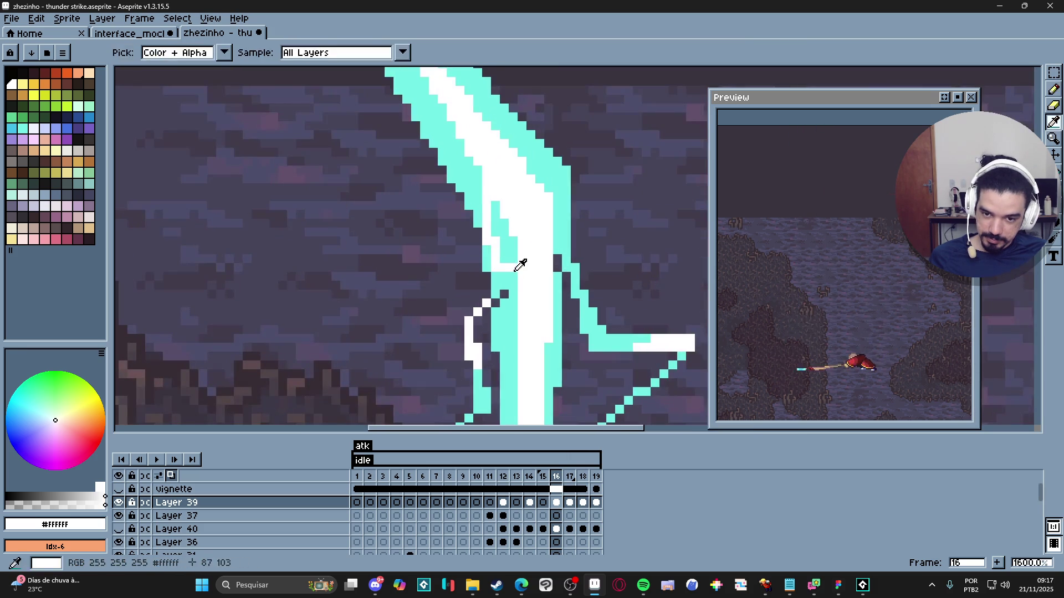
pyautogui.keyDown('alt'); pyautogui.click(523, 272); pyautogui.keyUp('alt')
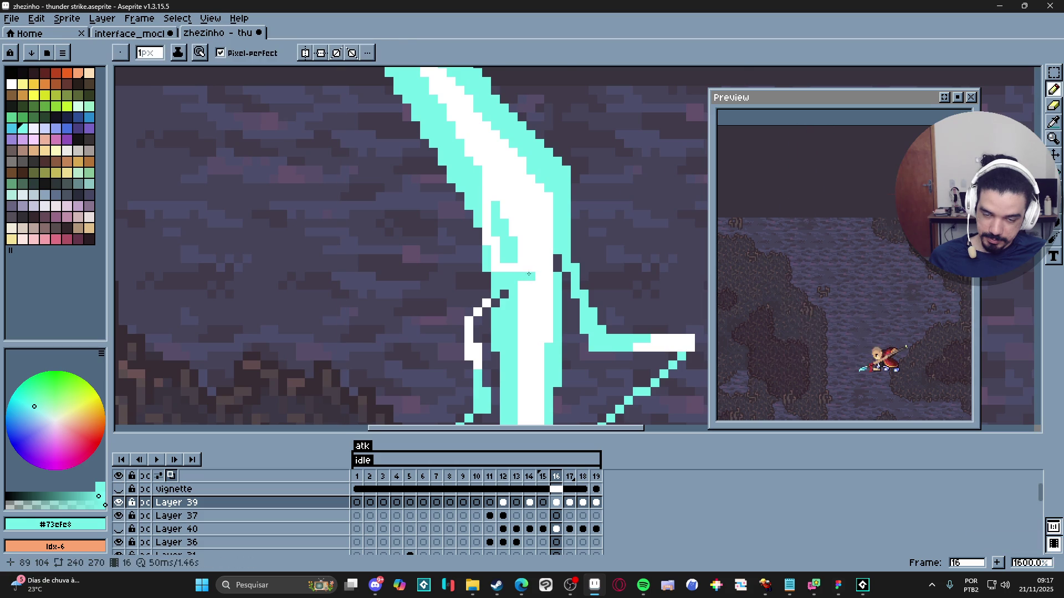
pyautogui.keyDown('alt'); pyautogui.click(540, 274); pyautogui.keyUp('alt')
pyautogui.scroll(-7, 536, 317)
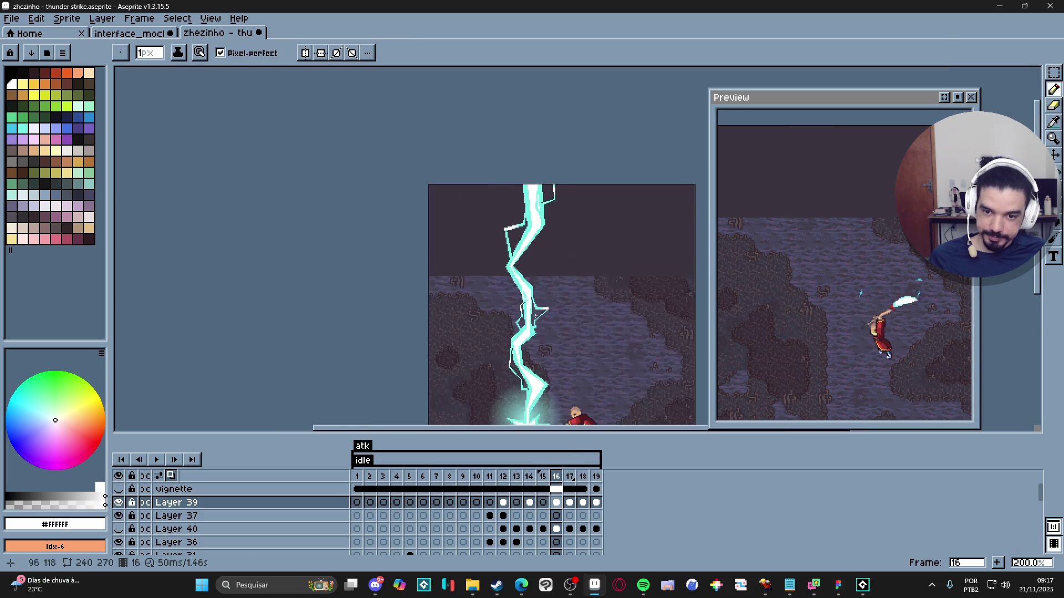
pyautogui.scroll(7, 535, 317)
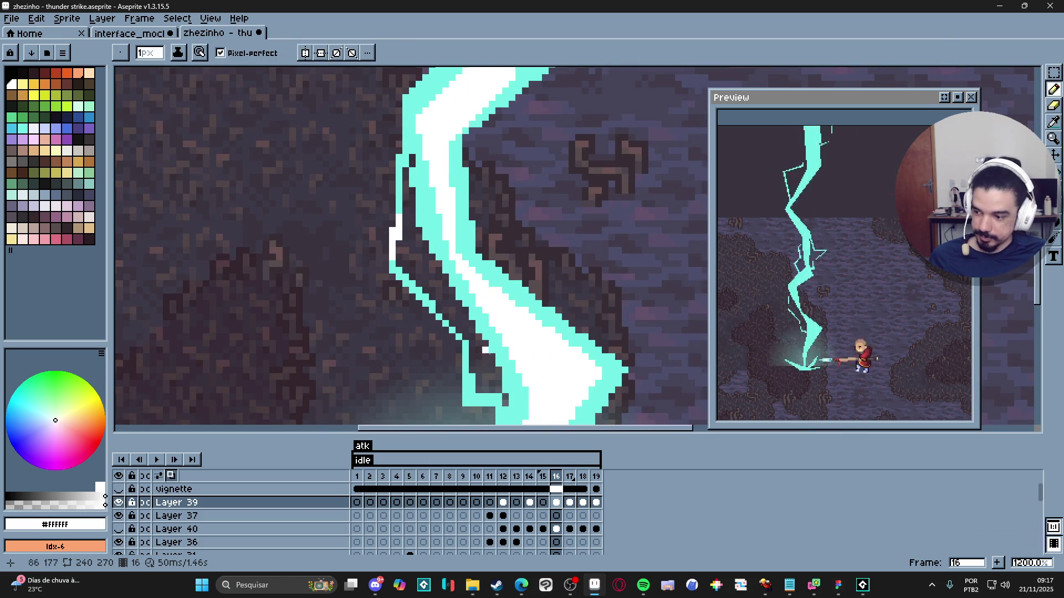
pyautogui.scroll(-4, 485, 350)
pyautogui.scroll(5, 526, 349)
pyautogui.keyDown('alt'); pyautogui.click(553, 360); pyautogui.keyUp('alt')
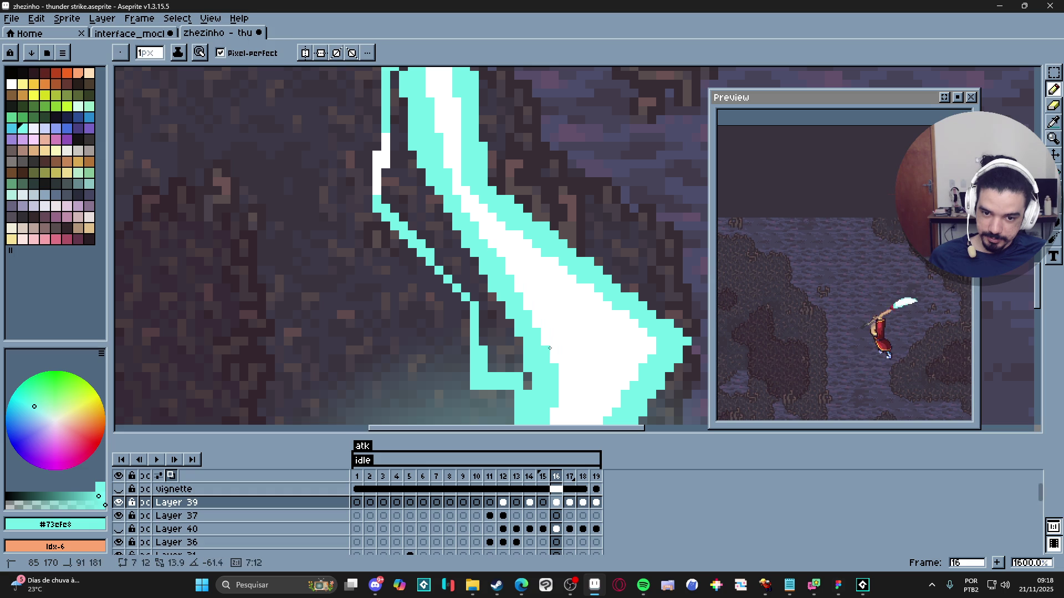
pyautogui.keyDown('shift'); pyautogui.click(573, 373); pyautogui.keyUp('shift')
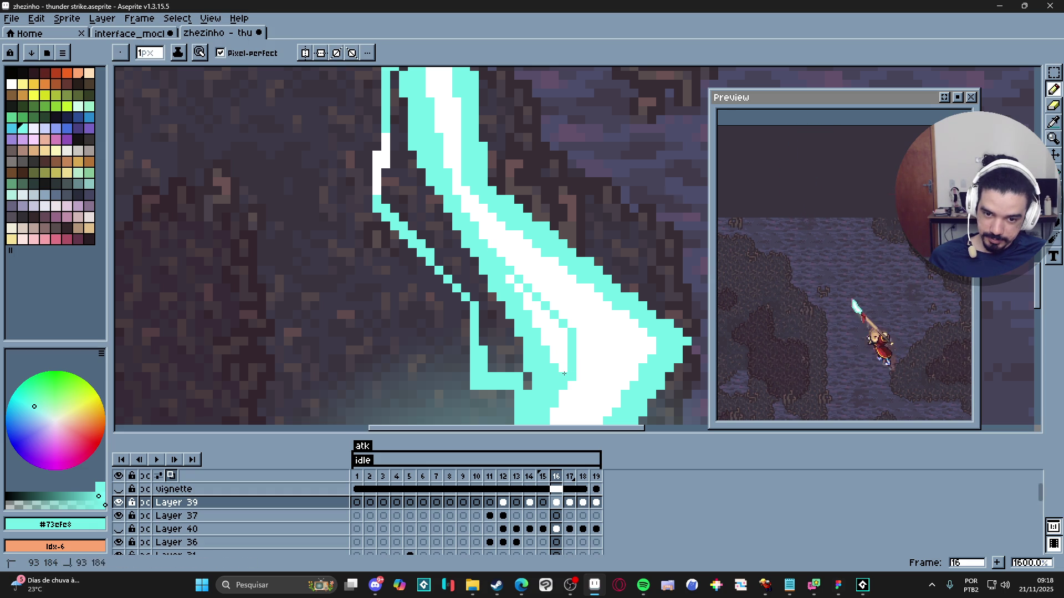
pyautogui.press('+')
pyautogui.moveTo(550, 329); pyautogui.dragTo(525, 302)
# Step: With a 1px white brush, extend the bolt's white core downward through the bend
pyautogui.press('-')
pyautogui.keyDown('alt'); pyautogui.click(558, 292); pyautogui.keyUp('alt')
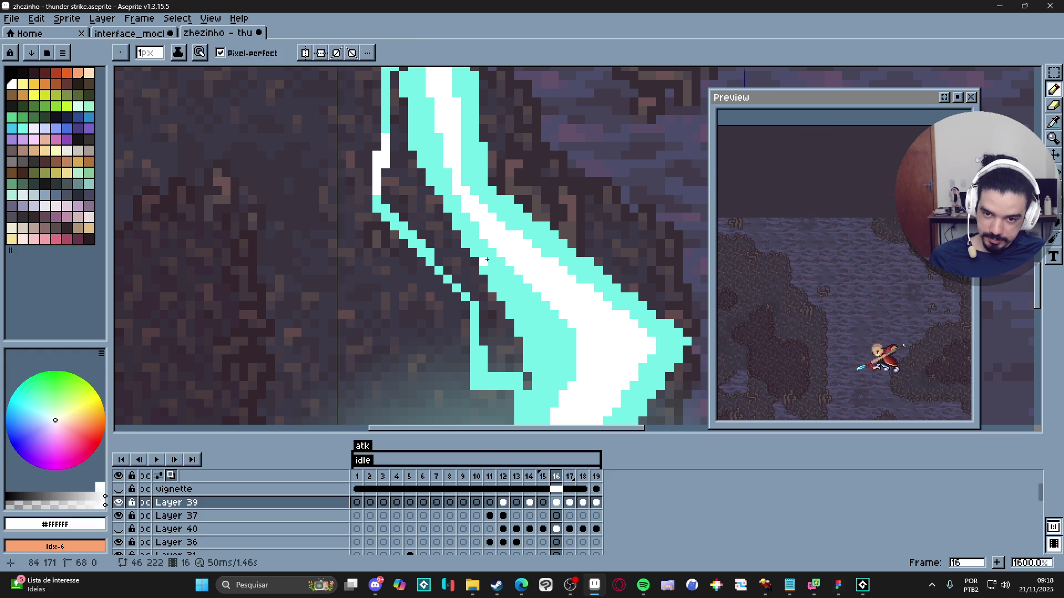
pyautogui.click(484, 247)
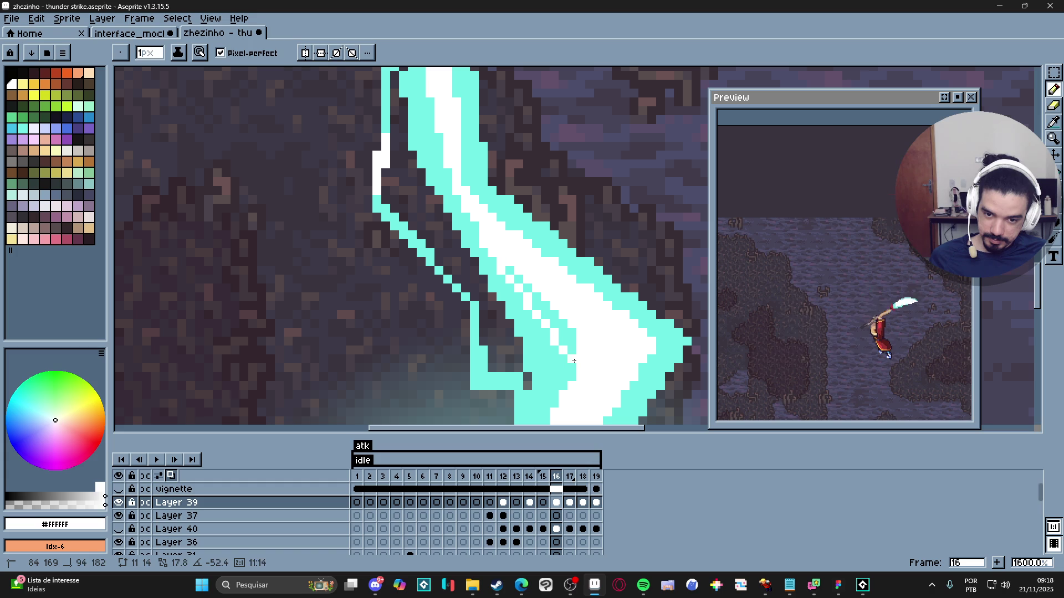
pyautogui.scroll(-6, 570, 338)
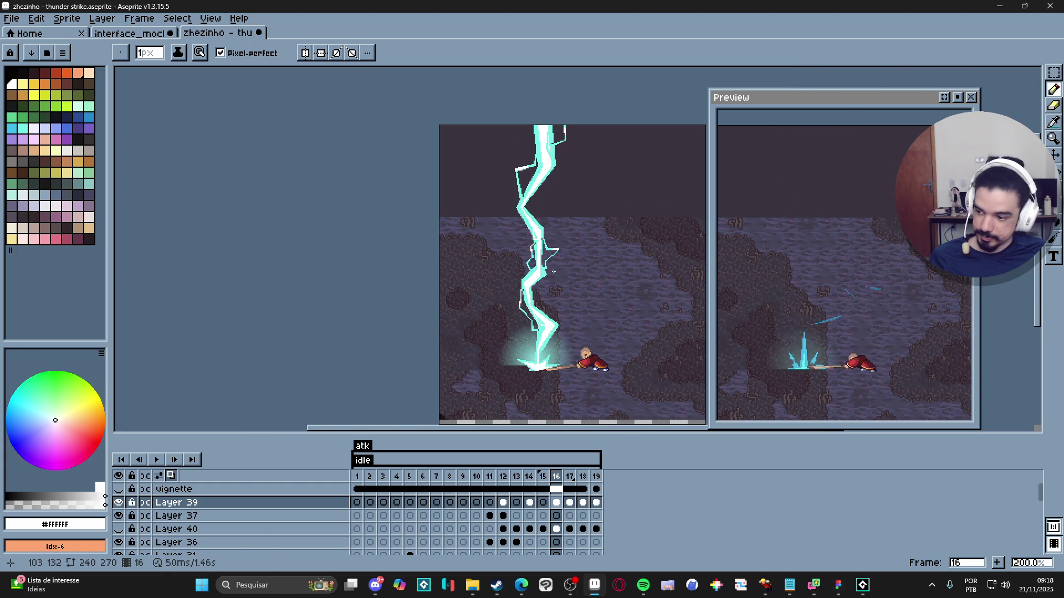
pyautogui.scroll(8, 526, 274)
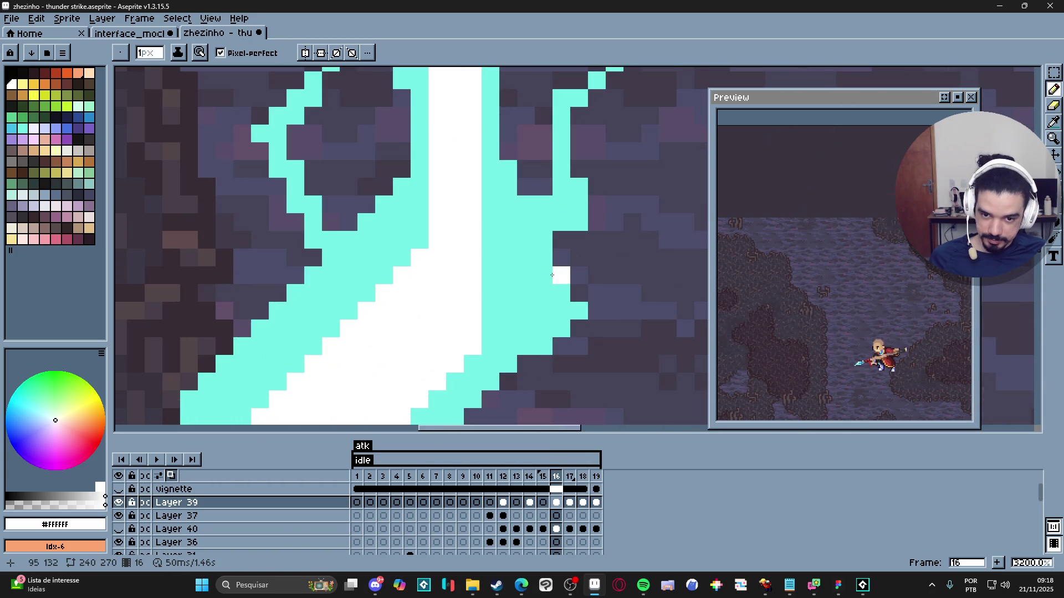
pyautogui.moveTo(529, 264); pyautogui.dragTo(511, 286)
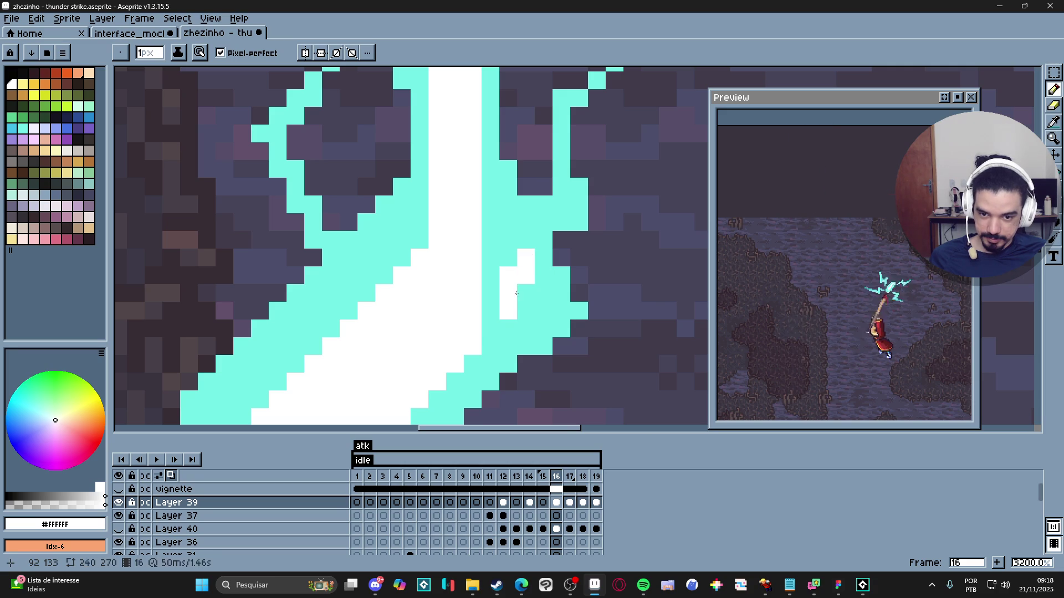
pyautogui.click(524, 293)
pyautogui.scroll(-8, 554, 282)
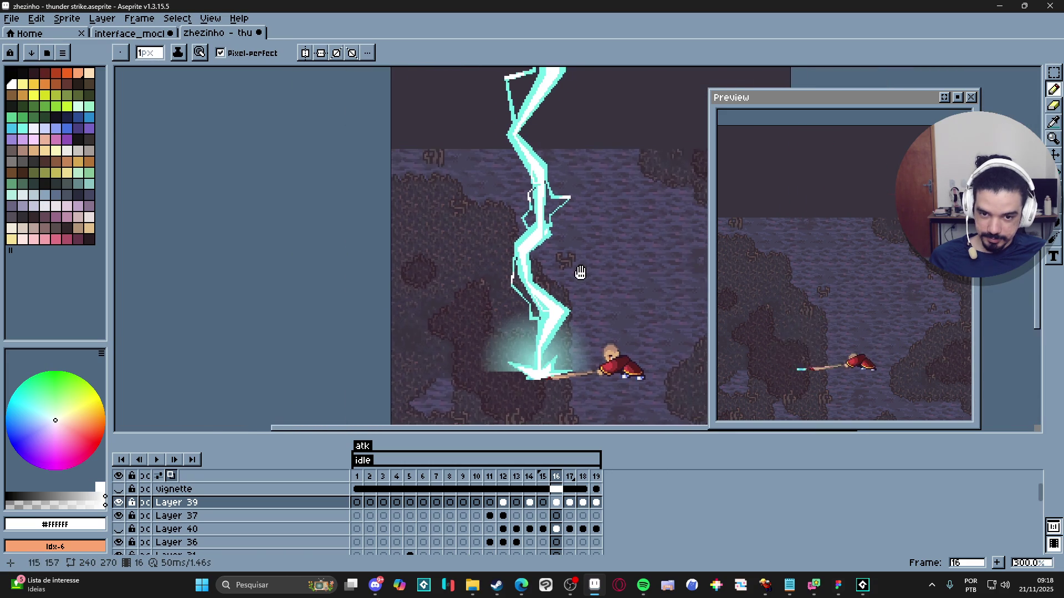
pyautogui.moveTo(580, 273)
pyautogui.mouseDown()
pyautogui.moveTo(568, 262)
pyautogui.moveTo(525, 312)
pyautogui.moveTo(519, 250)
pyautogui.mouseUp()
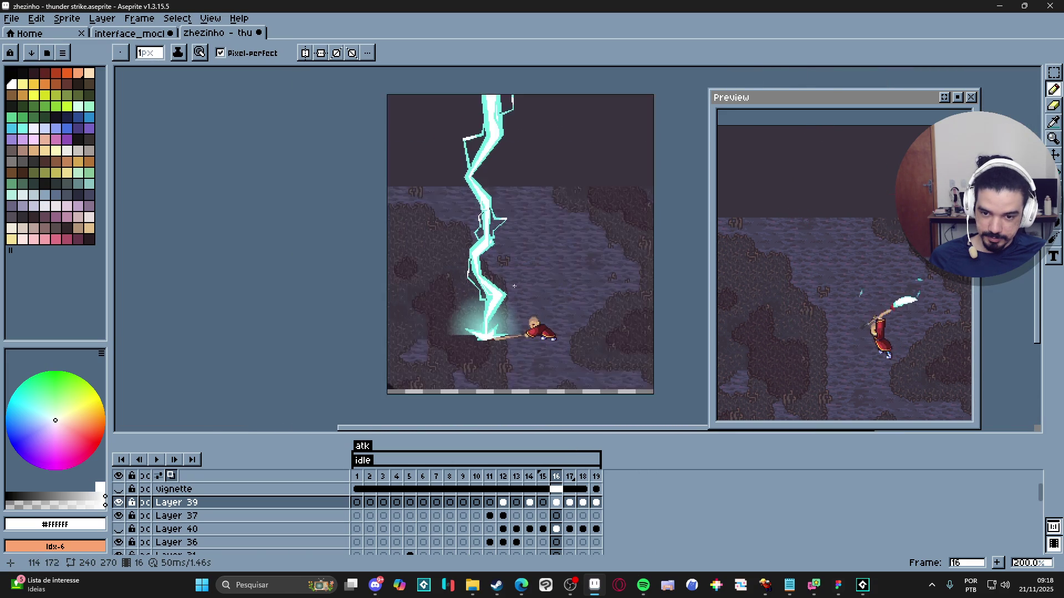
pyautogui.scroll(-1, 510, 277)
# Step: Compare frames 15 and 16, then move on to frame 17
pyautogui.click(543, 477)
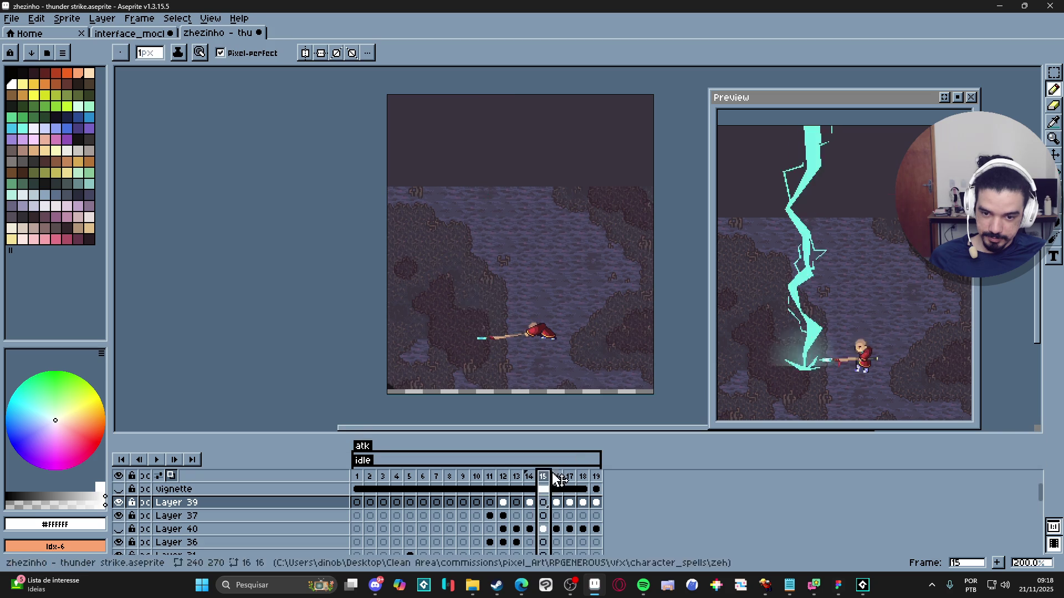
pyautogui.click(557, 476)
pyautogui.click(569, 477)
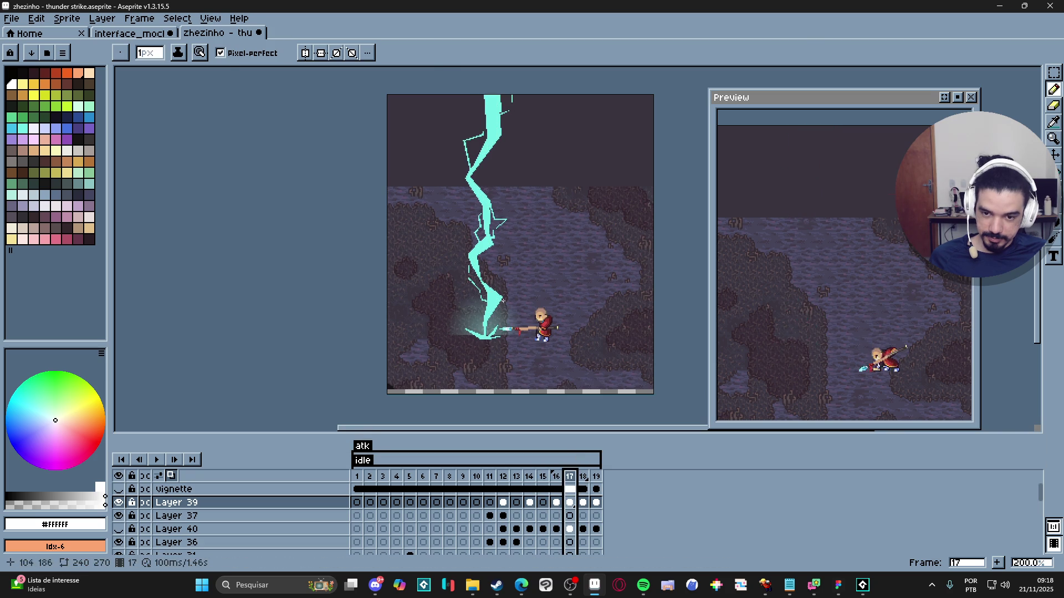
pyautogui.scroll(5, 474, 280)
# Step: Make the bend's core solid white: 2px stroke, 1px outline, then Paint Bucket fill
pyautogui.press('+')
pyautogui.scroll(-3, 473, 280)
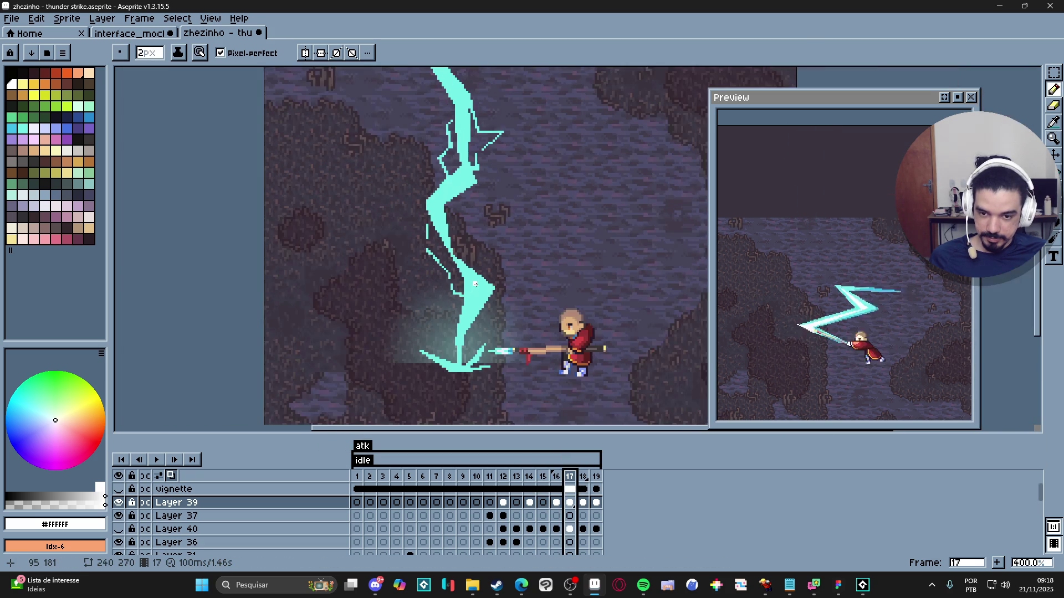
pyautogui.scroll(1, 476, 285)
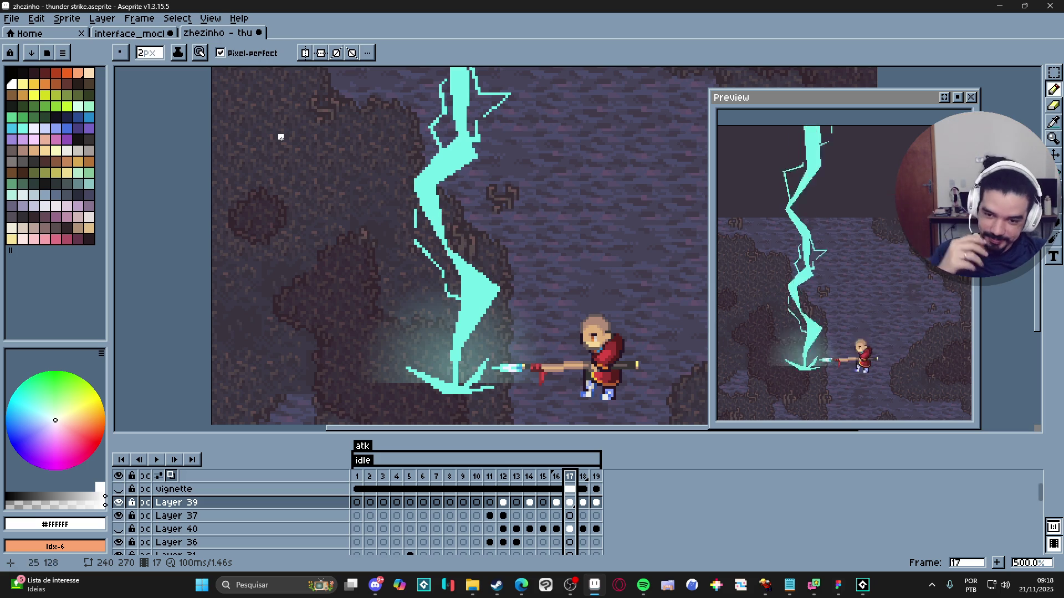
pyautogui.scroll(2, 481, 288)
pyautogui.press('-')
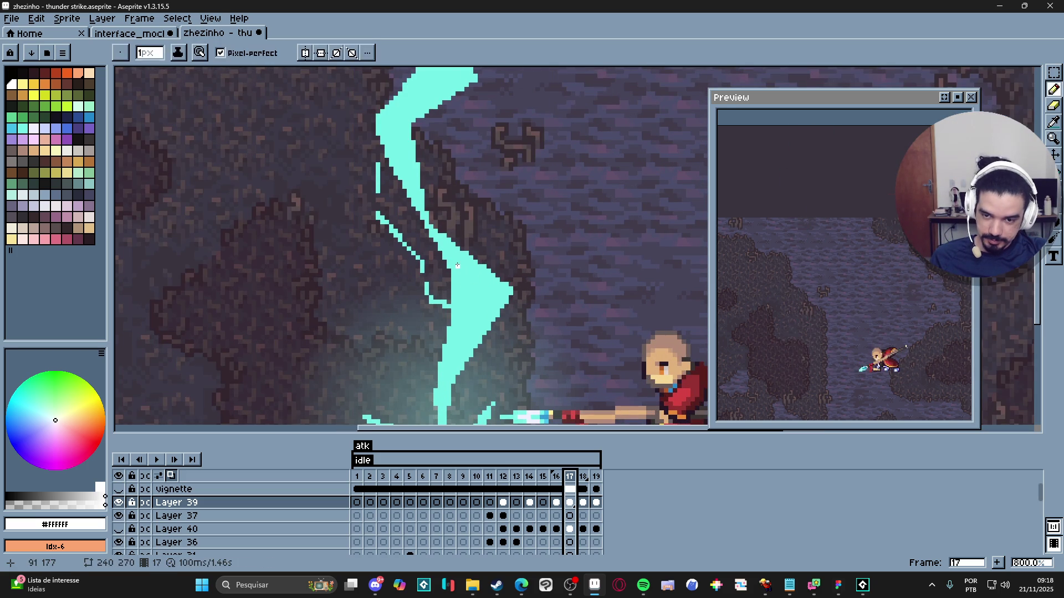
pyautogui.press('+')
pyautogui.moveTo(463, 265); pyautogui.dragTo(491, 301)
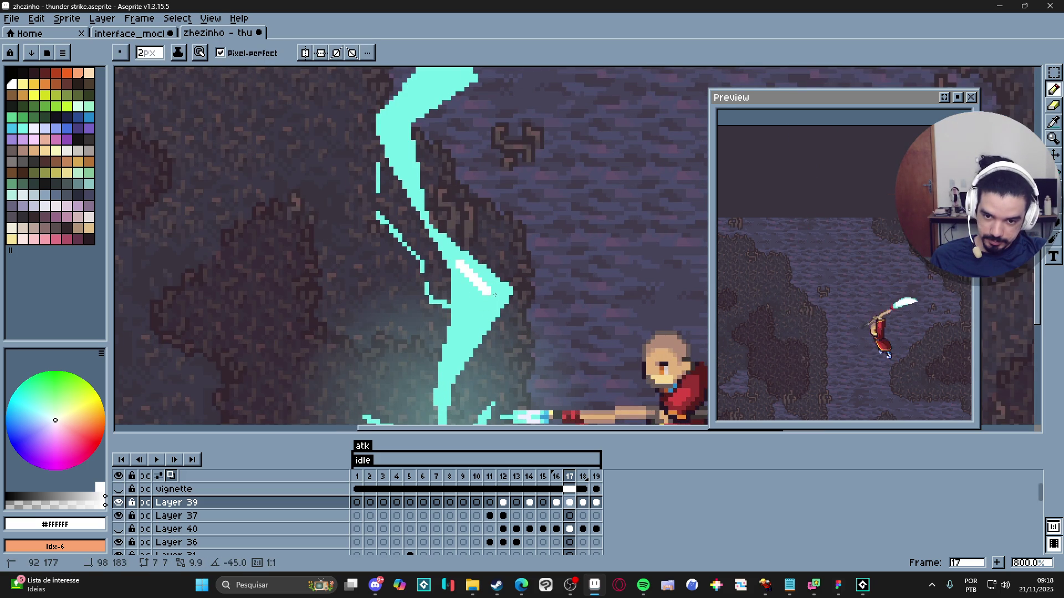
pyautogui.press('-')
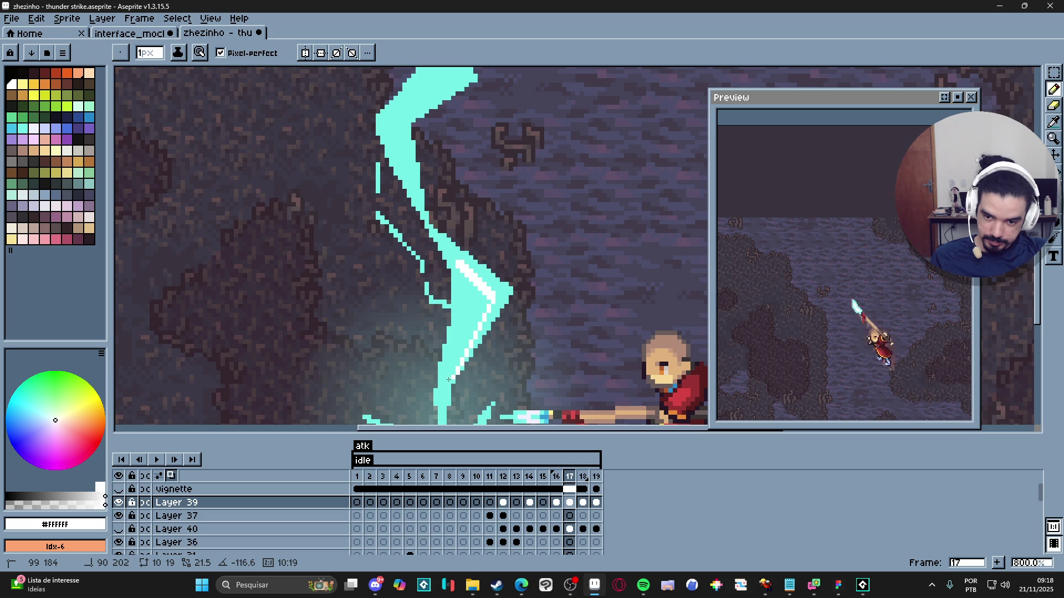
pyautogui.keyDown('shift'); pyautogui.click(472, 303); pyautogui.keyUp('shift')
pyautogui.press('g')
pyautogui.click(468, 311)
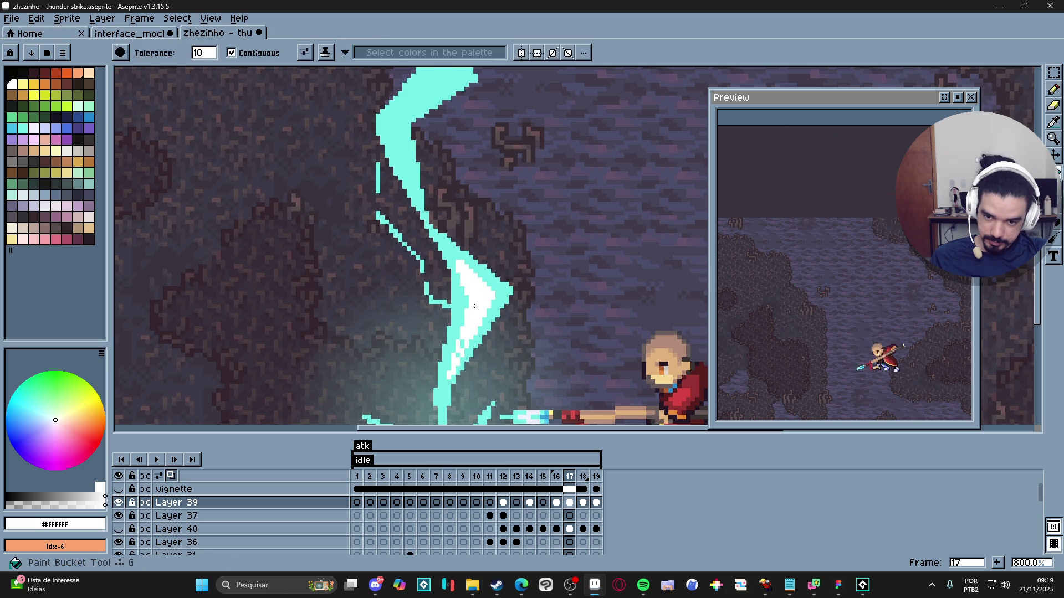
pyautogui.press('b')
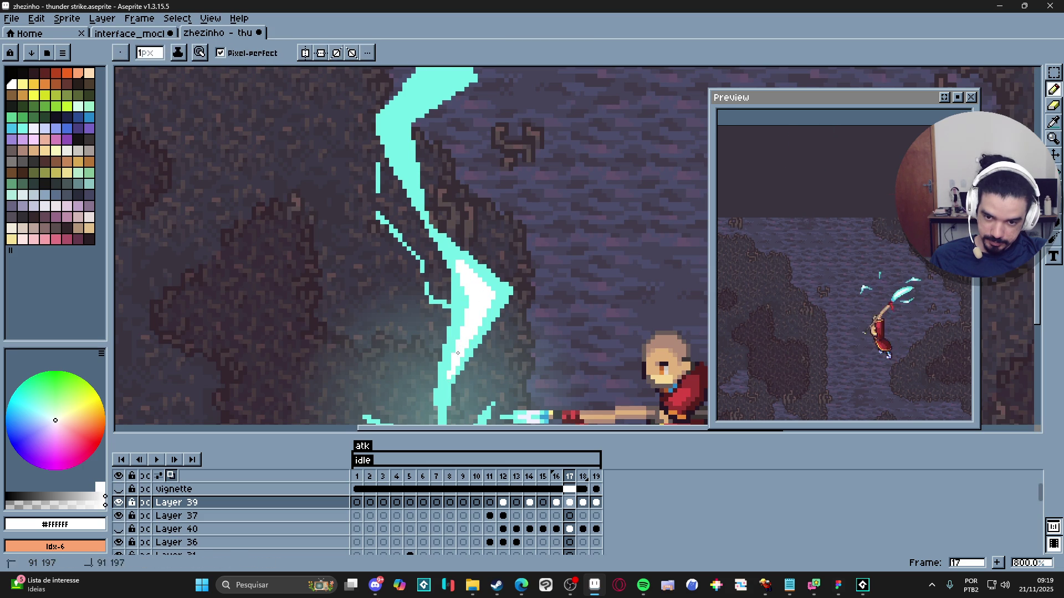
# Step: Dab a 2px white spot at the bolt's ground impact point
pyautogui.scroll(-3, 458, 353)
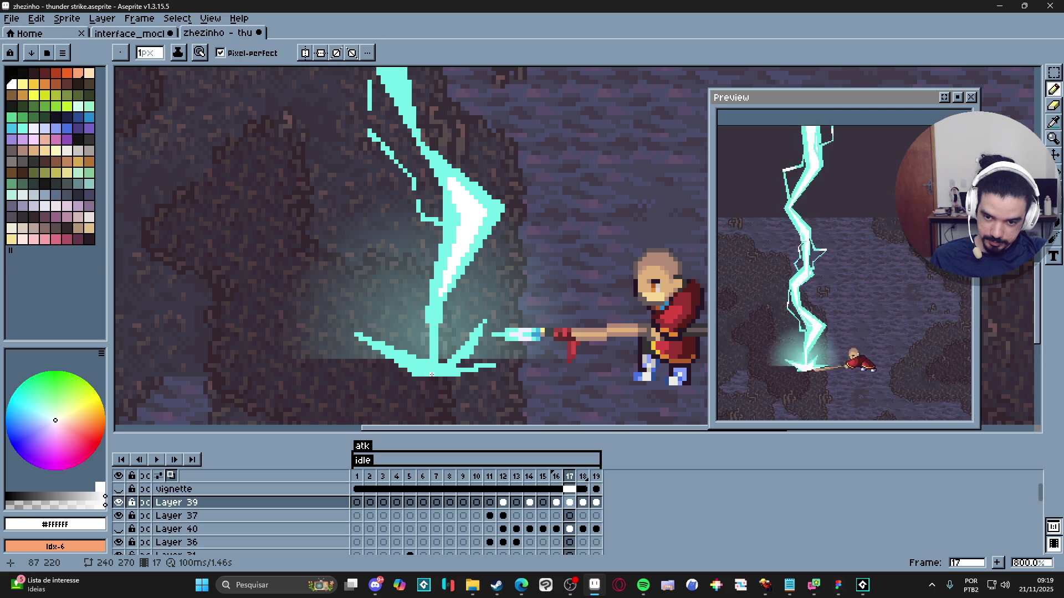
pyautogui.press('+')
pyautogui.click(437, 372)
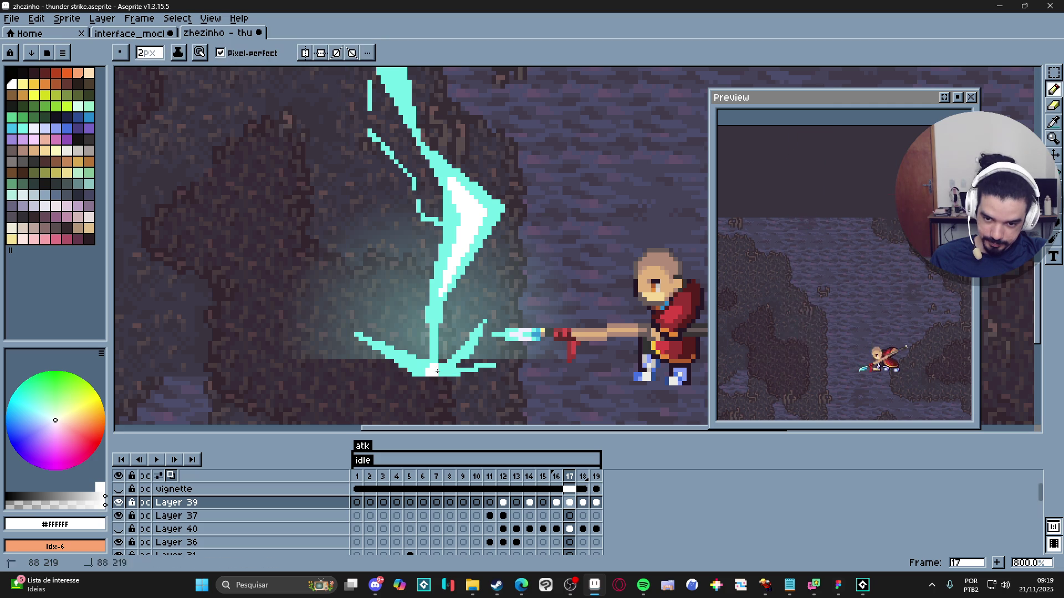
pyautogui.press('-')
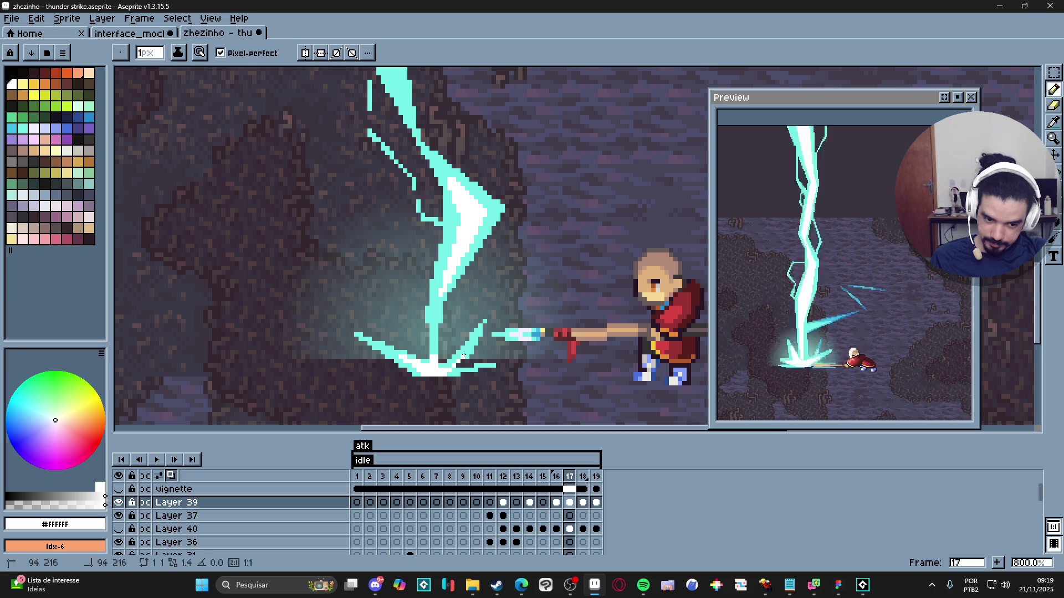
pyautogui.click(770, 586)
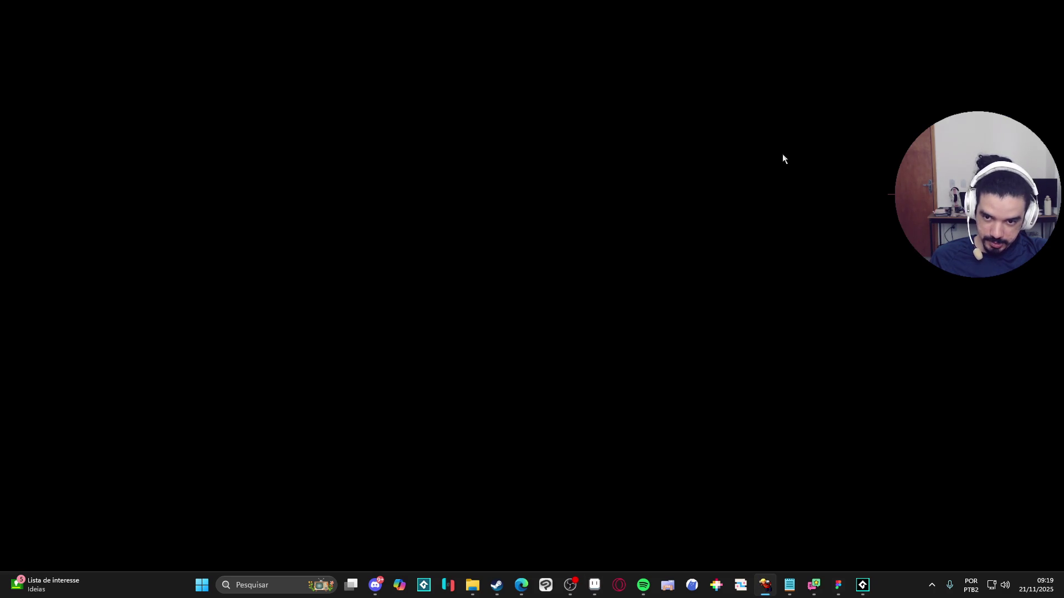
pyautogui.click(999, 8)
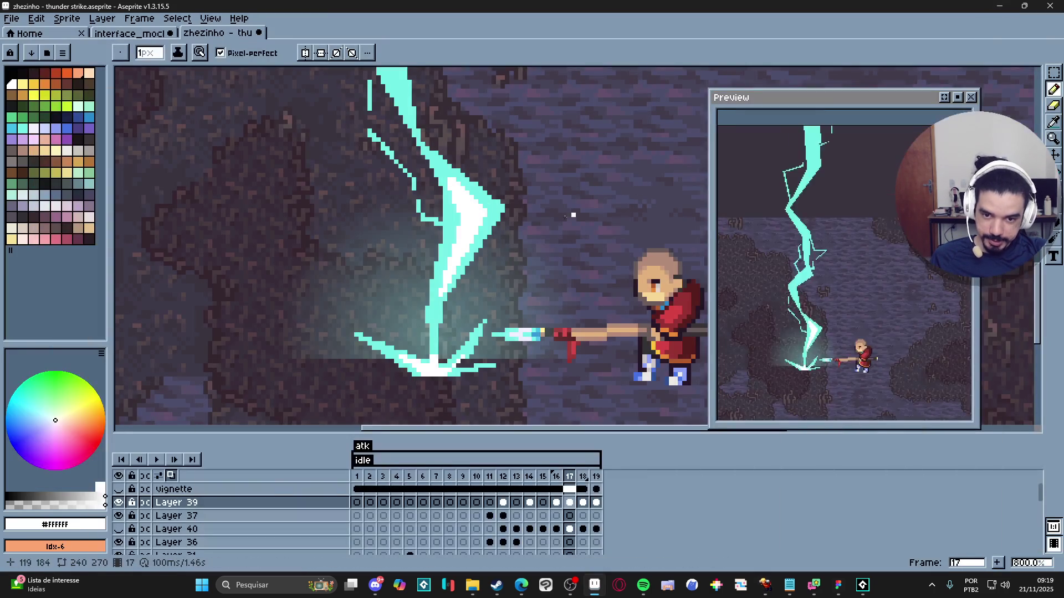
# Step: Outline a white wedge in the upper bolt and bucket-fill it white
pyautogui.scroll(2, 451, 216)
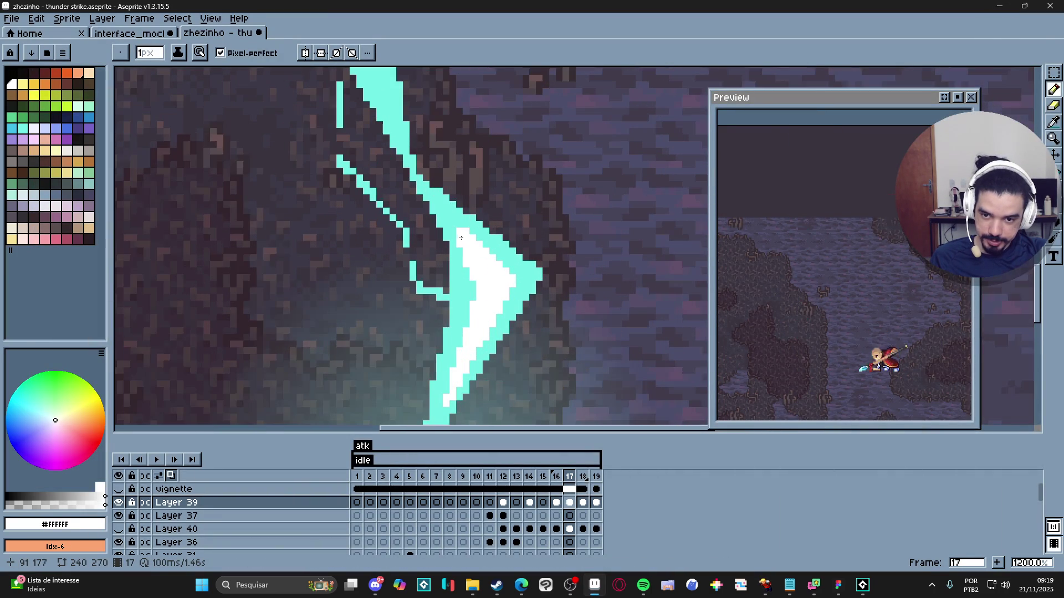
pyautogui.moveTo(434, 198); pyautogui.dragTo(461, 232)
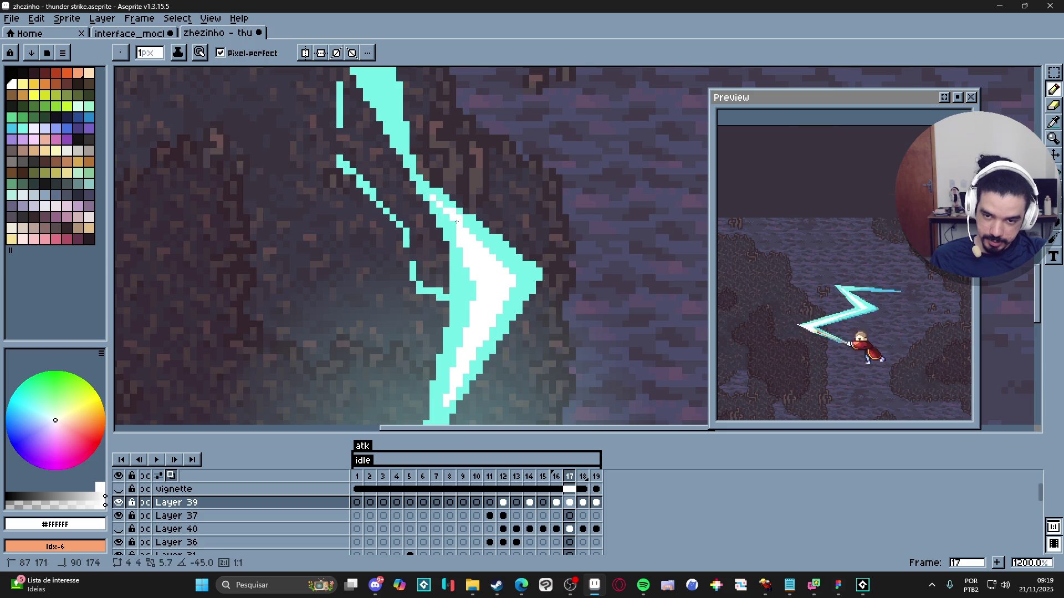
pyautogui.scroll(-5, 461, 234)
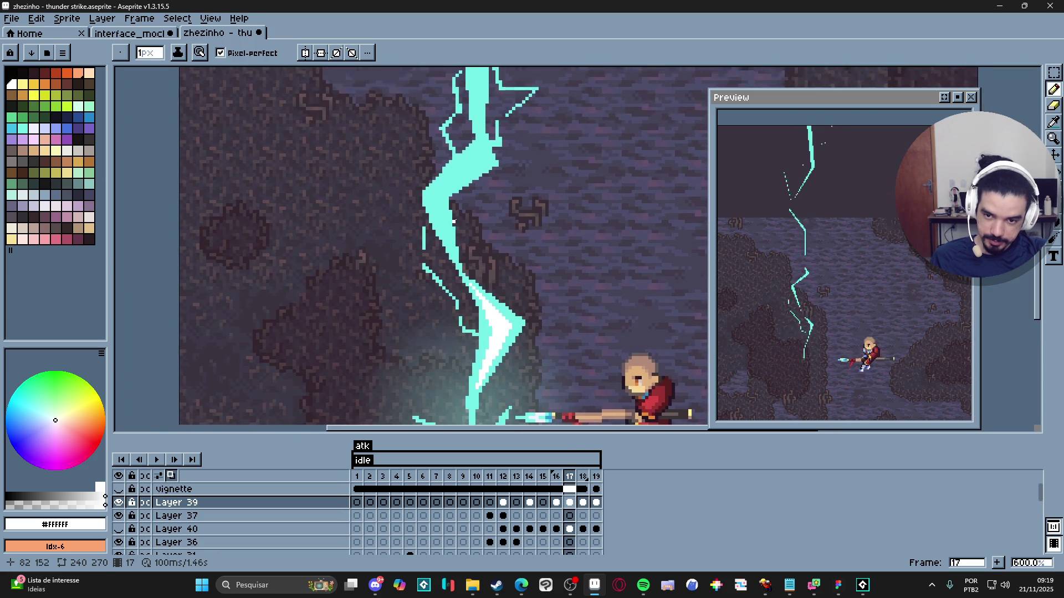
pyautogui.scroll(5, 471, 222)
pyautogui.scroll(-1, 476, 215)
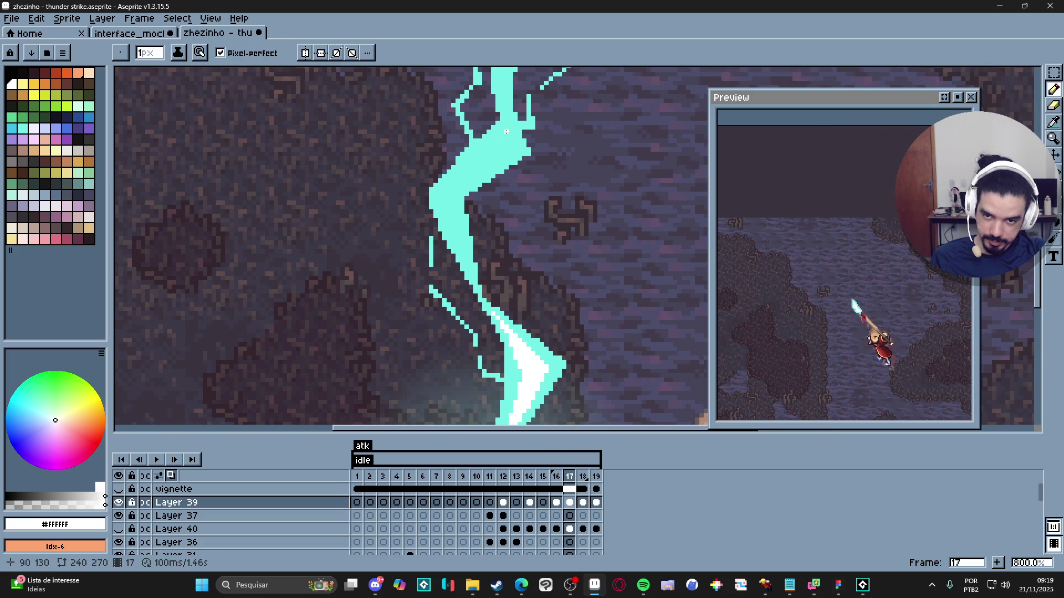
pyautogui.moveTo(506, 132); pyautogui.dragTo(443, 196)
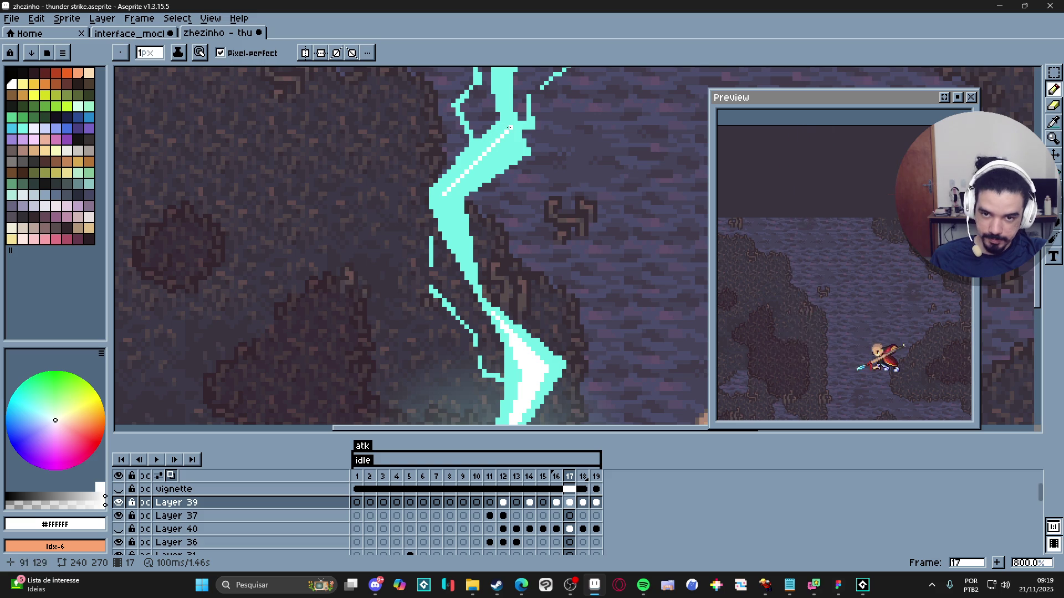
pyautogui.keyDown('shift'); pyautogui.click(512, 152); pyautogui.keyUp('shift')
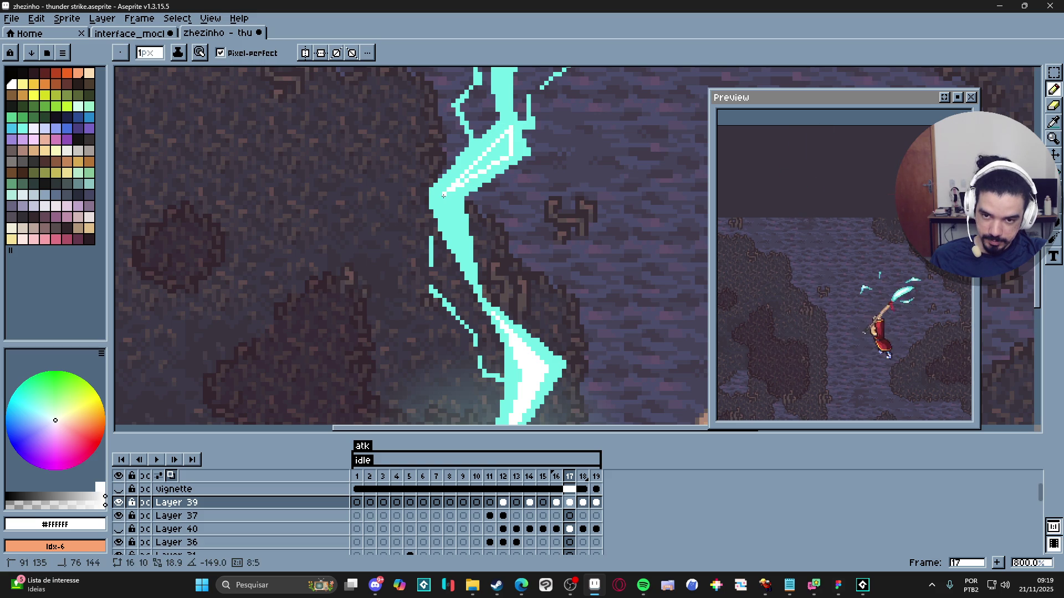
pyautogui.keyDown('shift'); pyautogui.click(443, 195); pyautogui.keyUp('shift')
pyautogui.press('g')
pyautogui.click(477, 163)
pyautogui.press('b')
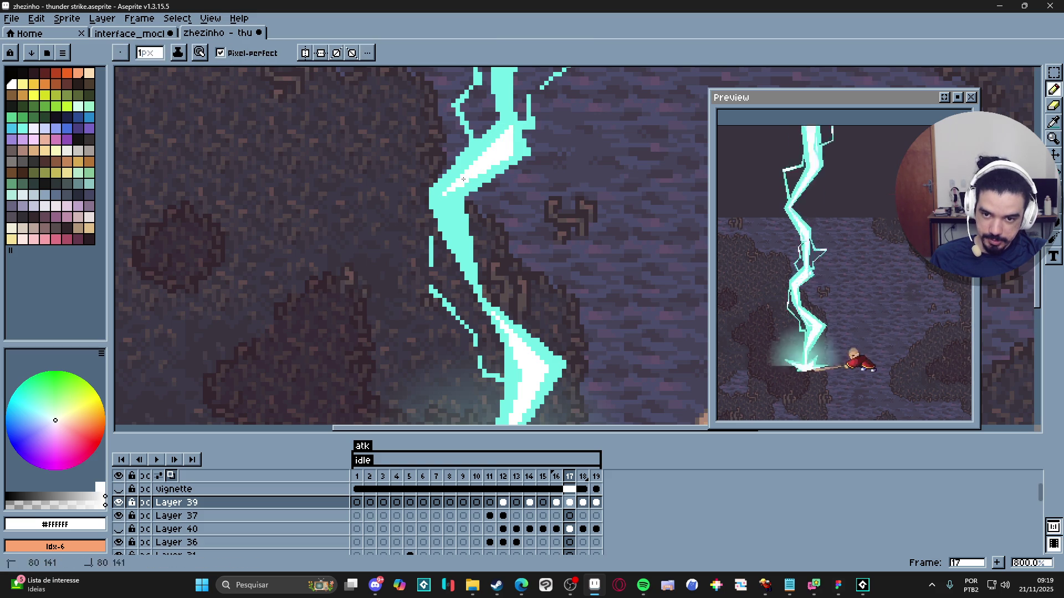
# Step: Add more white core segments along the bolt and a line up its core
pyautogui.click(444, 196)
pyautogui.keyDown('shift'); pyautogui.click(467, 264); pyautogui.keyUp('shift')
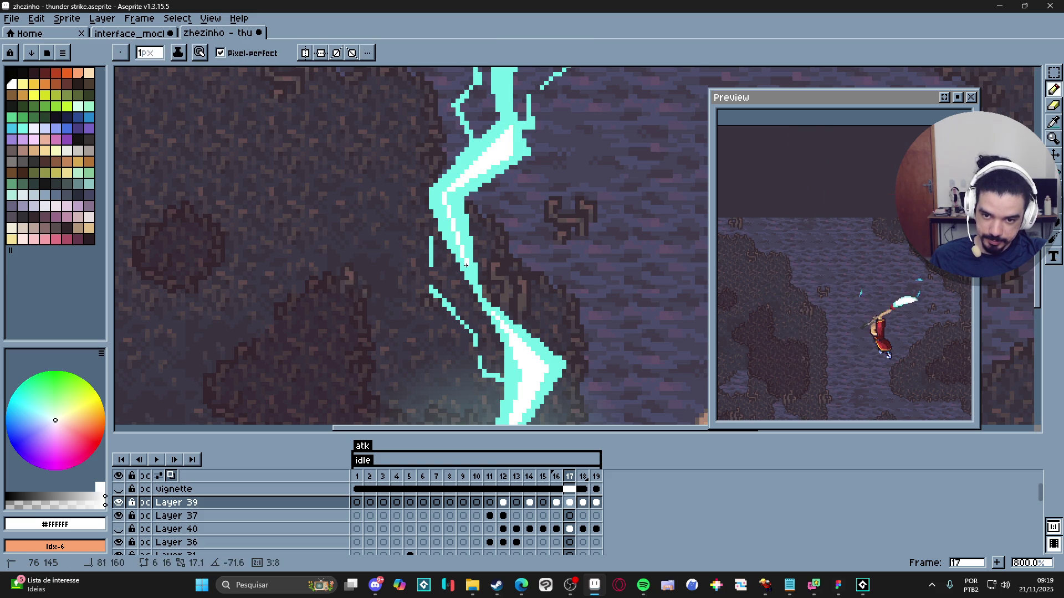
pyautogui.keyDown('shift'); pyautogui.click(456, 193); pyautogui.keyUp('shift')
pyautogui.press('b')
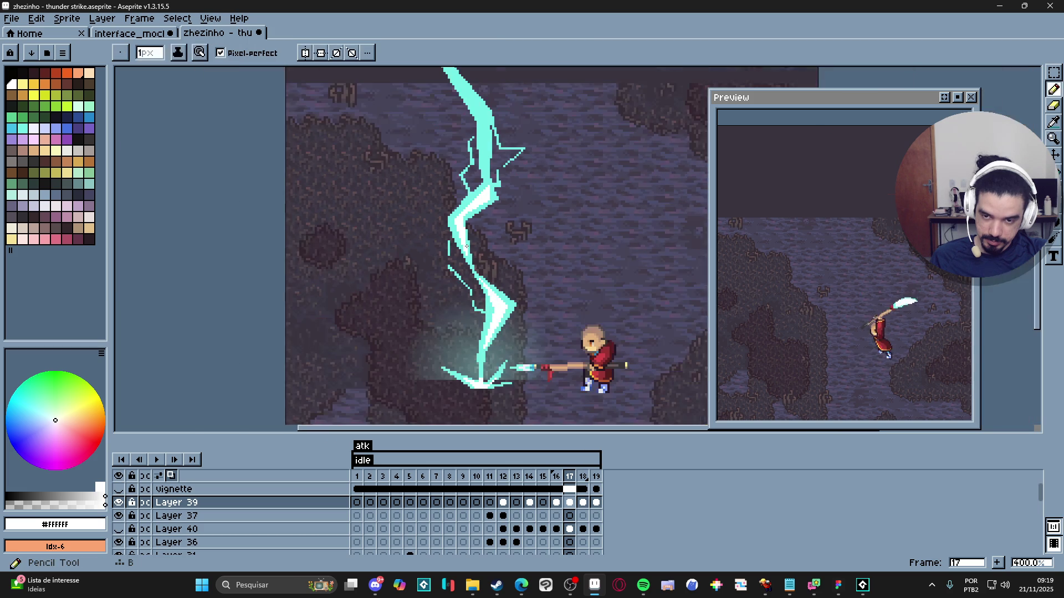
pyautogui.scroll(-4, 466, 230)
pyautogui.scroll(4, 489, 193)
pyautogui.moveTo(488, 193); pyautogui.dragTo(484, 93)
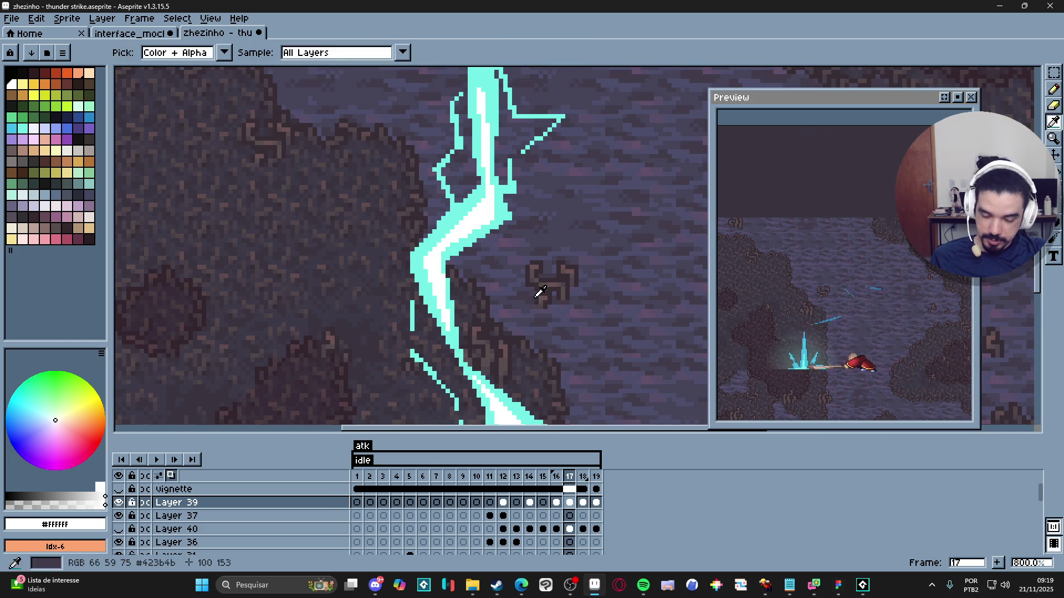
pyautogui.hotkey('alt', 'Tab')
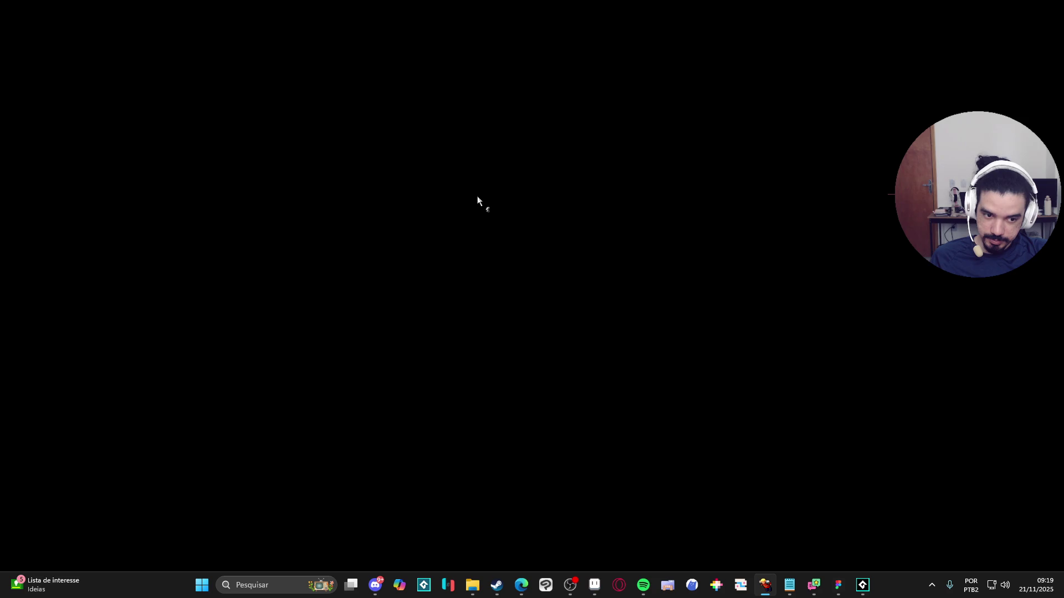
pyautogui.hotkey('alt', 'Tab')
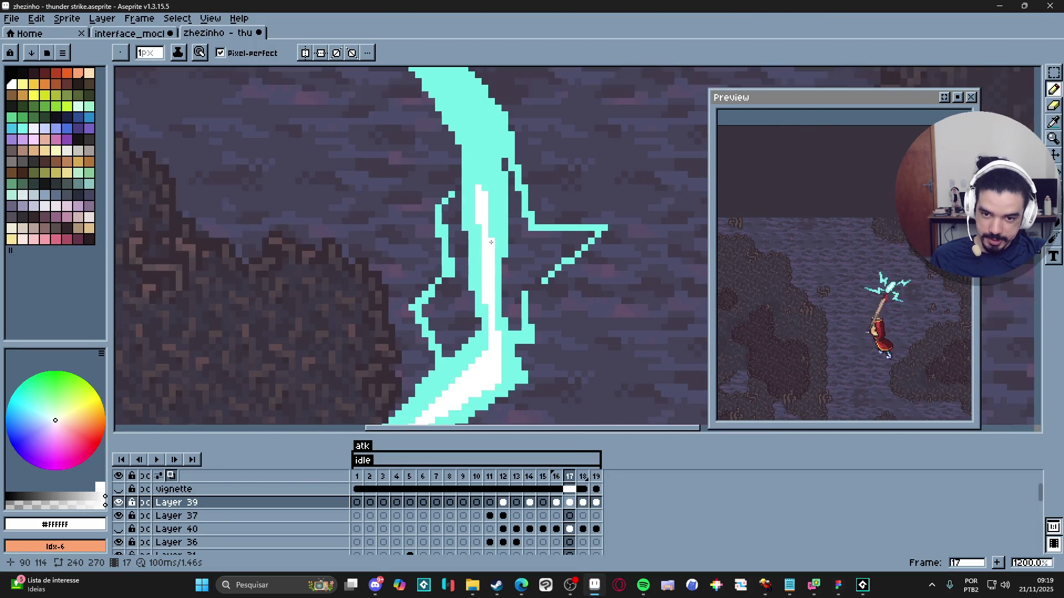
# Step: Add white core pixels near the bolt top and along its right edge
pyautogui.click(475, 128)
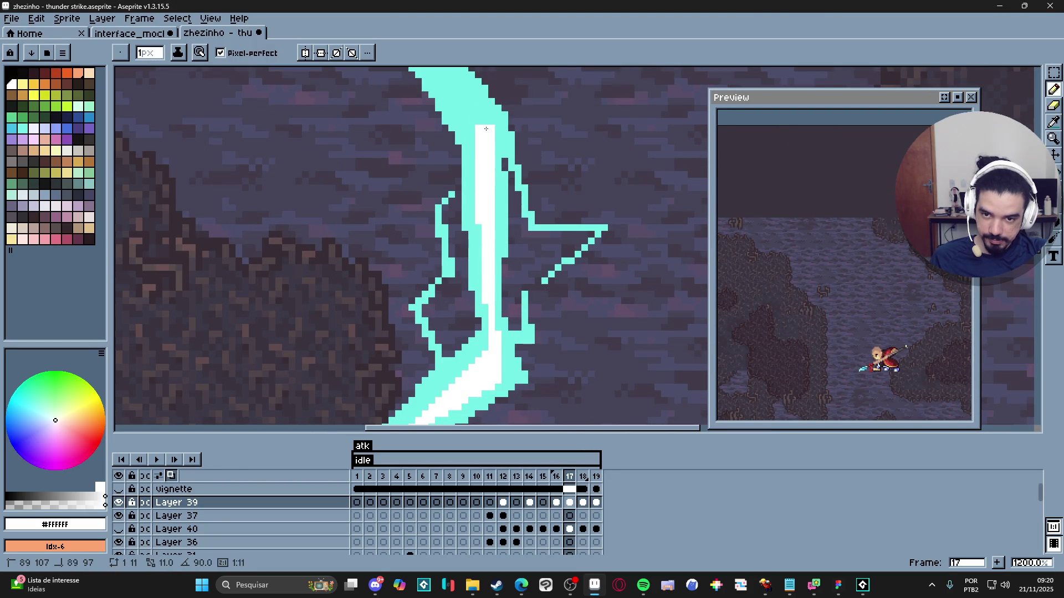
pyautogui.scroll(-3, 486, 162)
pyautogui.scroll(4, 487, 161)
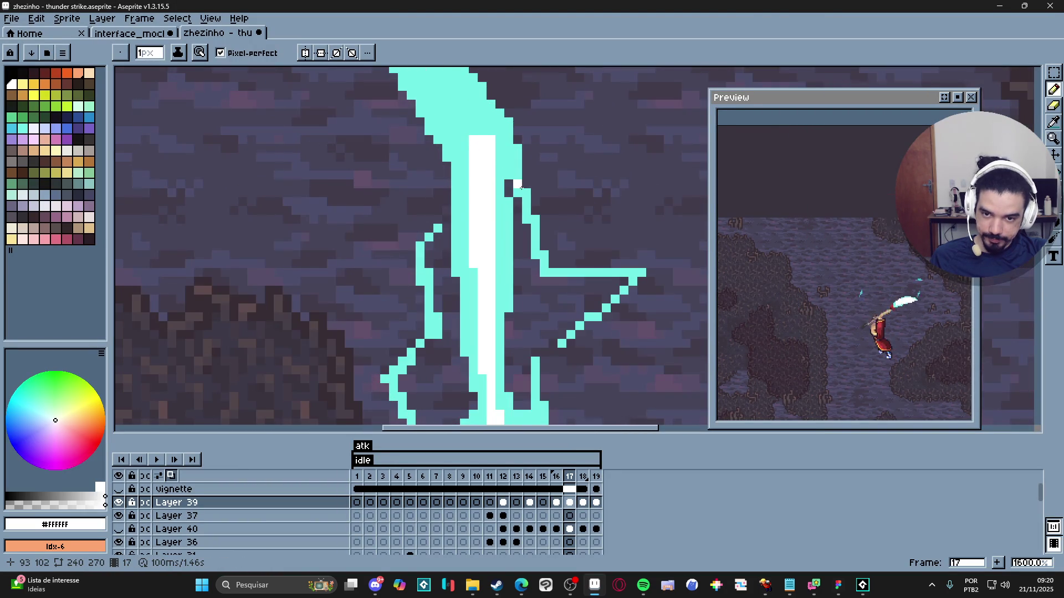
pyautogui.moveTo(521, 191); pyautogui.dragTo(525, 202)
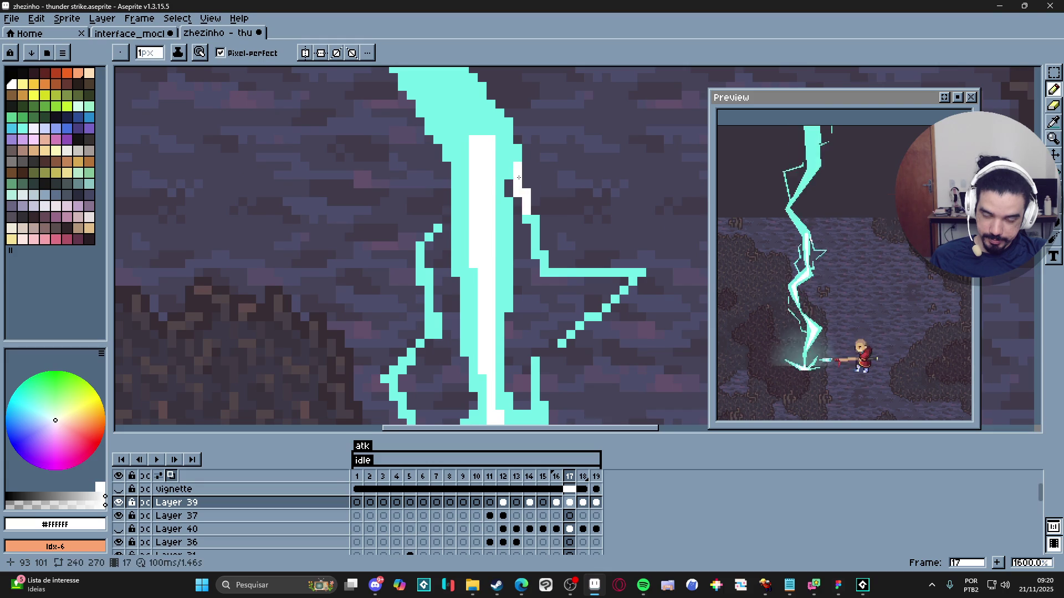
pyautogui.scroll(-2, 522, 250)
# Step: Draw white core lines down from the top of frame 17's cyan bolt
pyautogui.keyDown('shift'); pyautogui.click(455, 139); pyautogui.keyUp('shift')
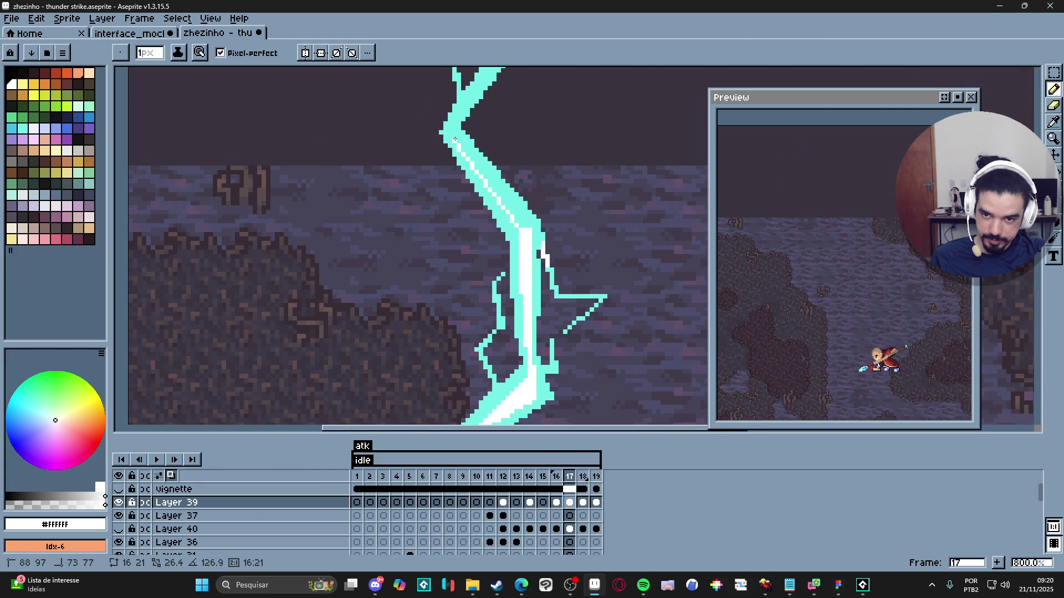
pyautogui.click(451, 135)
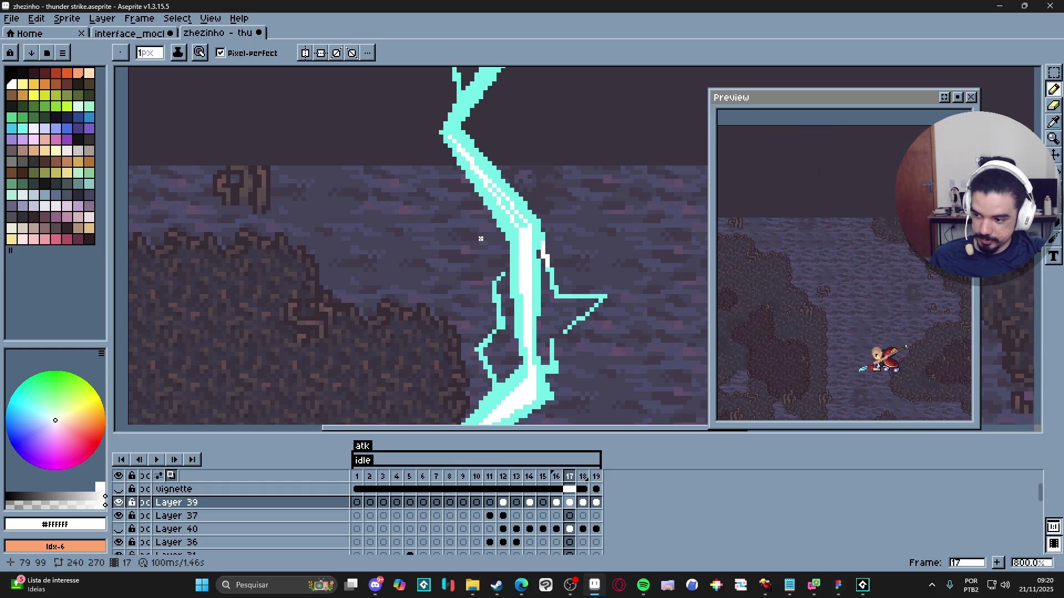
pyautogui.press('g')
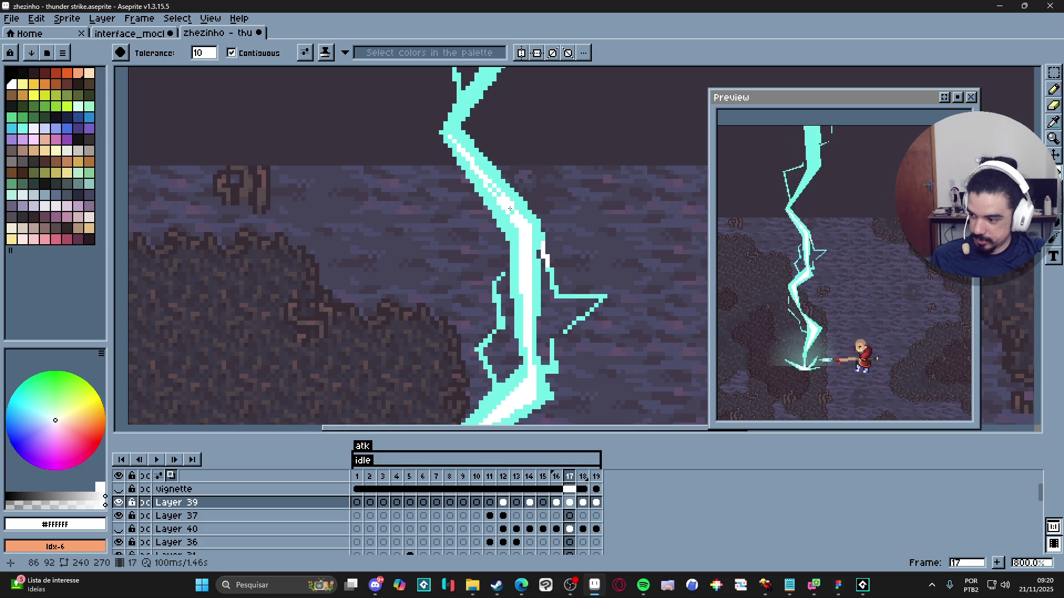
pyautogui.moveTo(513, 207); pyautogui.dragTo(519, 230)
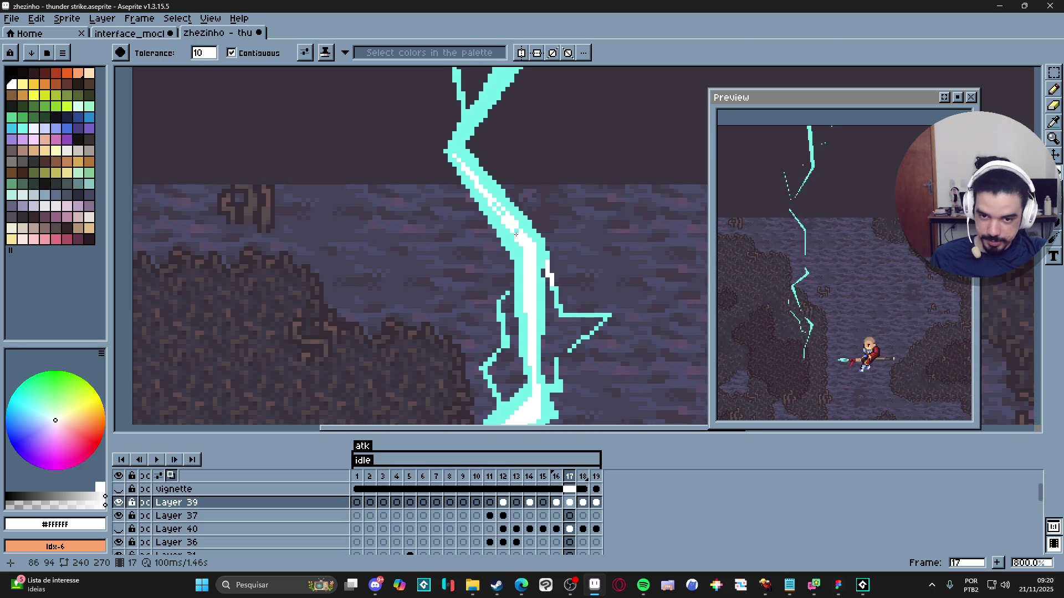
pyautogui.press('b')
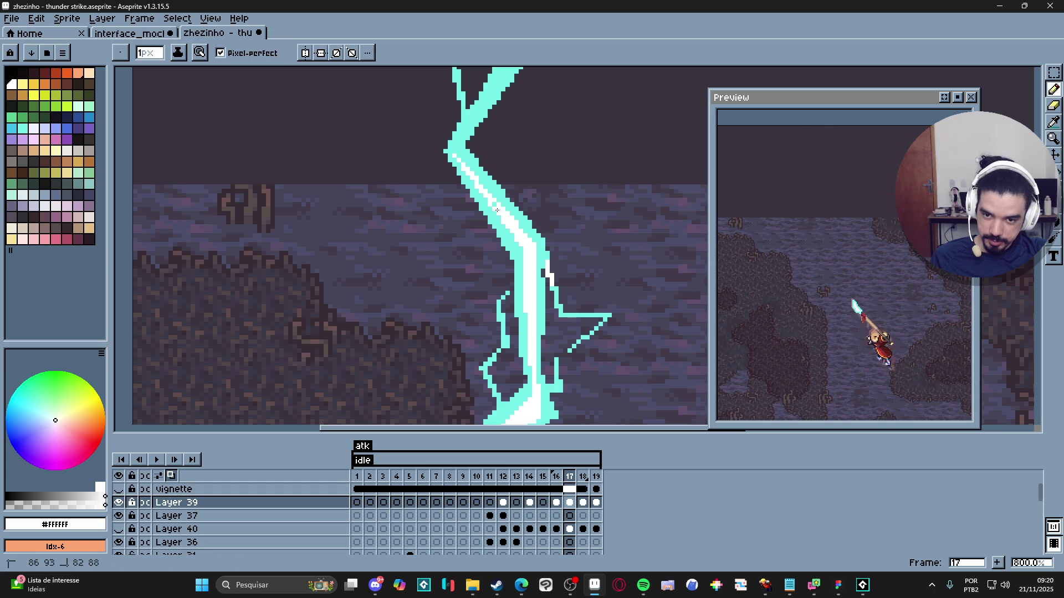
# Step: Sample white from the bolt's core and draw a white line inside the bolt
pyautogui.keyDown('alt'); pyautogui.click(453, 156); pyautogui.keyUp('alt')
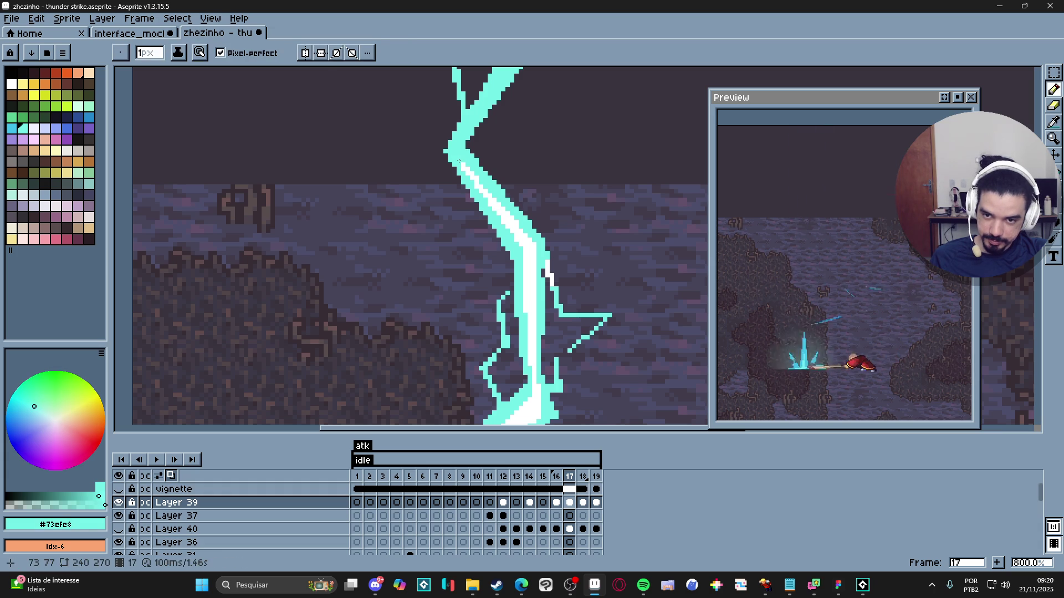
pyautogui.keyDown('alt'); pyautogui.click(501, 211); pyautogui.keyUp('alt')
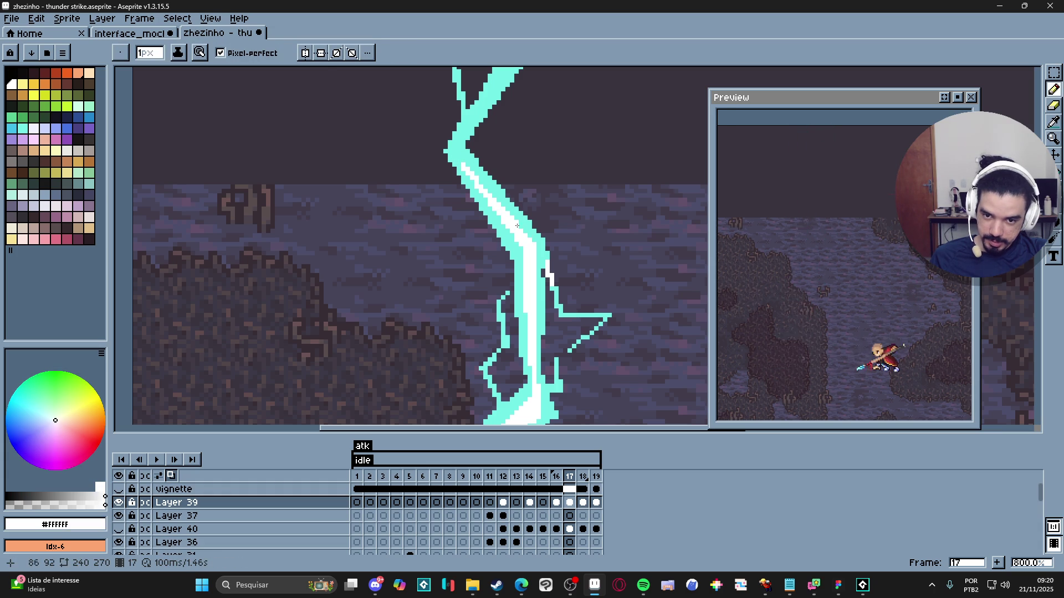
pyautogui.keyDown('shift'); pyautogui.click(458, 157); pyautogui.keyUp('shift')
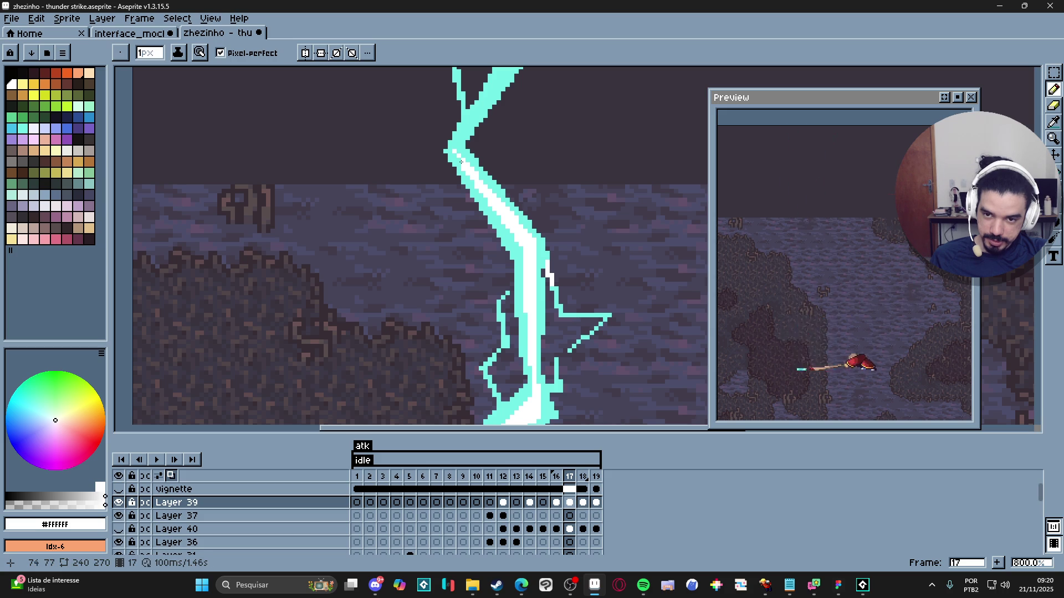
pyautogui.keyDown('alt'); pyautogui.click(495, 211); pyautogui.keyUp('alt')
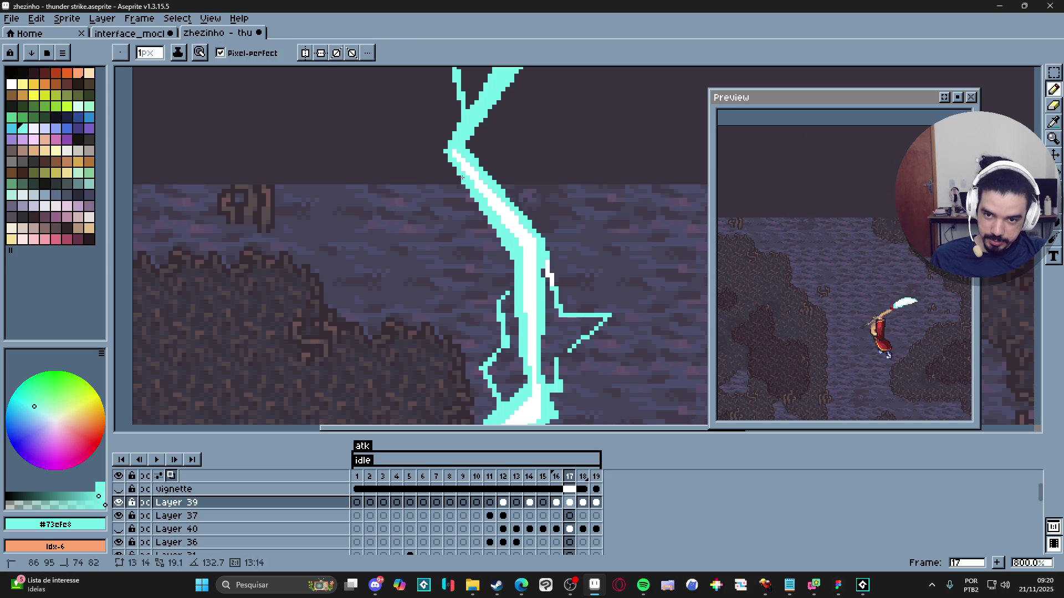
pyautogui.press('alt')
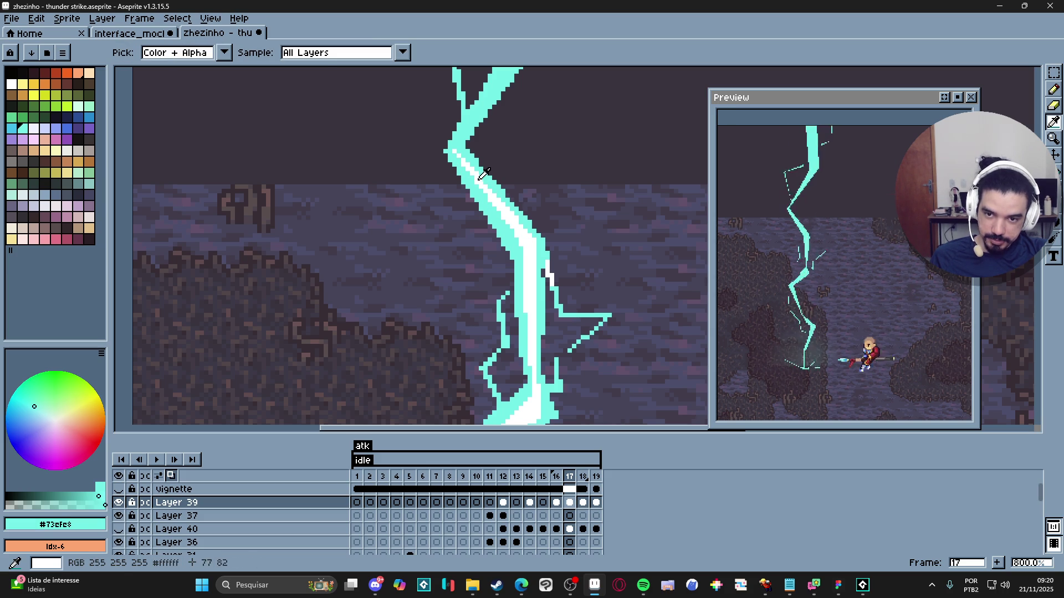
pyautogui.keyDown('alt'); pyautogui.click(462, 156); pyautogui.keyUp('alt')
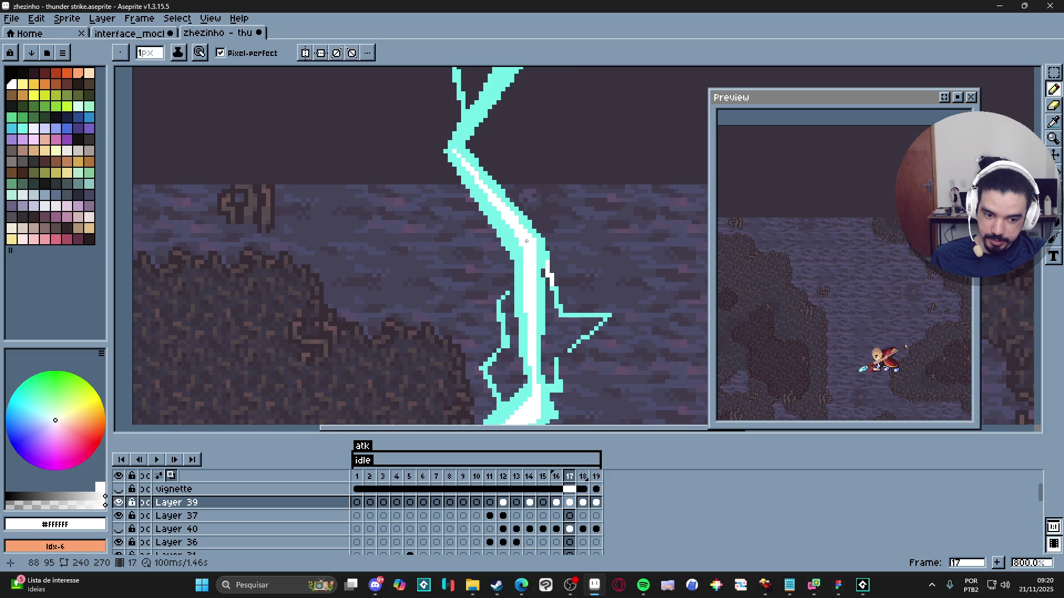
# Step: Zoom and pan up to review the white core along the whole bolt
pyautogui.scroll(-2, 527, 241)
pyautogui.scroll(-4, 508, 261)
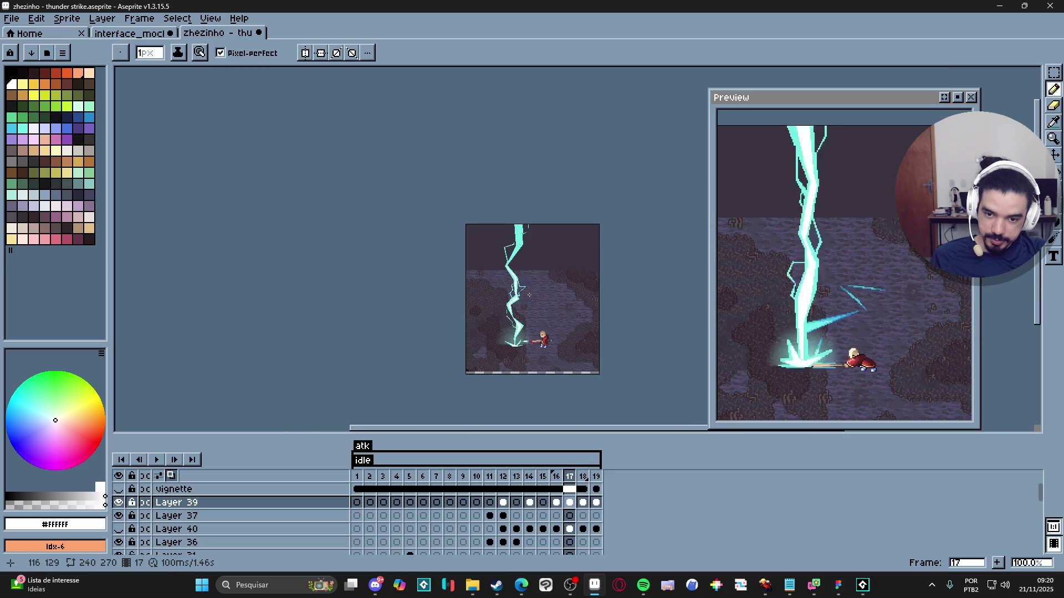
pyautogui.scroll(2, 515, 271)
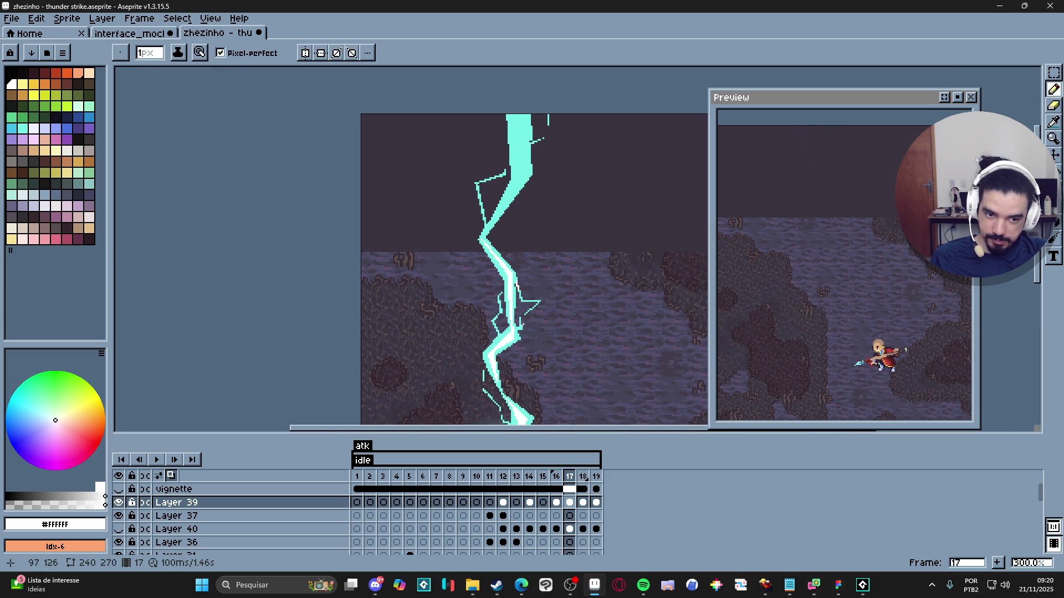
pyautogui.scroll(1, 482, 208)
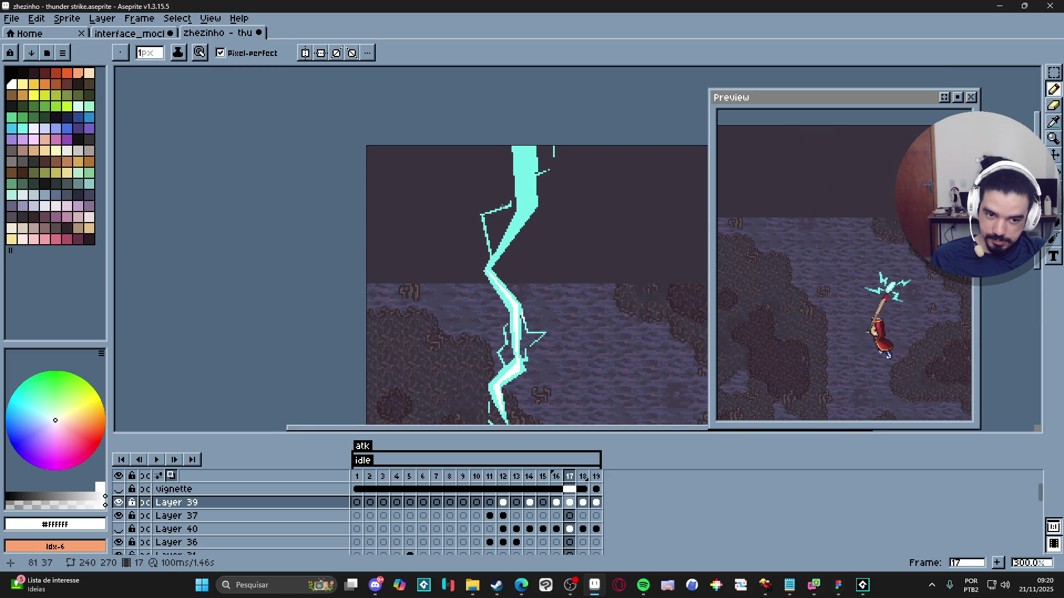
pyautogui.moveTo(500, 206); pyautogui.dragTo(495, 174)
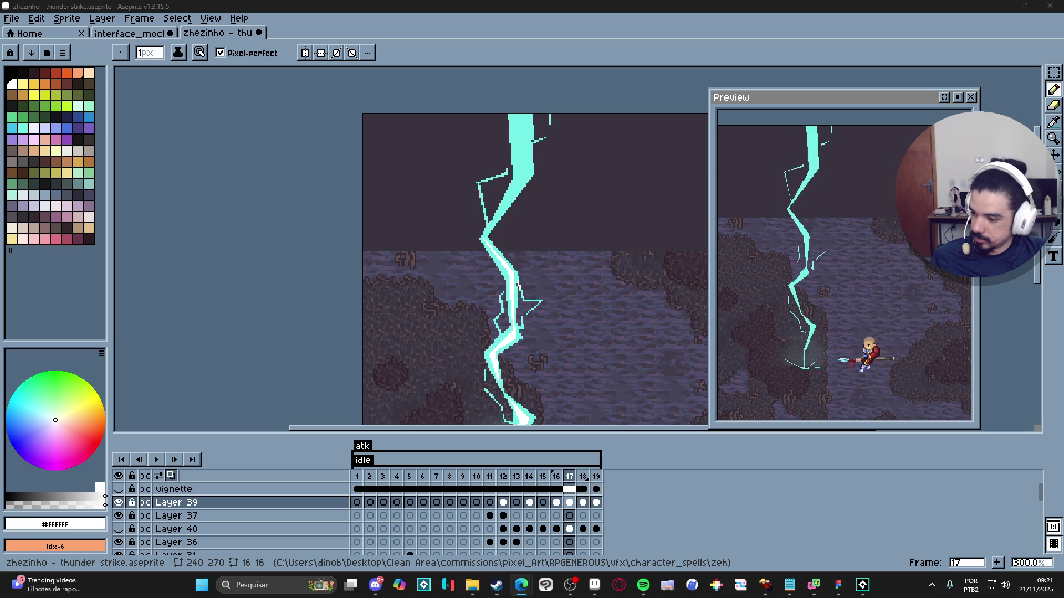
pyautogui.scroll(3, 470, 239)
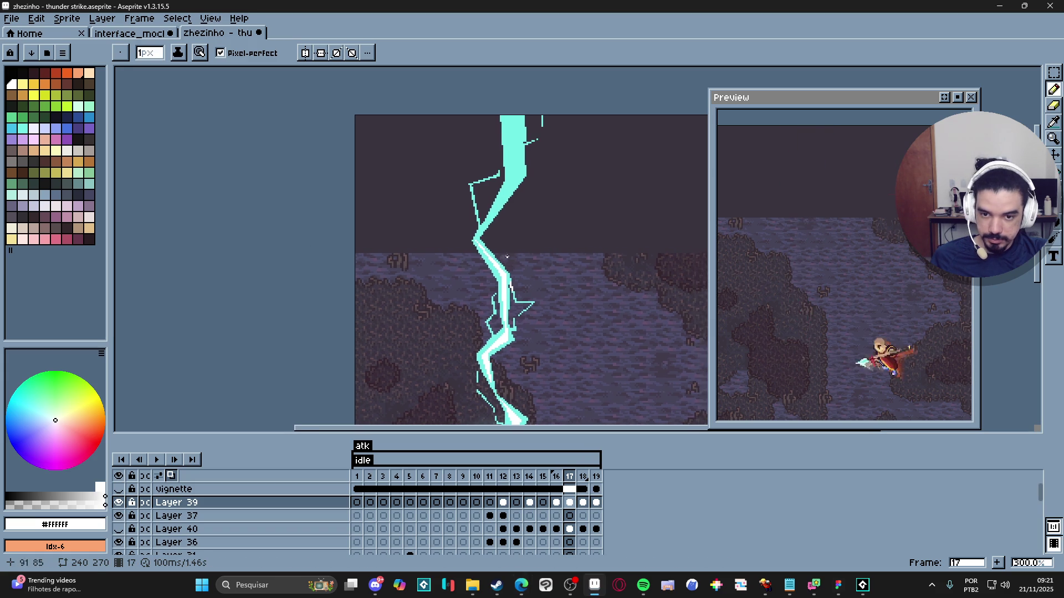
pyautogui.scroll(-4, 470, 239)
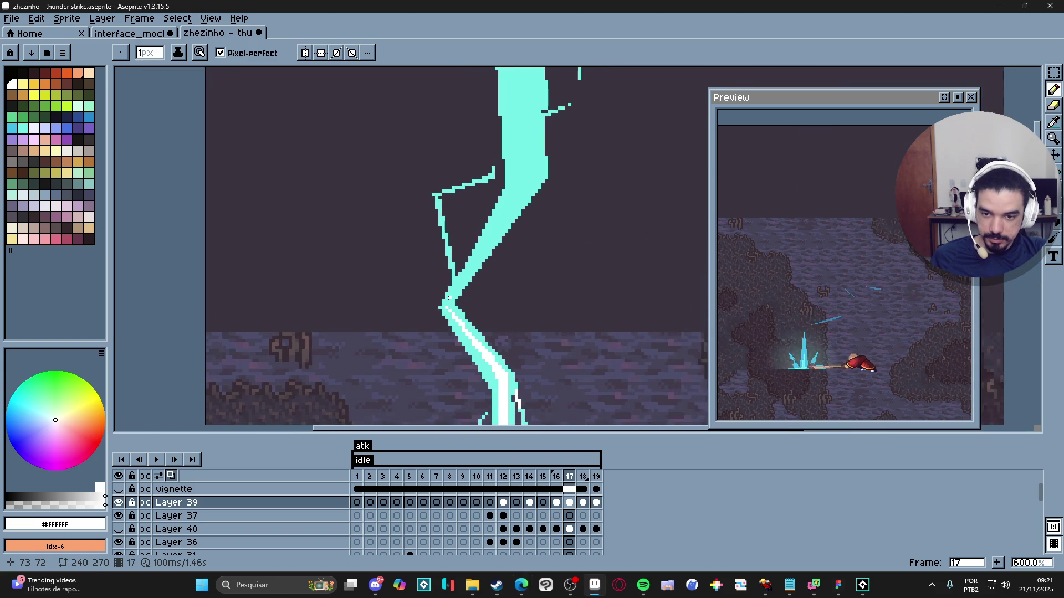
# Step: Extend the white core up from the bolt's bend to its top on frame 17
pyautogui.scroll(3, 451, 307)
pyautogui.click(442, 302)
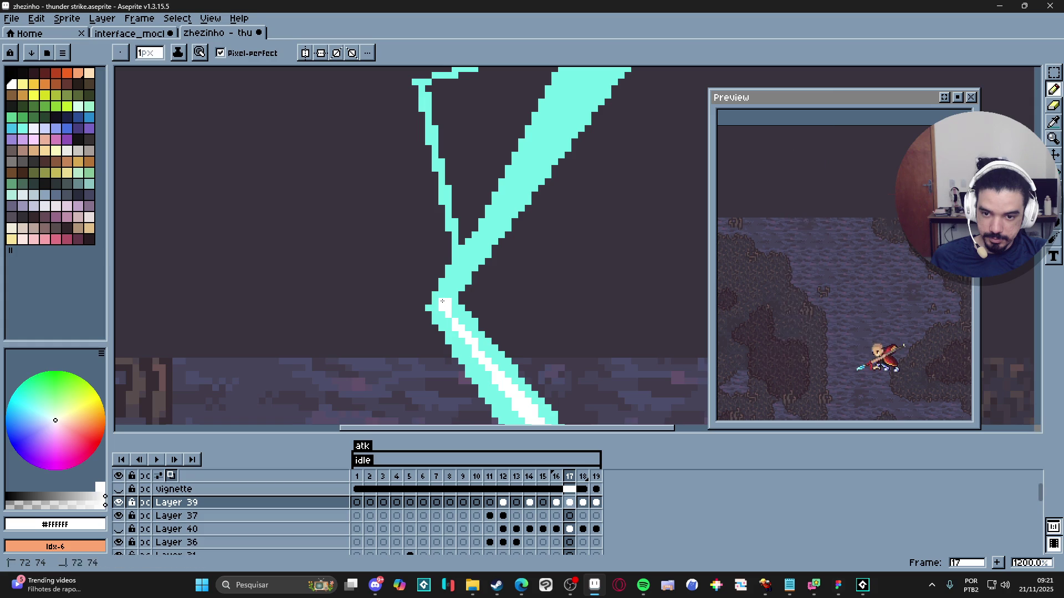
pyautogui.keyDown('shift'); pyautogui.click(583, 88); pyautogui.keyUp('shift')
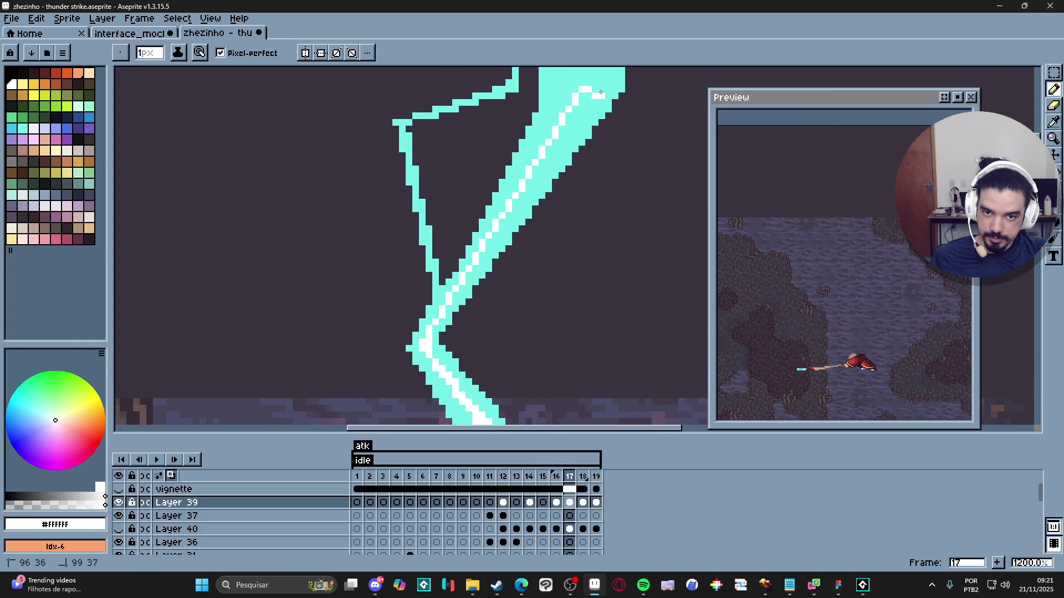
pyautogui.click(596, 89)
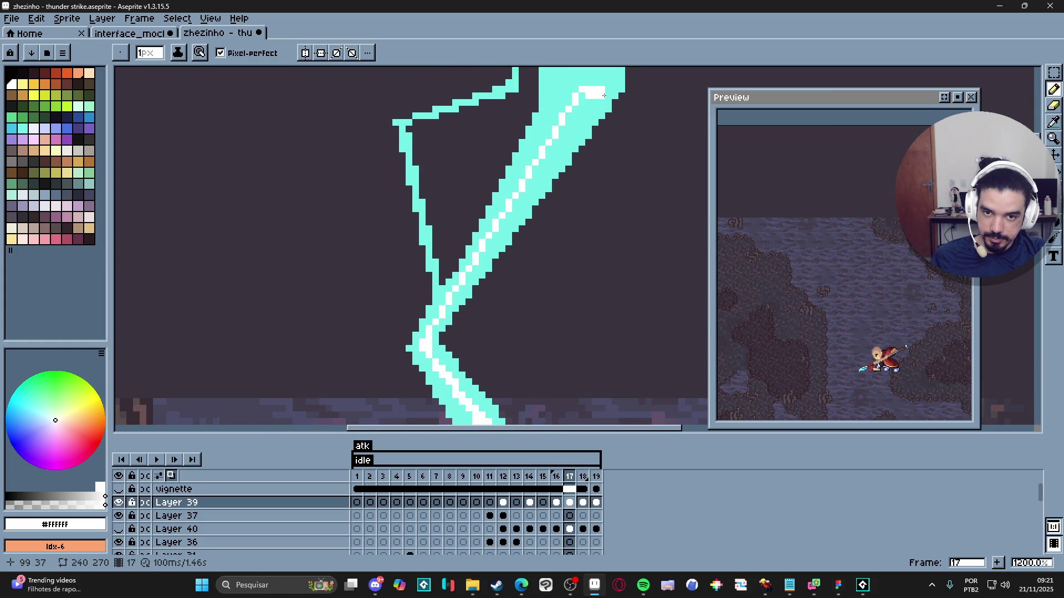
pyautogui.scroll(2, 432, 333)
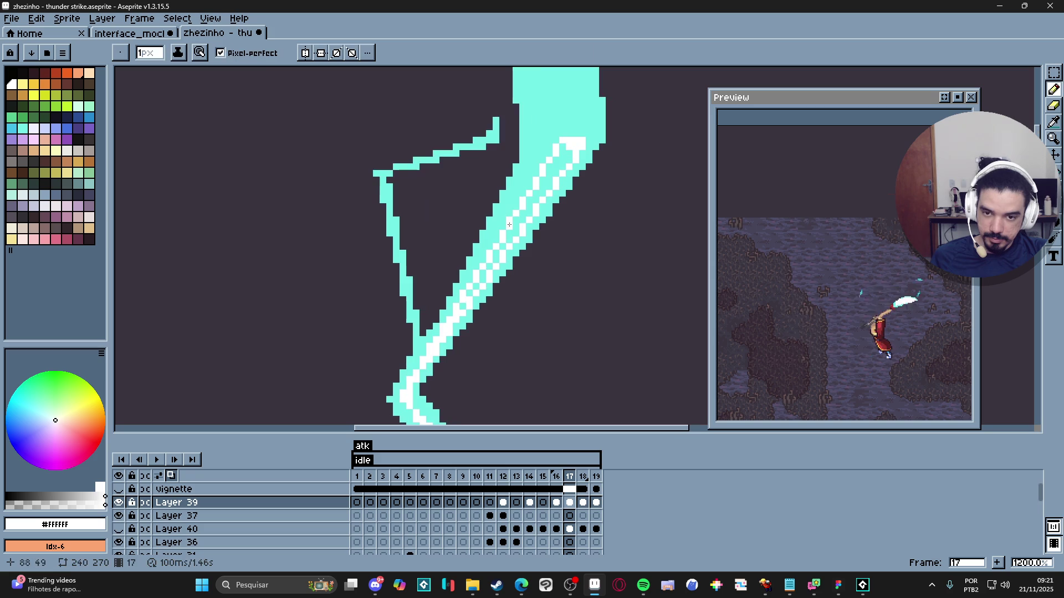
pyautogui.press('g')
pyautogui.press('b')
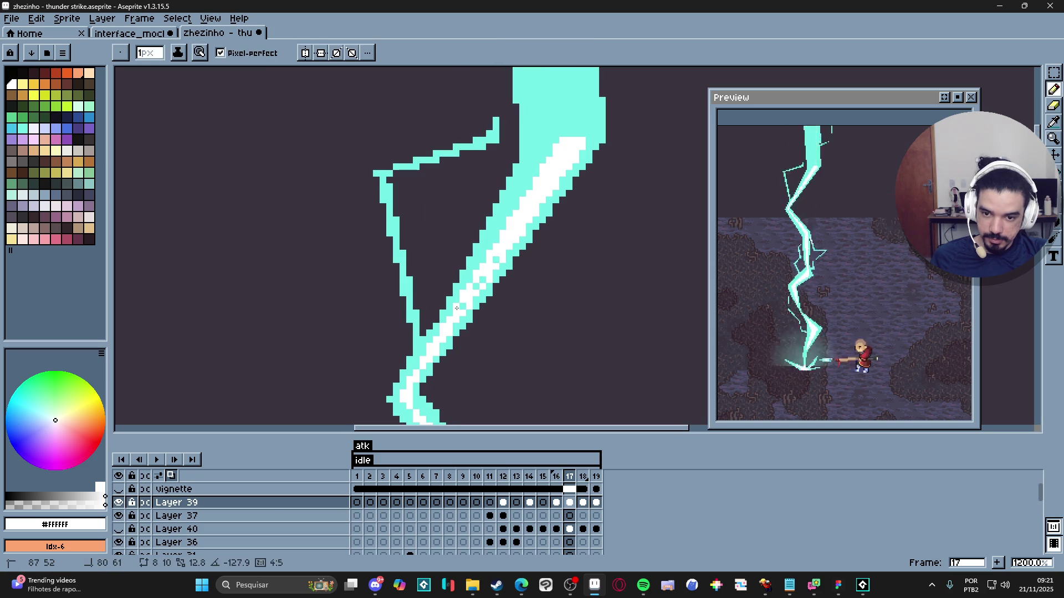
pyautogui.scroll(-3, 490, 255)
pyautogui.scroll(2, 490, 254)
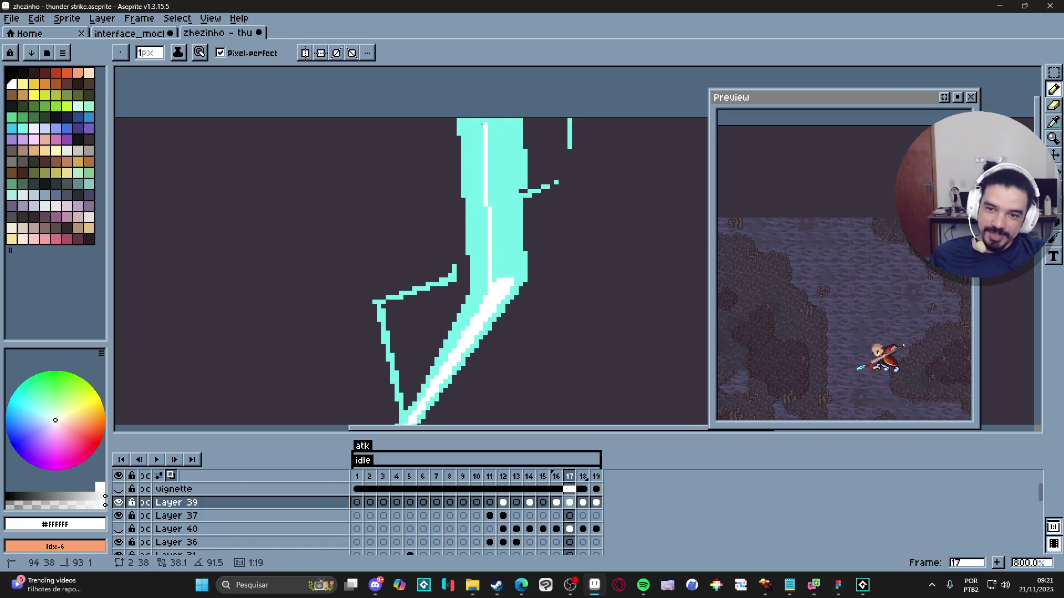
pyautogui.keyDown('shift'); pyautogui.click(502, 120); pyautogui.keyUp('shift')
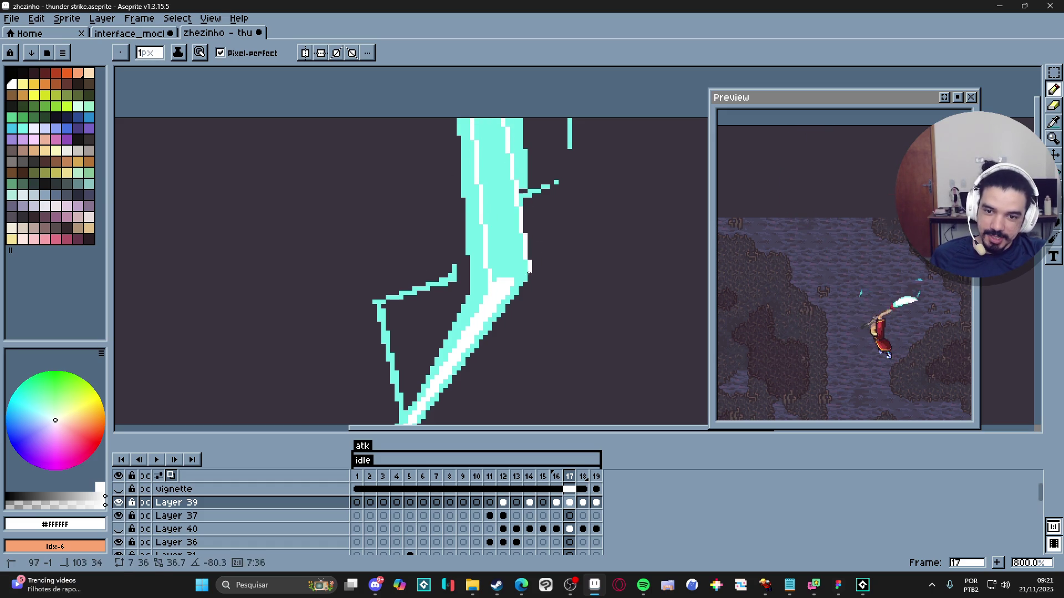
pyautogui.scroll(-5, 502, 258)
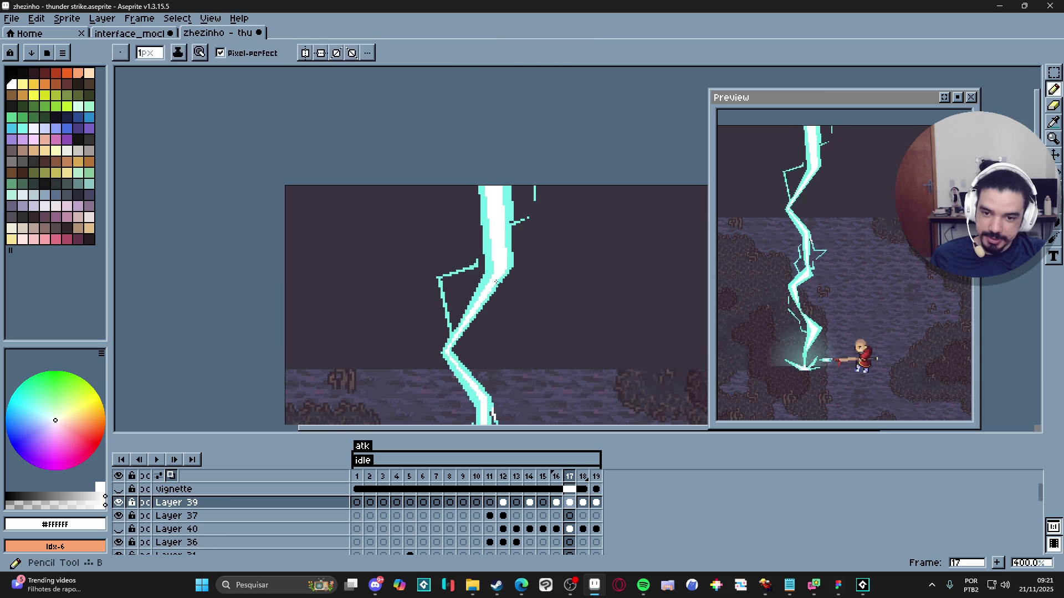
pyautogui.scroll(6, 465, 305)
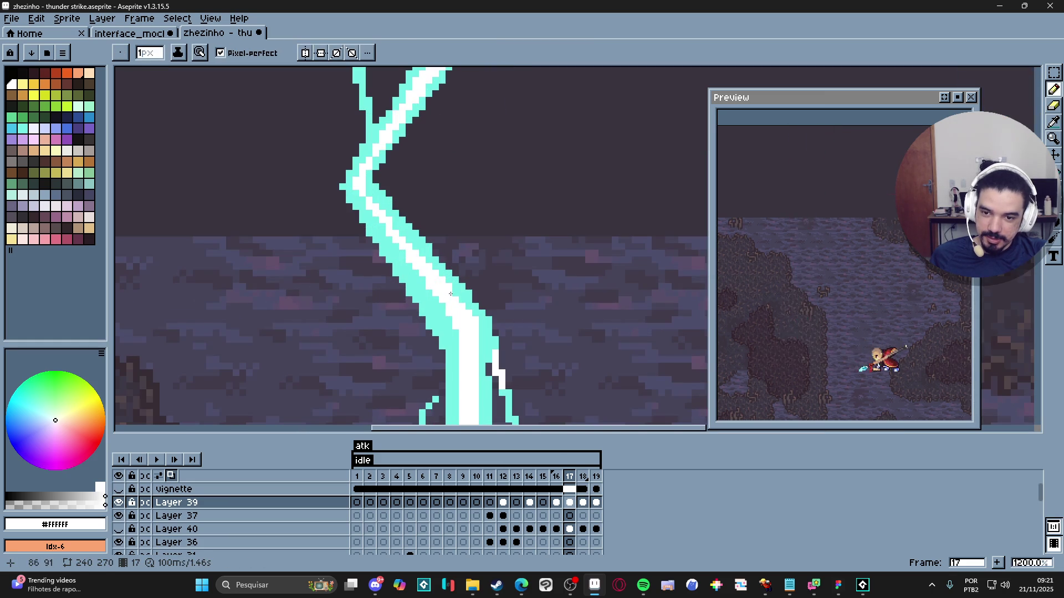
# Step: Resample cyan and white from the bolt and line up a straight white core segment
pyautogui.press('i')
pyautogui.click(464, 286)
pyautogui.press('b')
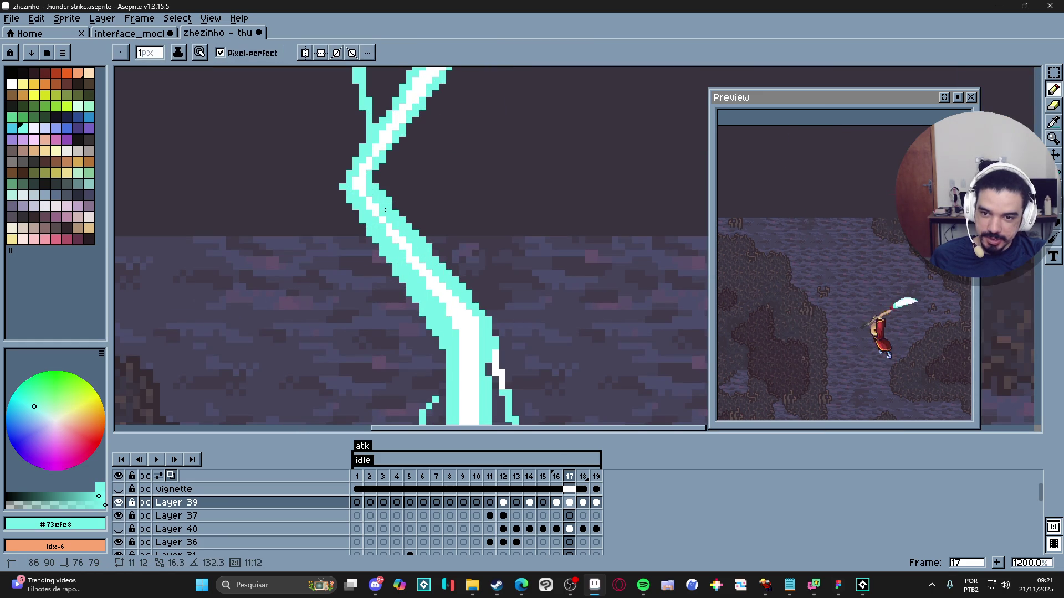
pyautogui.scroll(-4, 422, 261)
pyautogui.scroll(2, 423, 260)
pyautogui.keyDown('alt'); pyautogui.click(343, 145); pyautogui.keyUp('alt')
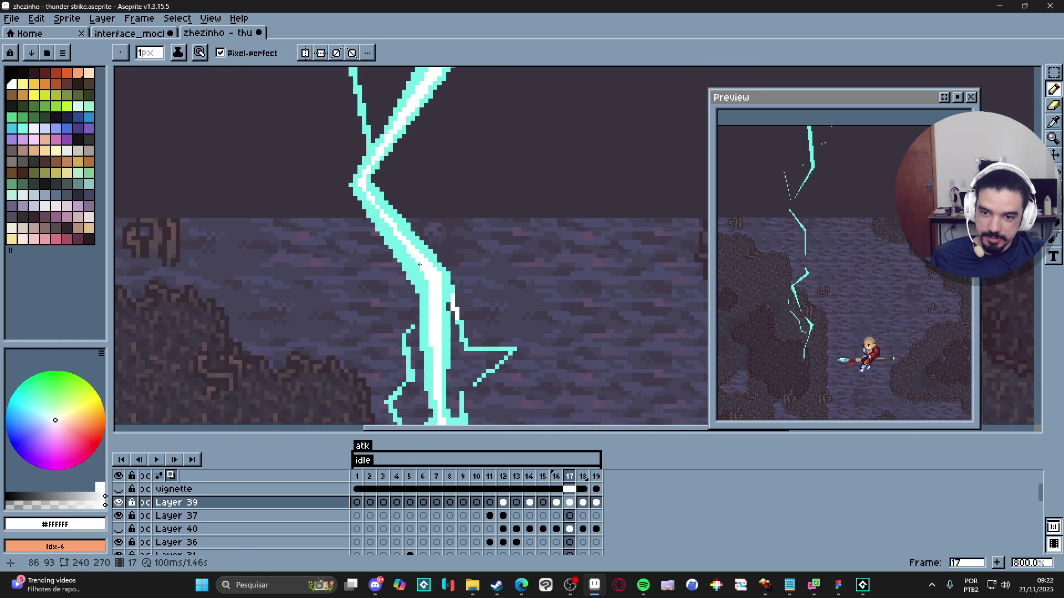
pyautogui.scroll(4, 343, 145)
pyautogui.press('shift')
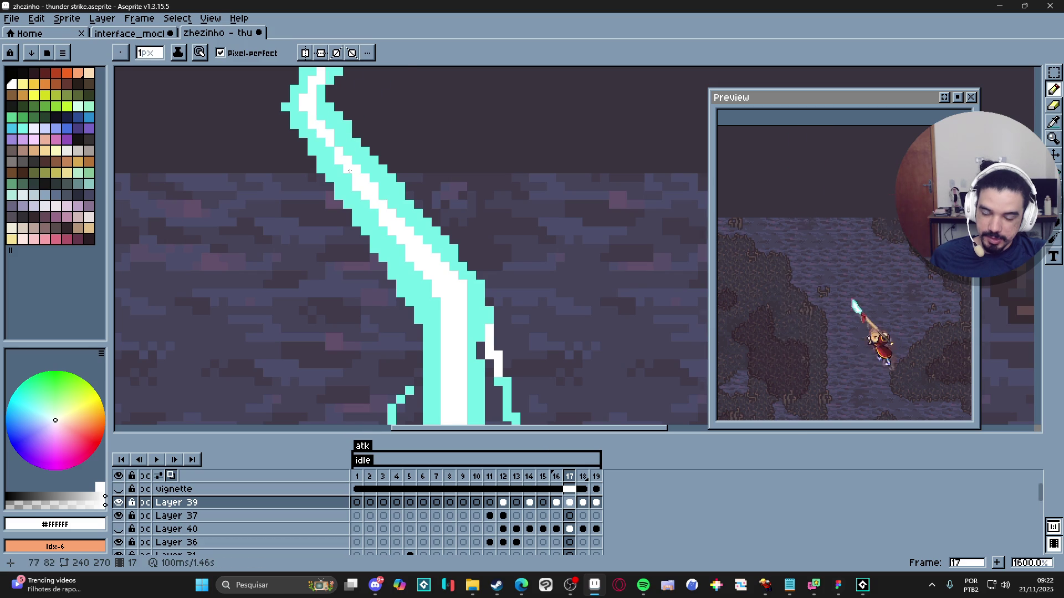
pyautogui.scroll(-5, 350, 171)
pyautogui.scroll(2, 346, 150)
pyautogui.scroll(-2, 344, 133)
pyautogui.scroll(3, 343, 128)
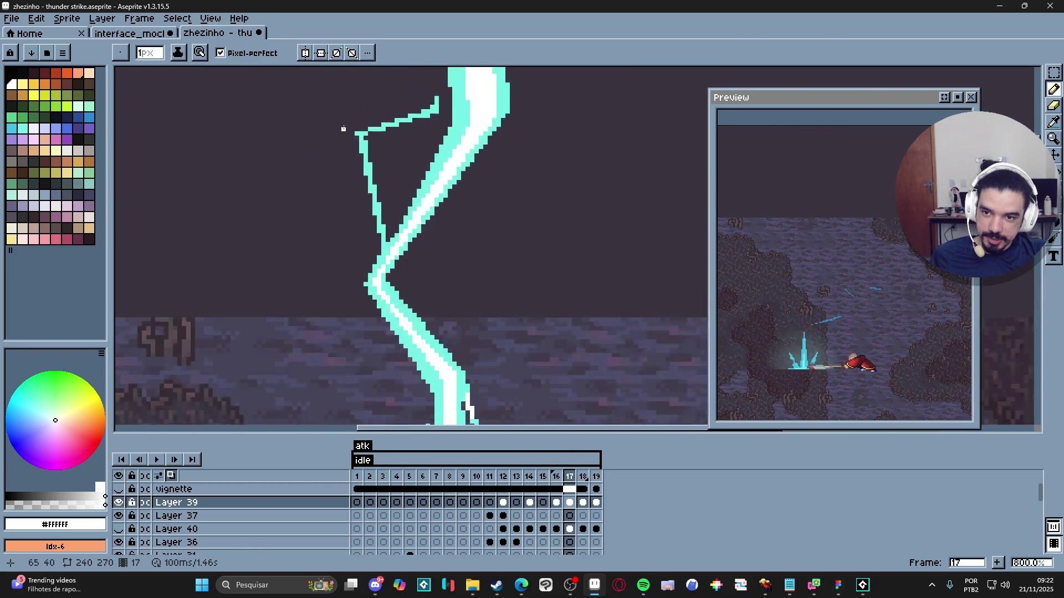
pyautogui.scroll(5, 343, 129)
# Step: Turn the left branch's corner and left-edge pixels white
pyautogui.click(395, 124)
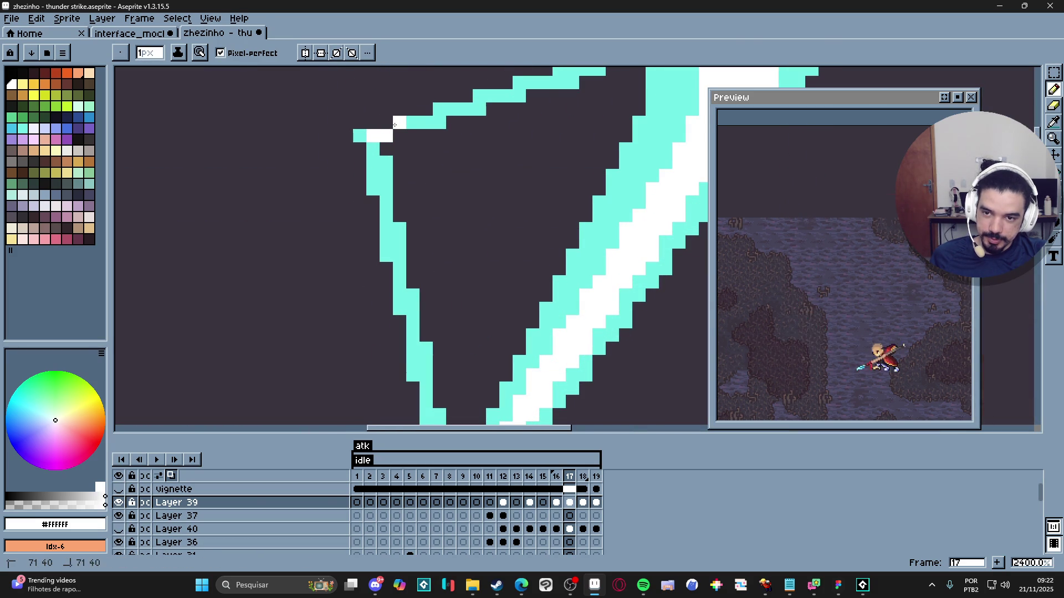
pyautogui.click(379, 147)
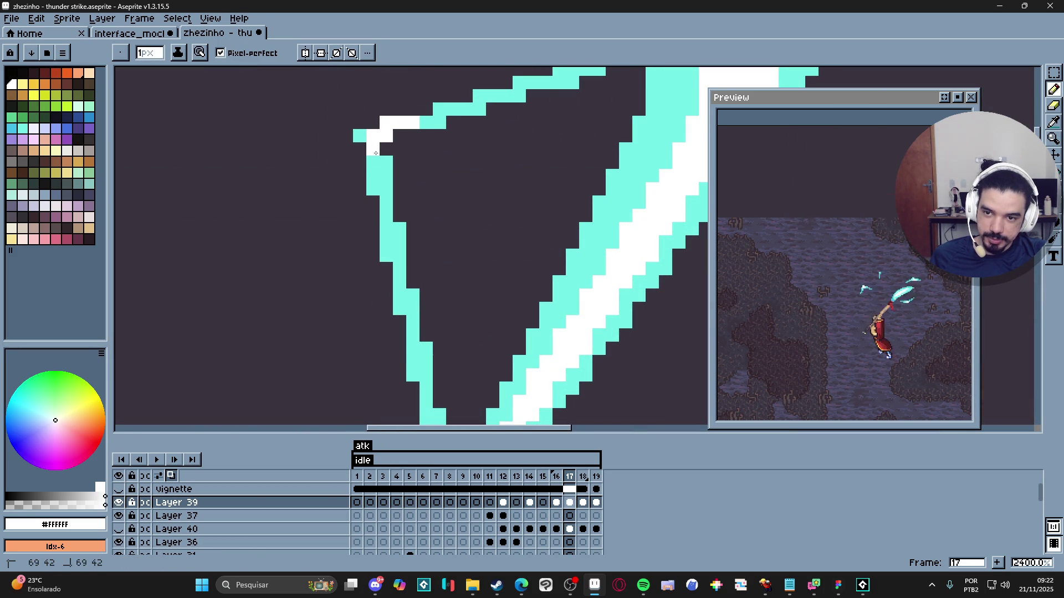
pyautogui.click(381, 176)
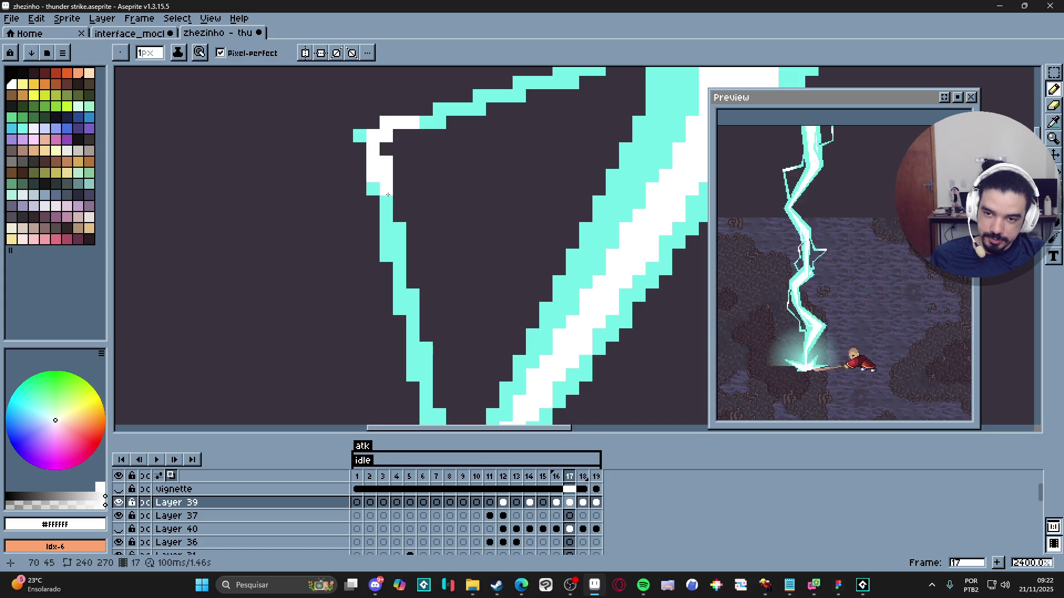
pyautogui.scroll(-6, 388, 183)
pyautogui.scroll(-2, 446, 271)
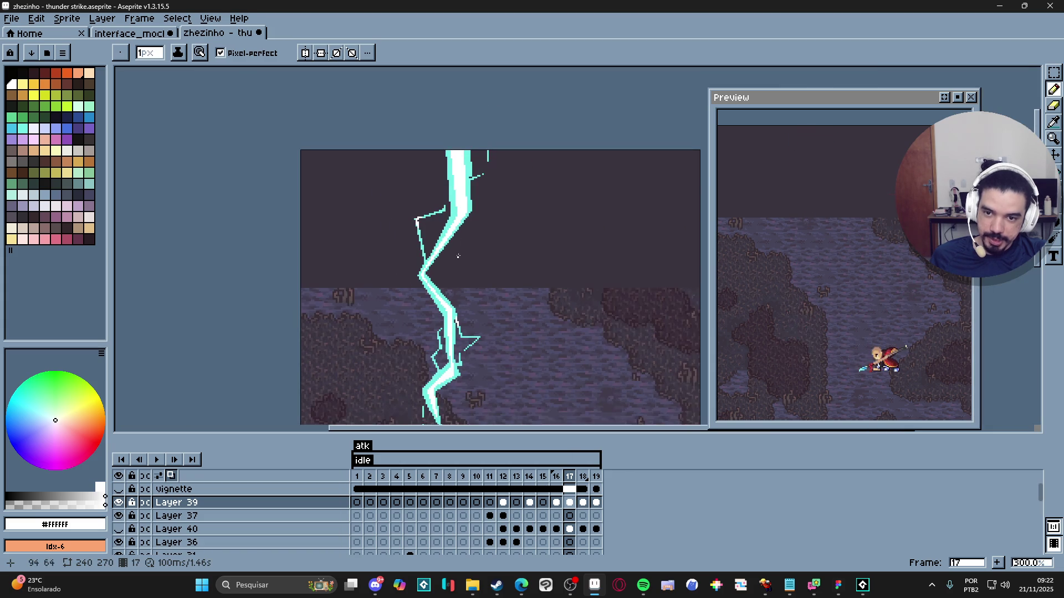
pyautogui.moveTo(420, 318); pyautogui.dragTo(418, 144)
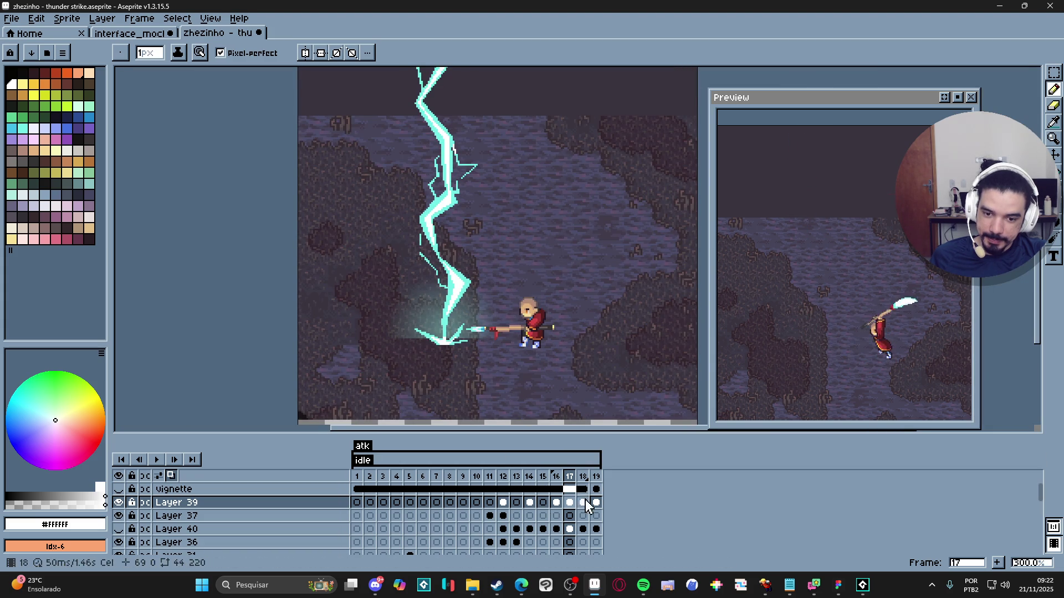
# Step: On frame 18, paint a white core down-left along the bolt and save
pyautogui.click(584, 476)
pyautogui.scroll(6, 449, 241)
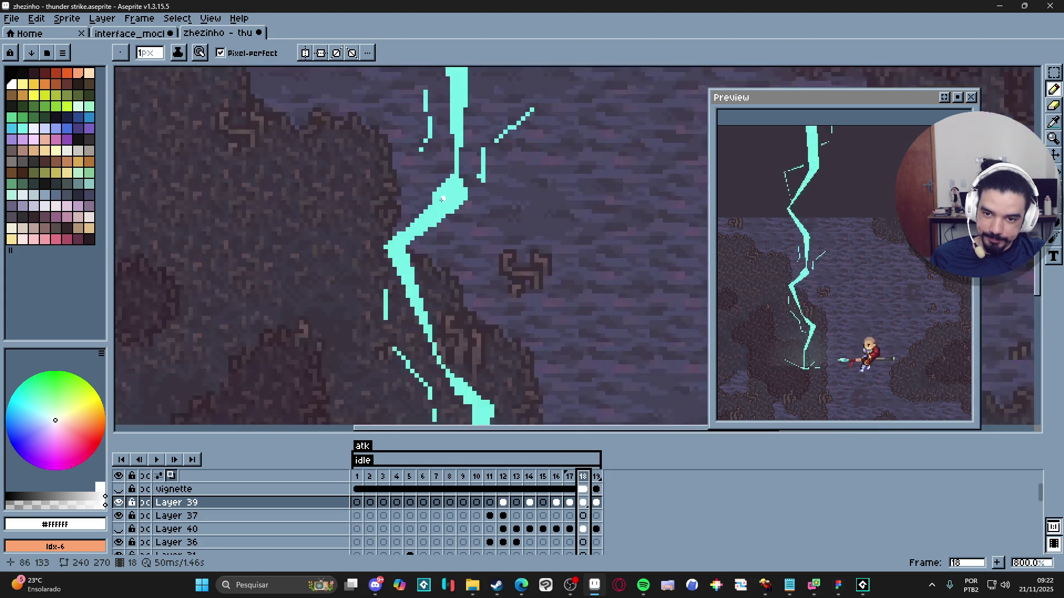
pyautogui.click(453, 204)
pyautogui.moveTo(453, 203); pyautogui.dragTo(446, 214)
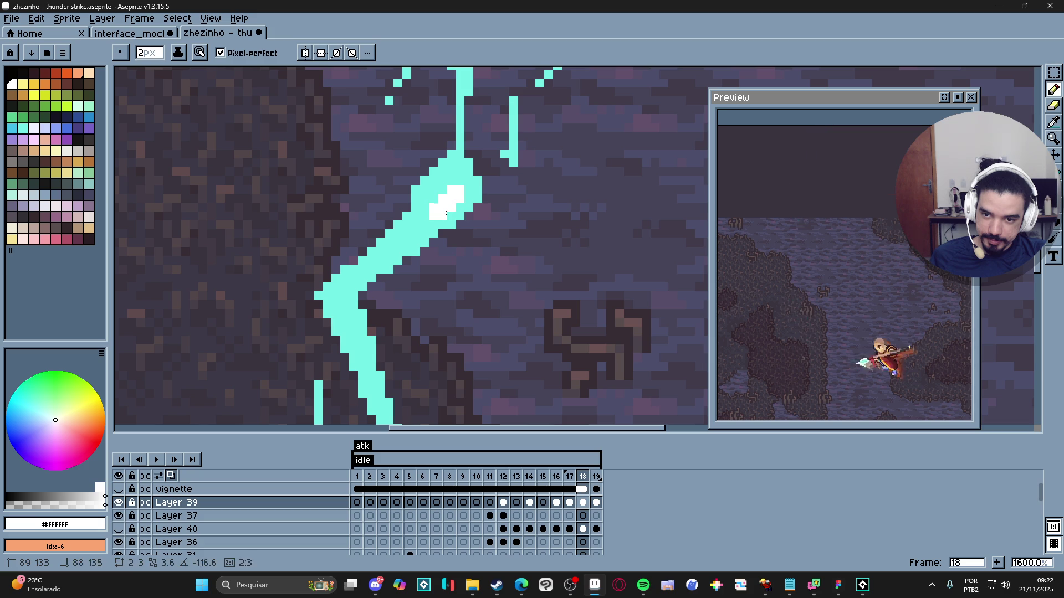
pyautogui.scroll(-1, 429, 225)
pyautogui.click(415, 237)
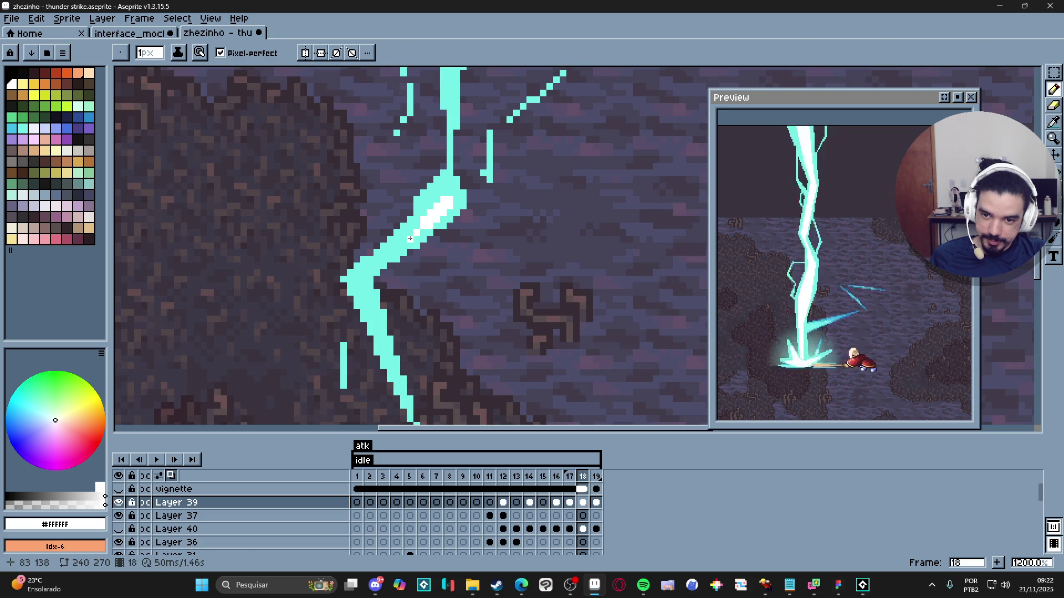
pyautogui.scroll(-1, 415, 237)
pyautogui.hotkey('ctrl', 's')
# Step: Add a white block near the bolt's top and a 2-pixel diagonal white run below it
pyautogui.scroll(4, 438, 104)
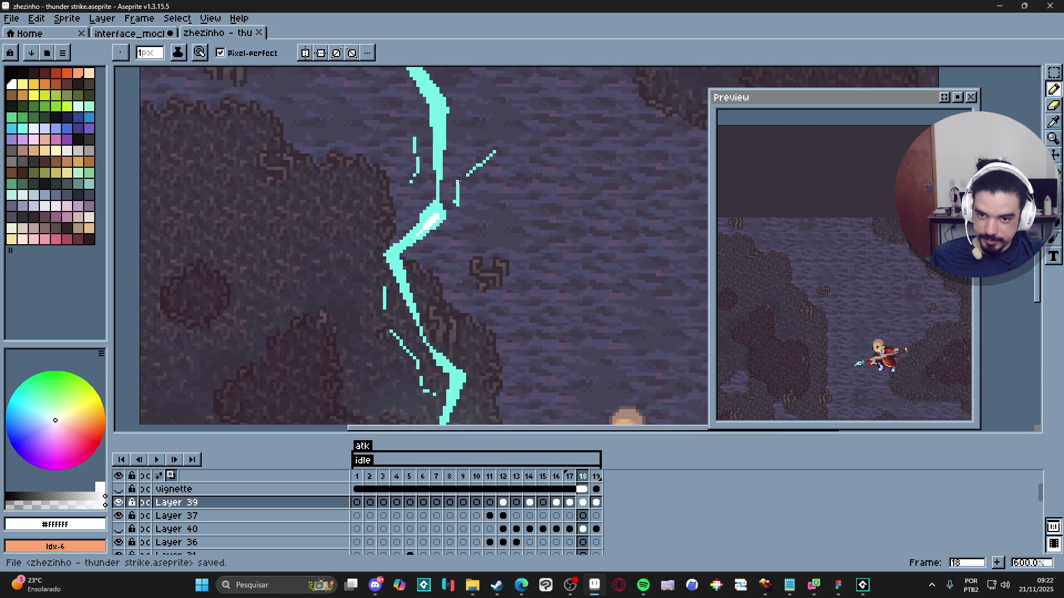
pyautogui.moveTo(438, 105)
pyautogui.mouseDown()
pyautogui.moveTo(433, 83)
pyautogui.moveTo(444, 159)
pyautogui.mouseUp()
pyautogui.moveTo(429, 80); pyautogui.dragTo(437, 177)
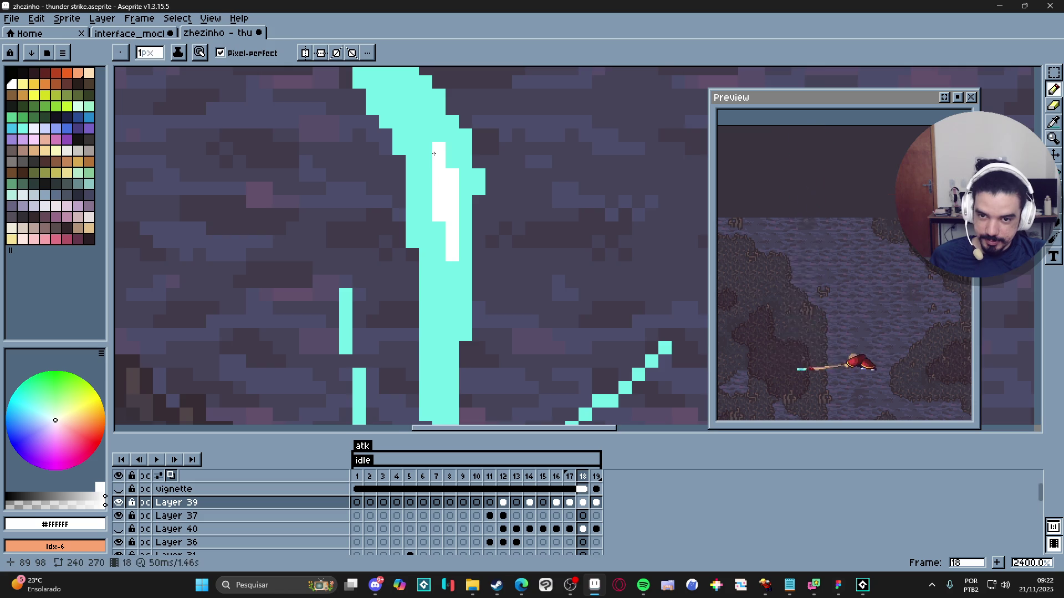
pyautogui.scroll(-3, 434, 154)
pyautogui.scroll(3, 458, 277)
pyautogui.press('+')
pyautogui.click(406, 189)
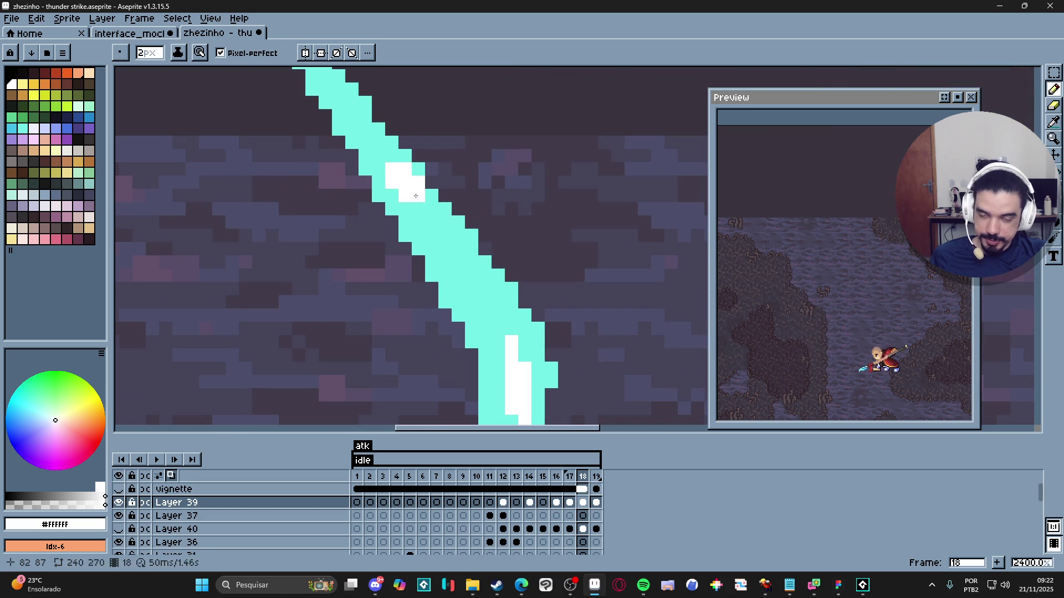
pyautogui.moveTo(415, 196)
pyautogui.mouseDown()
pyautogui.moveTo(441, 232)
pyautogui.moveTo(432, 235)
pyautogui.mouseUp()
pyautogui.press('-')
# Step: Paint the white core over the bolt's bend and down-left toward its base
pyautogui.scroll(-8, 386, 169)
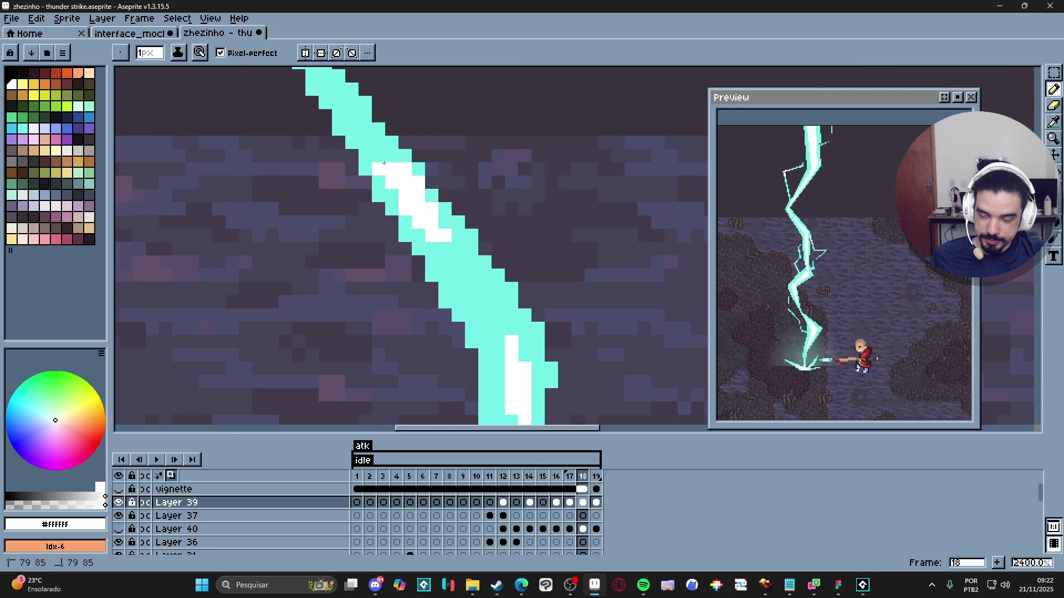
pyautogui.moveTo(437, 305); pyautogui.dragTo(424, 257)
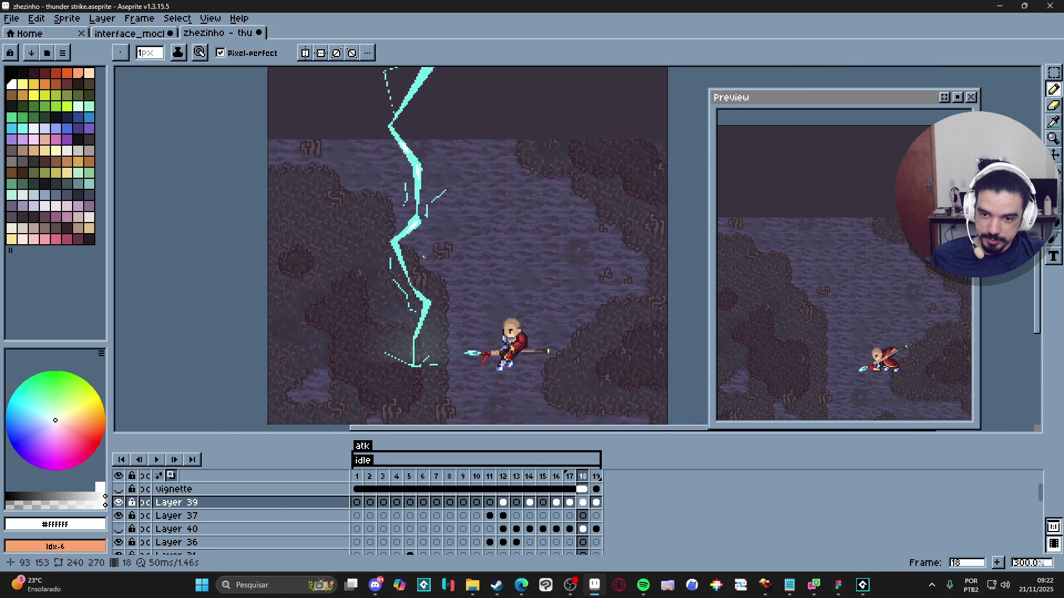
pyautogui.scroll(8, 430, 323)
pyautogui.click(438, 294)
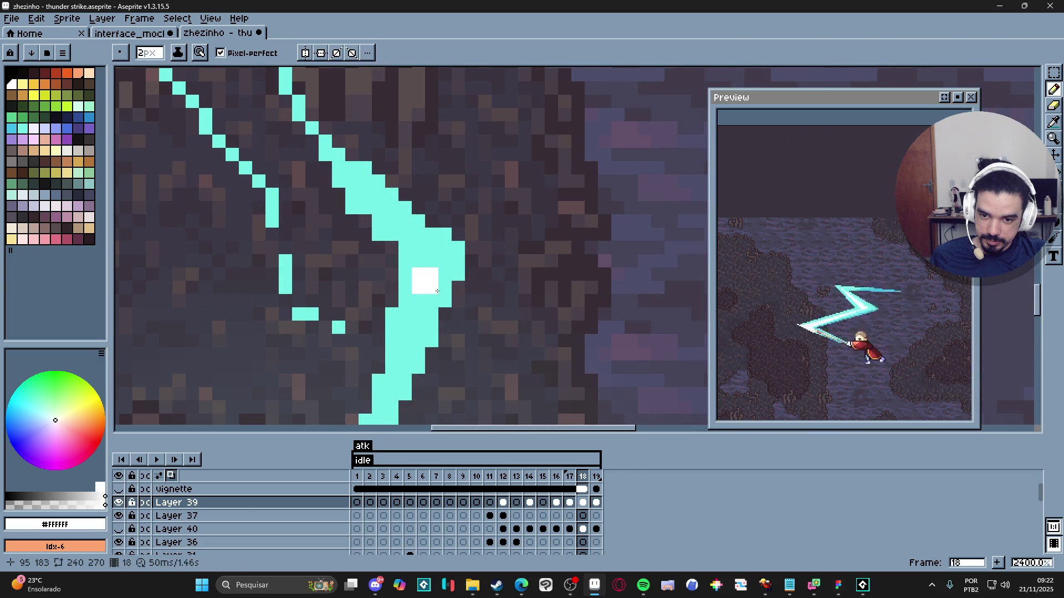
pyautogui.click(437, 308)
pyautogui.moveTo(437, 309)
pyautogui.mouseDown()
pyautogui.moveTo(413, 324)
pyautogui.moveTo(424, 338)
pyautogui.mouseUp()
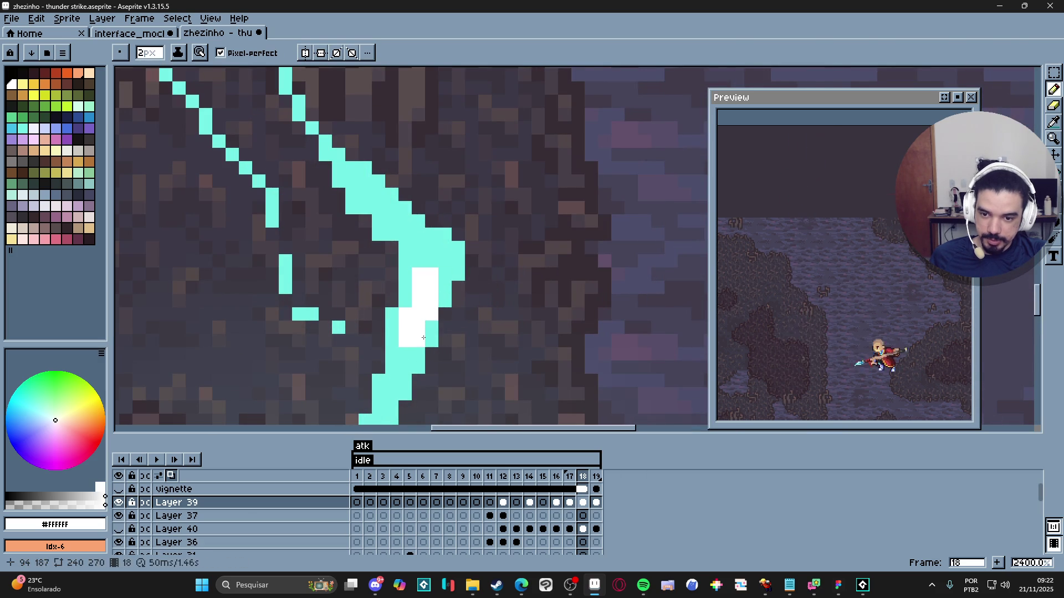
pyautogui.scroll(-4, 412, 355)
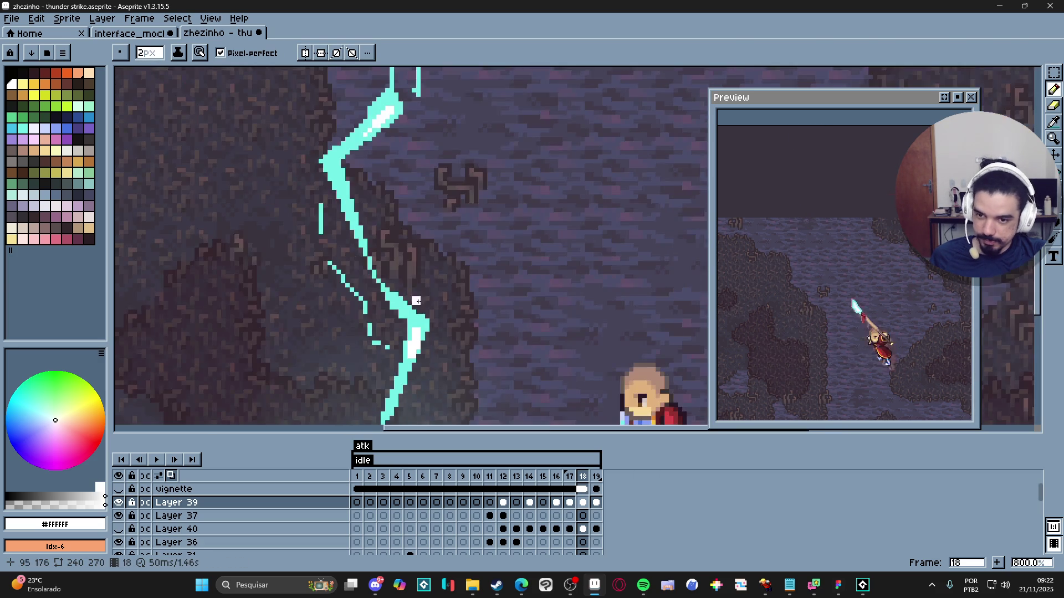
# Step: Draw a longer white line down the bolt from its top
pyautogui.moveTo(412, 250)
pyautogui.mouseDown()
pyautogui.moveTo(421, 277)
pyautogui.moveTo(408, 283)
pyautogui.moveTo(437, 345)
pyautogui.mouseUp()
pyautogui.moveTo(437, 133); pyautogui.dragTo(437, 252)
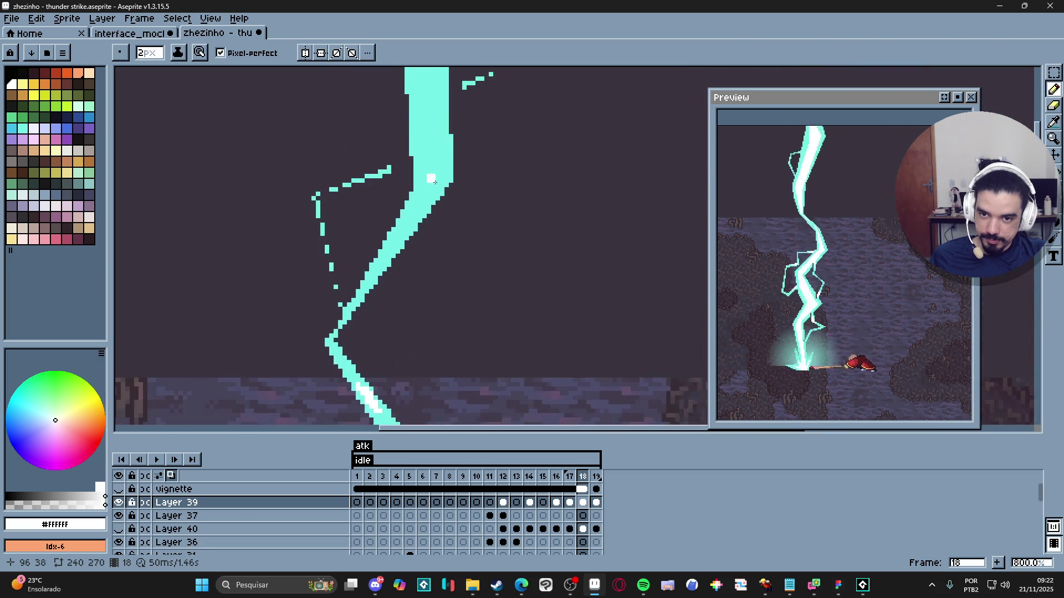
pyautogui.moveTo(411, 95); pyautogui.dragTo(403, 195)
pyautogui.moveTo(403, 116); pyautogui.dragTo(414, 220)
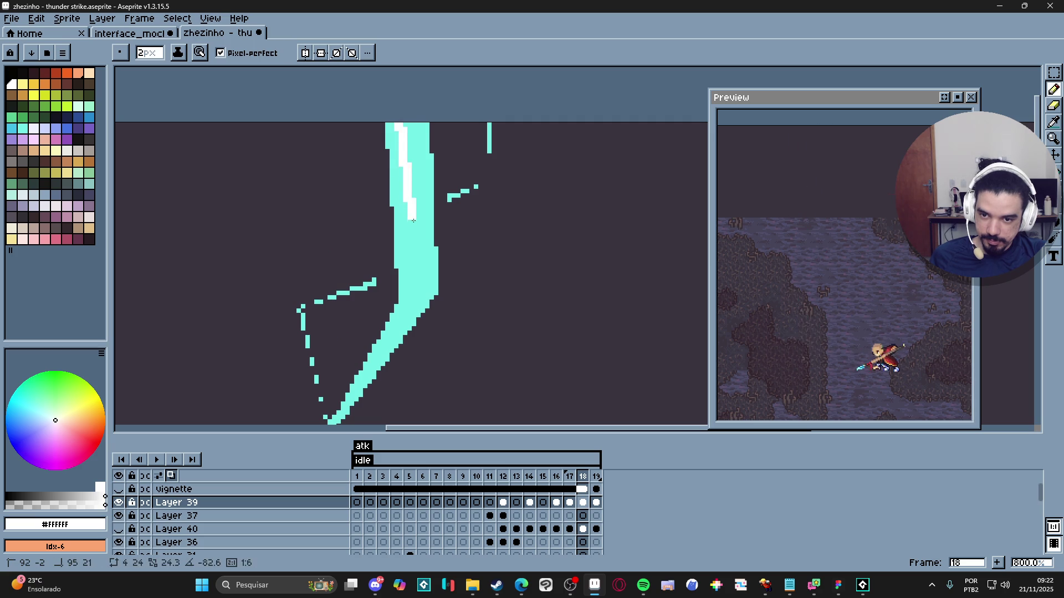
pyautogui.moveTo(410, 105)
pyautogui.mouseDown()
pyautogui.moveTo(400, 116)
pyautogui.moveTo(427, 227)
pyautogui.mouseUp()
# Step: With a 1-pixel brush, trim part of the white stripe back to cyan
pyautogui.press('-')
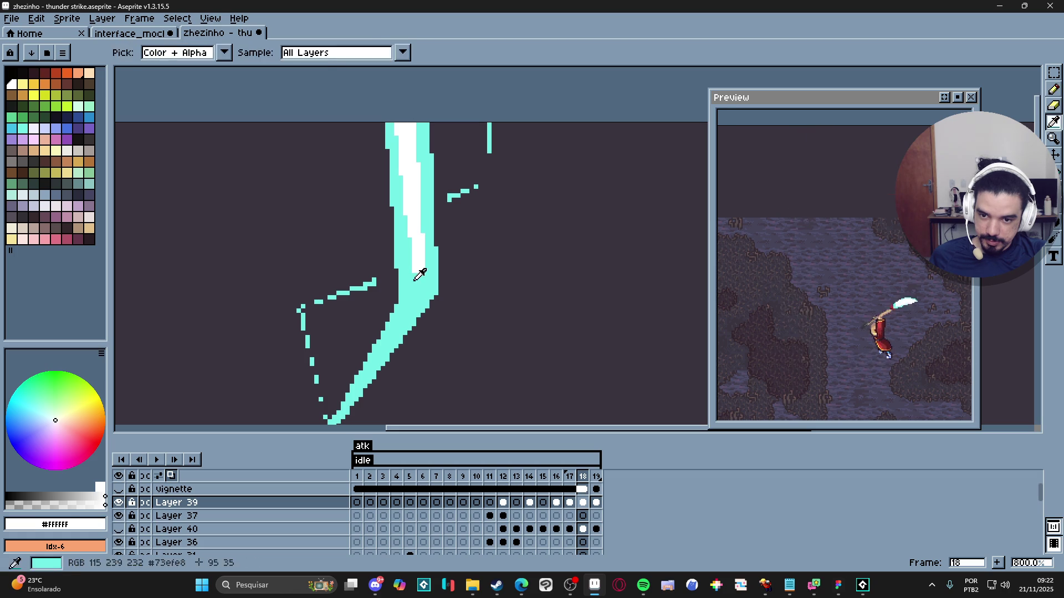
pyautogui.keyDown('alt'); pyautogui.click(415, 273); pyautogui.keyUp('alt')
pyautogui.moveTo(415, 273); pyautogui.dragTo(393, 118)
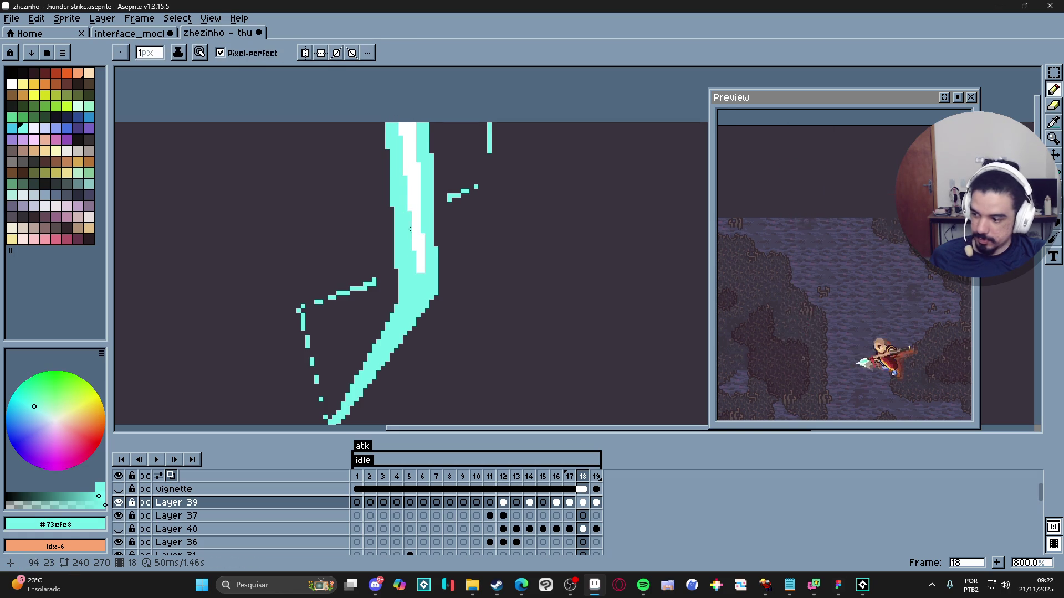
pyautogui.scroll(-1, 417, 228)
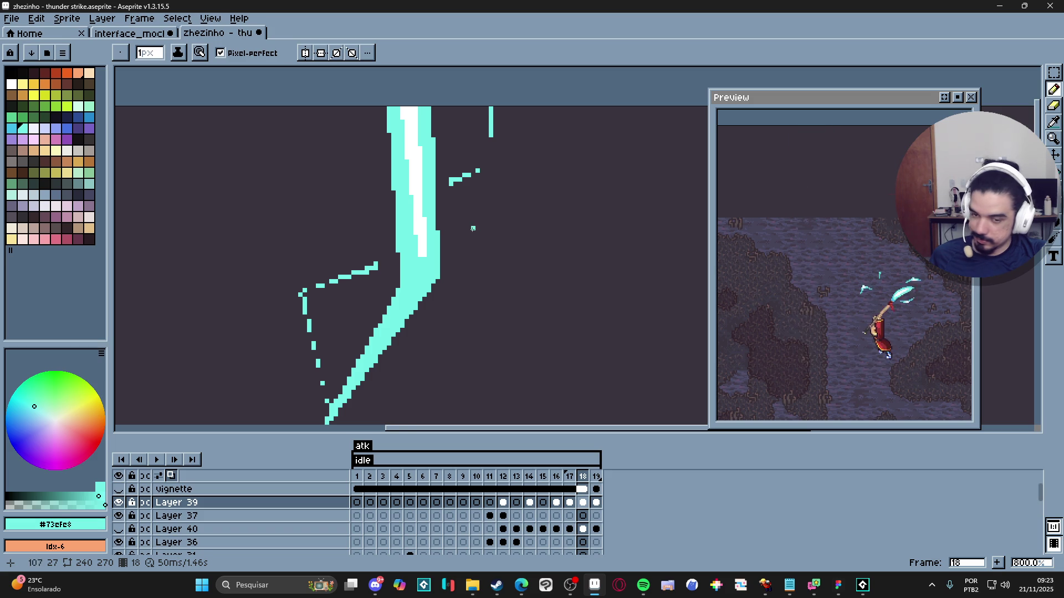
pyautogui.scroll(2, 431, 253)
pyautogui.keyDown('alt'); pyautogui.click(416, 266); pyautogui.keyUp('alt')
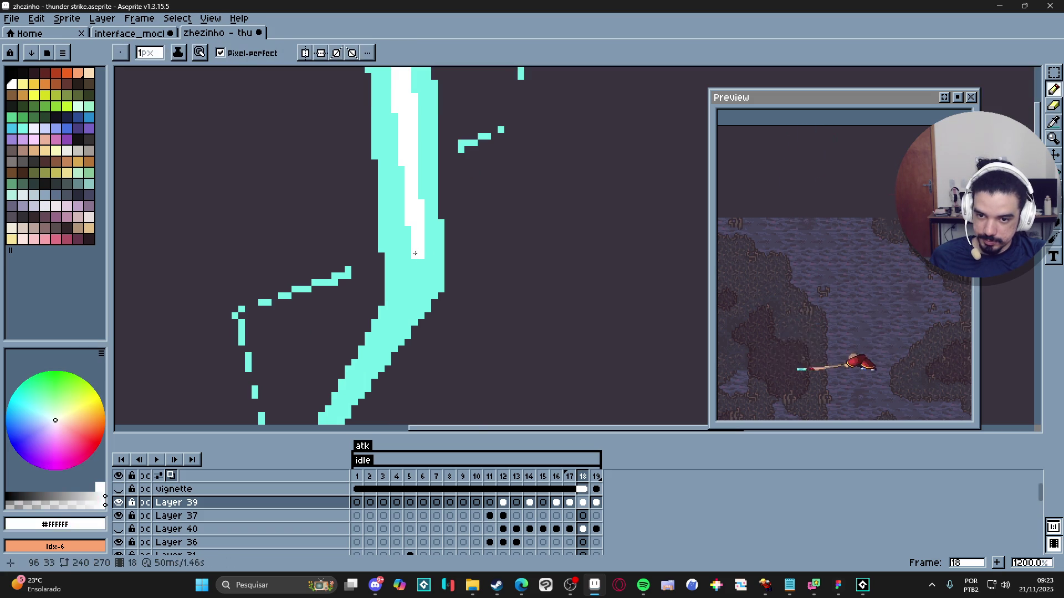
pyautogui.scroll(-4, 417, 274)
pyautogui.scroll(2, 448, 204)
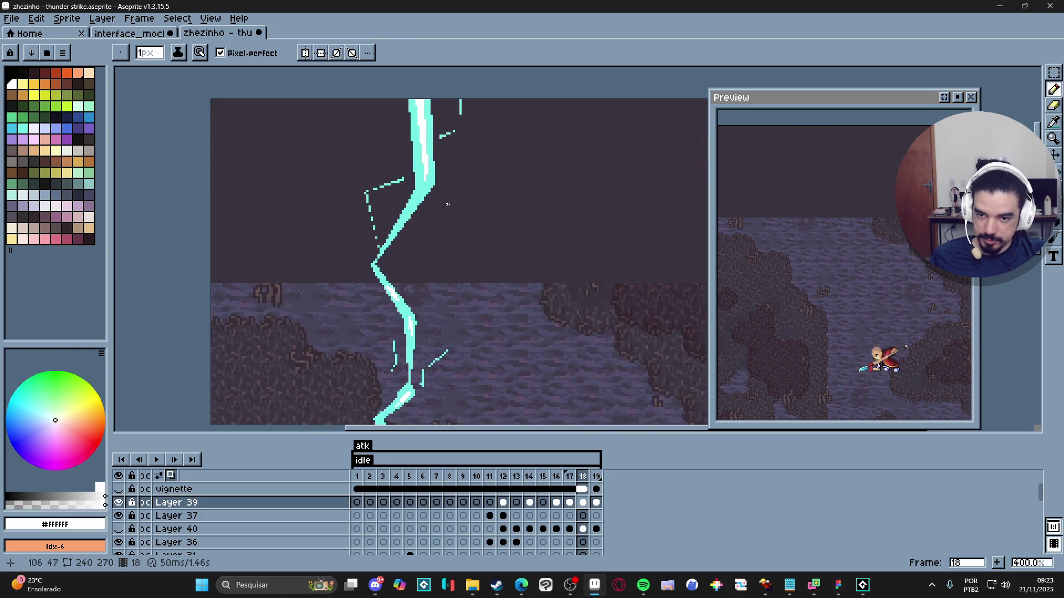
pyautogui.scroll(-3, 415, 315)
# Step: Save at frame 19, then jump to frame 12's full strike and save again
pyautogui.press('Right')
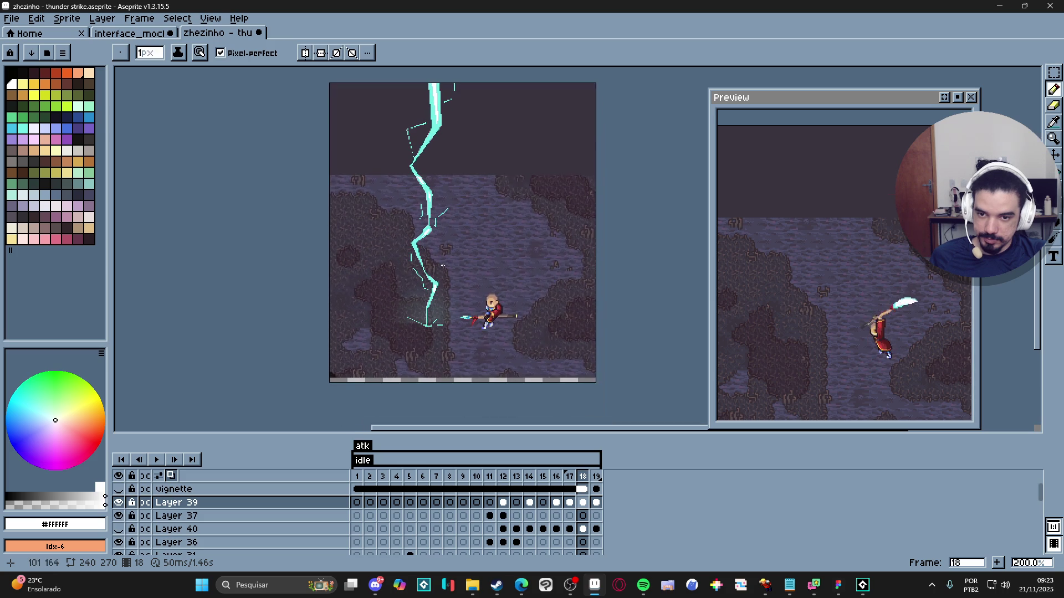
pyautogui.hotkey('ctrl', 's')
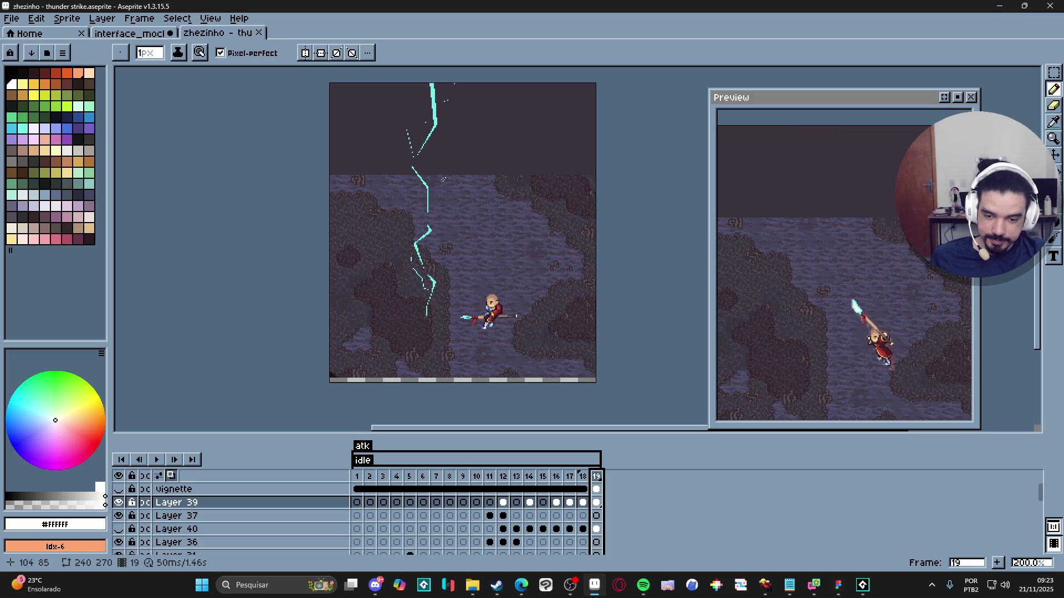
pyautogui.click(503, 477)
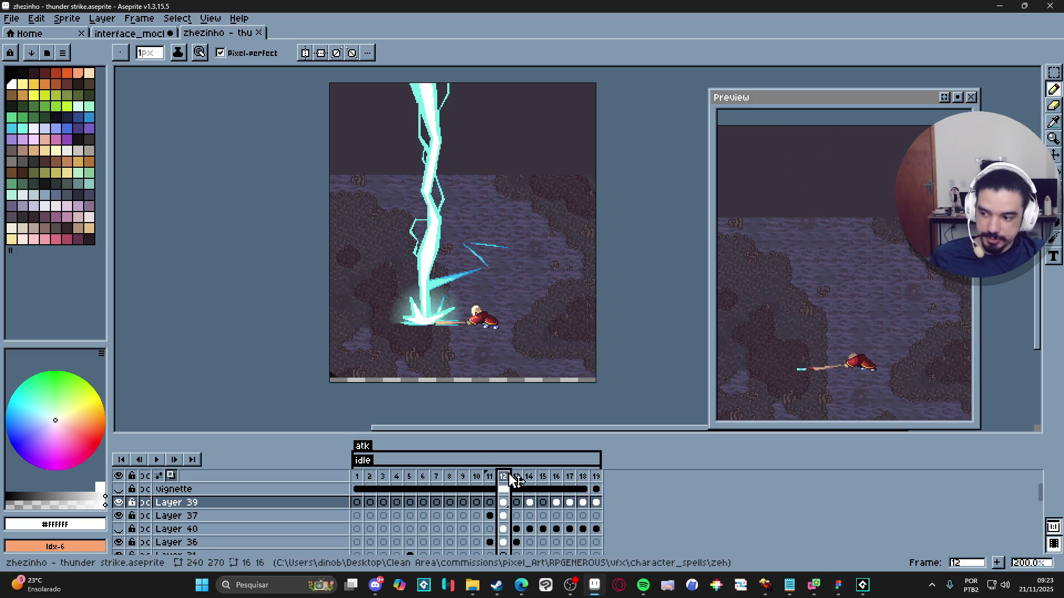
pyautogui.hotkey('ctrl', 's')
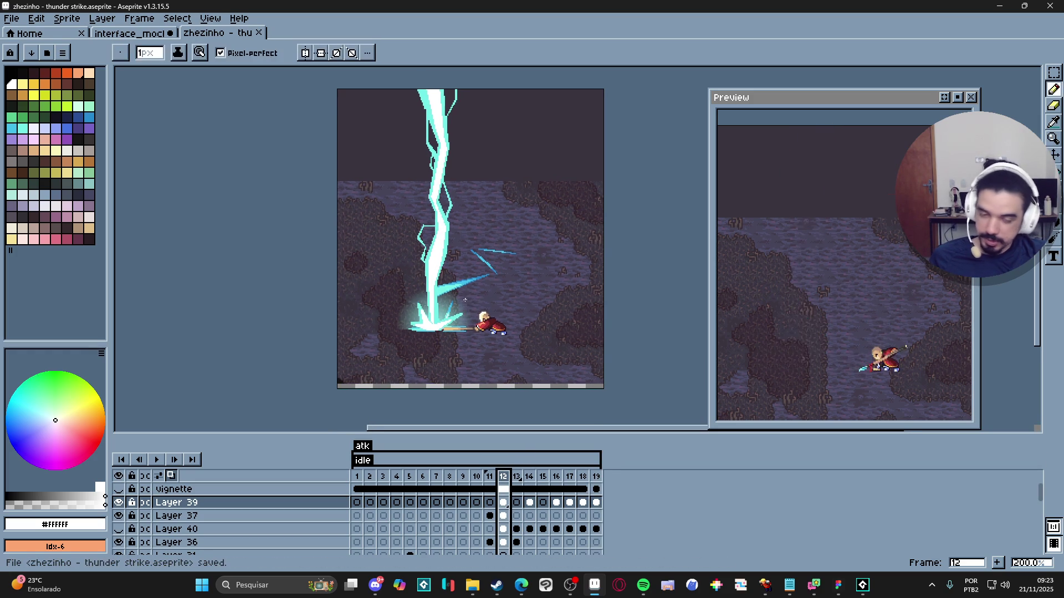
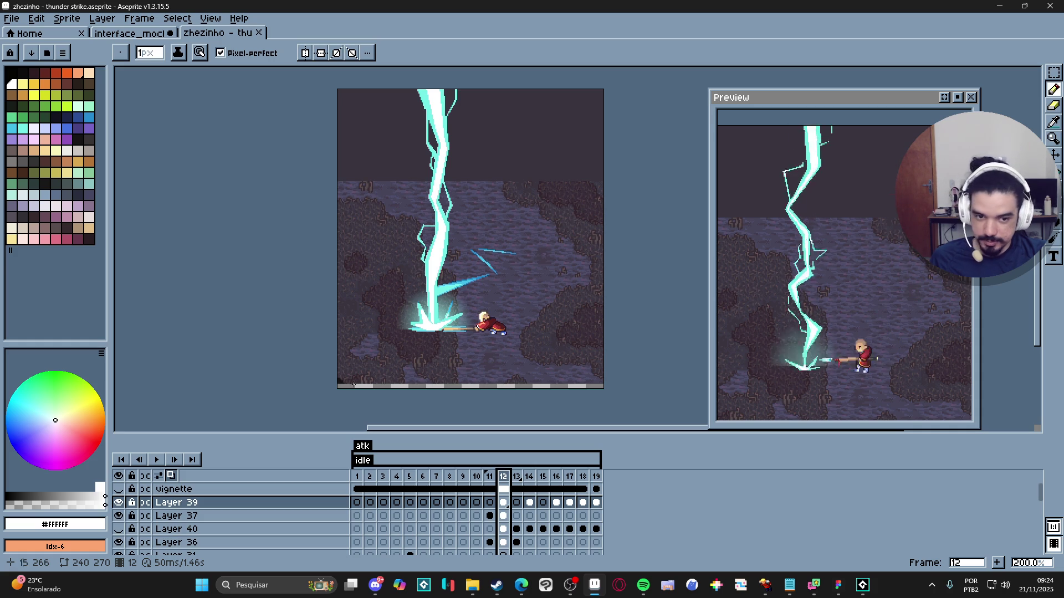
# Step: Peek at frame 13, then toggle Layer 39 off and on to compare with and without the bolt
pyautogui.moveTo(384, 386); pyautogui.dragTo(385, 393)
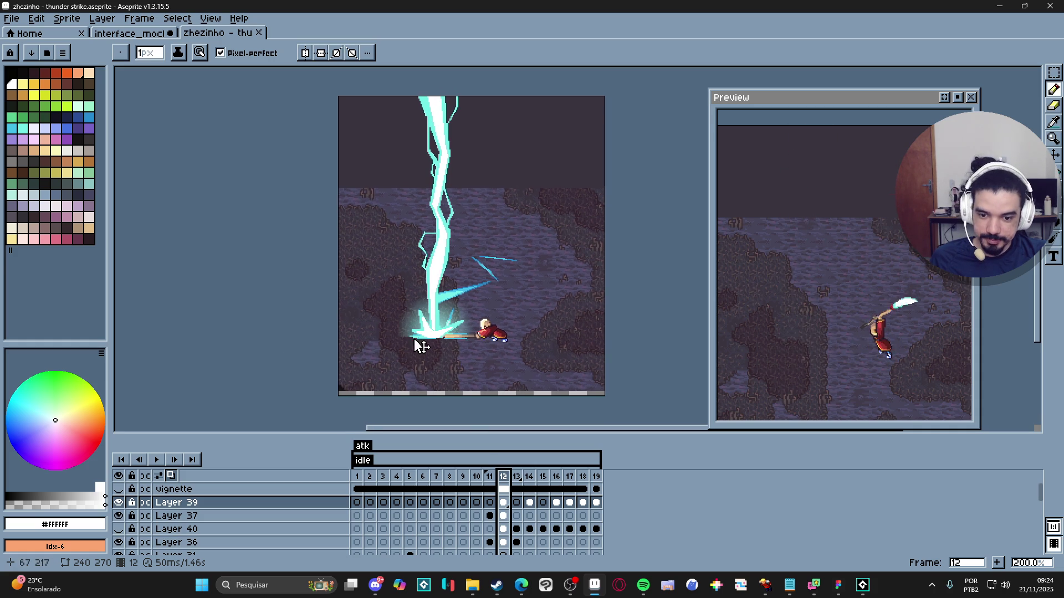
pyautogui.click(517, 476)
pyautogui.click(504, 477)
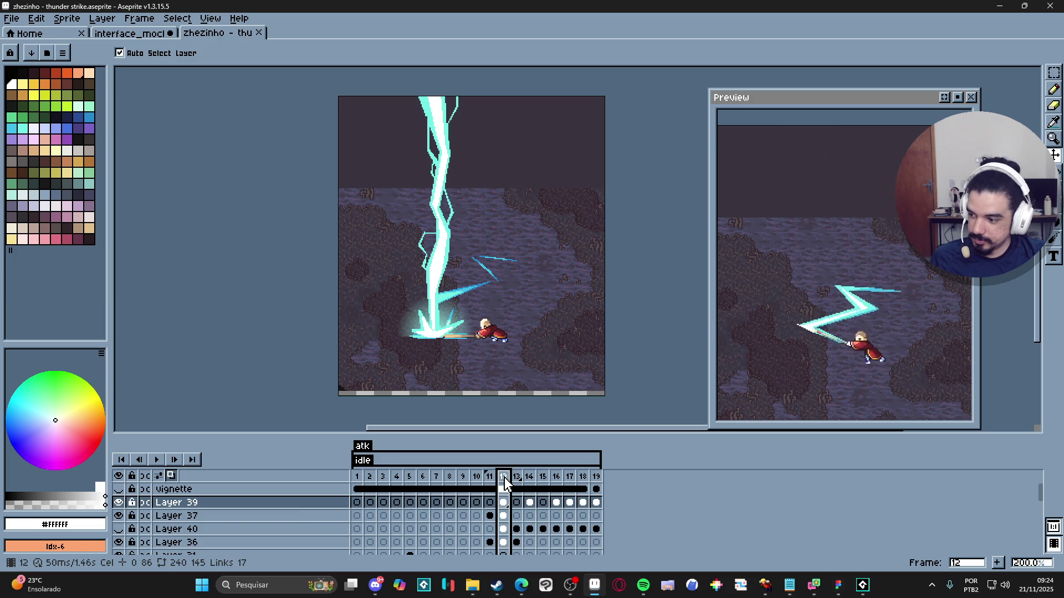
pyautogui.press('ctrl')
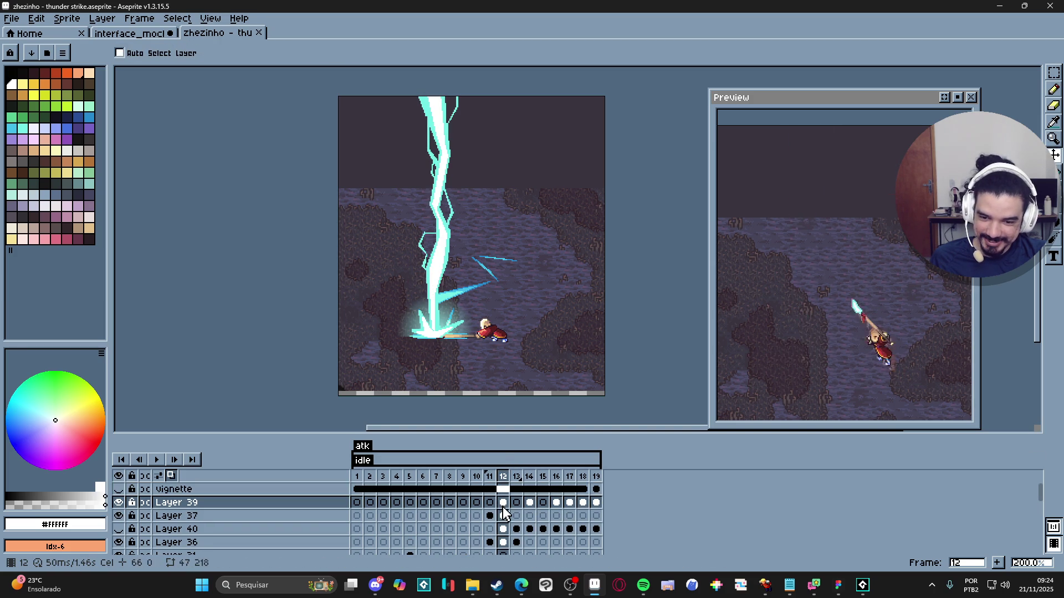
pyautogui.click(118, 502)
pyautogui.click(119, 502)
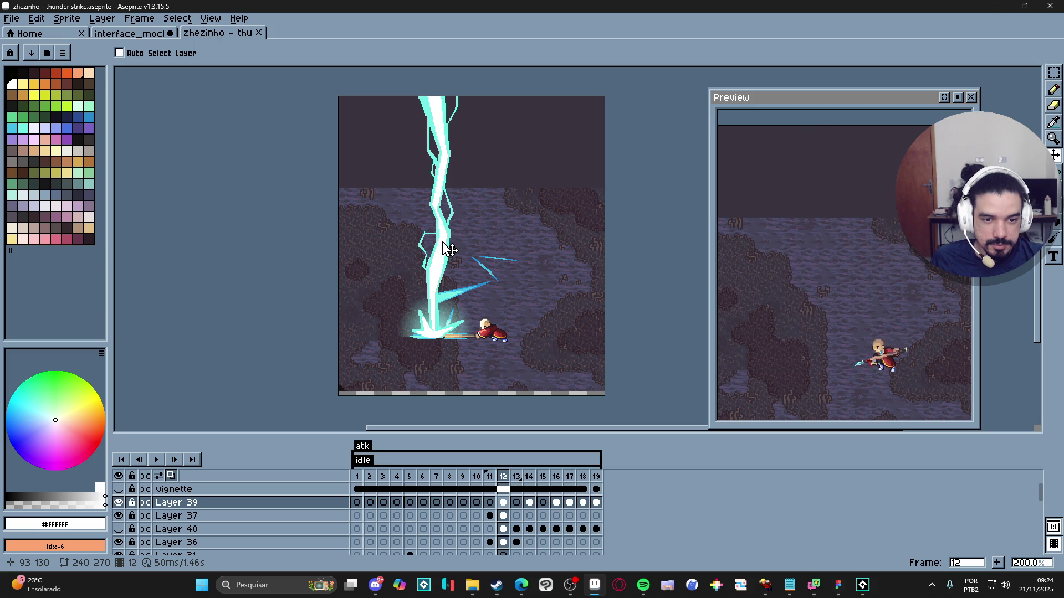
# Step: Step through frames 13 to 19 to watch the bolt strike and fade out
pyautogui.click(518, 479)
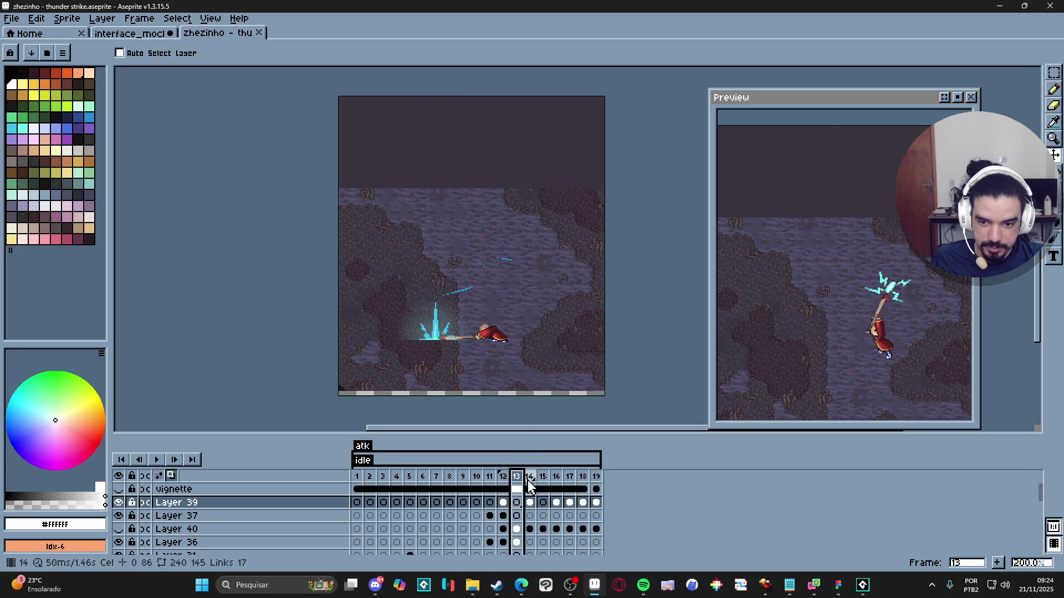
pyautogui.click(530, 477)
pyautogui.click(543, 478)
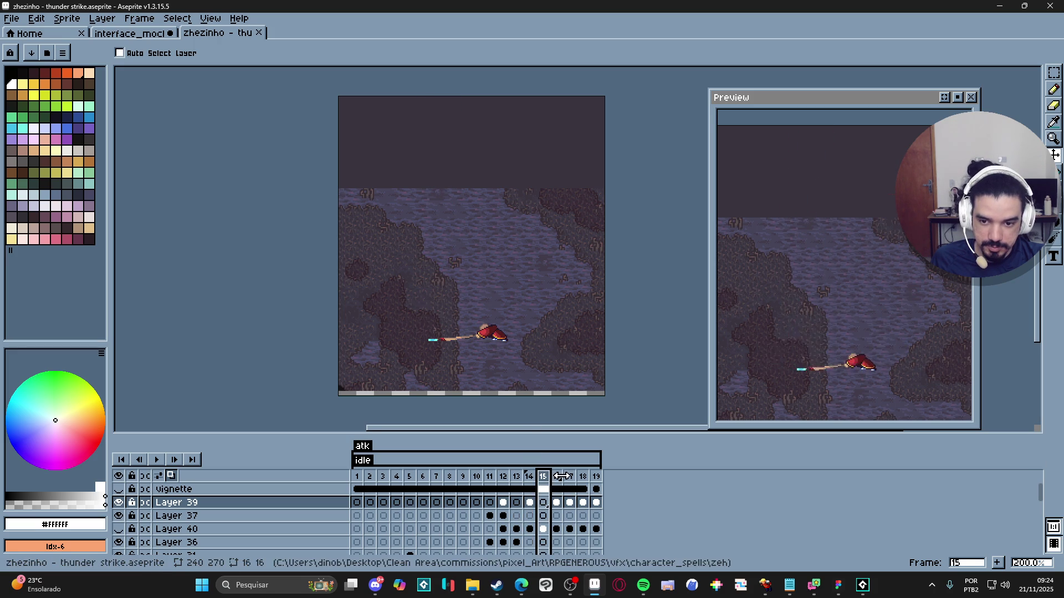
pyautogui.click(557, 478)
pyautogui.click(569, 477)
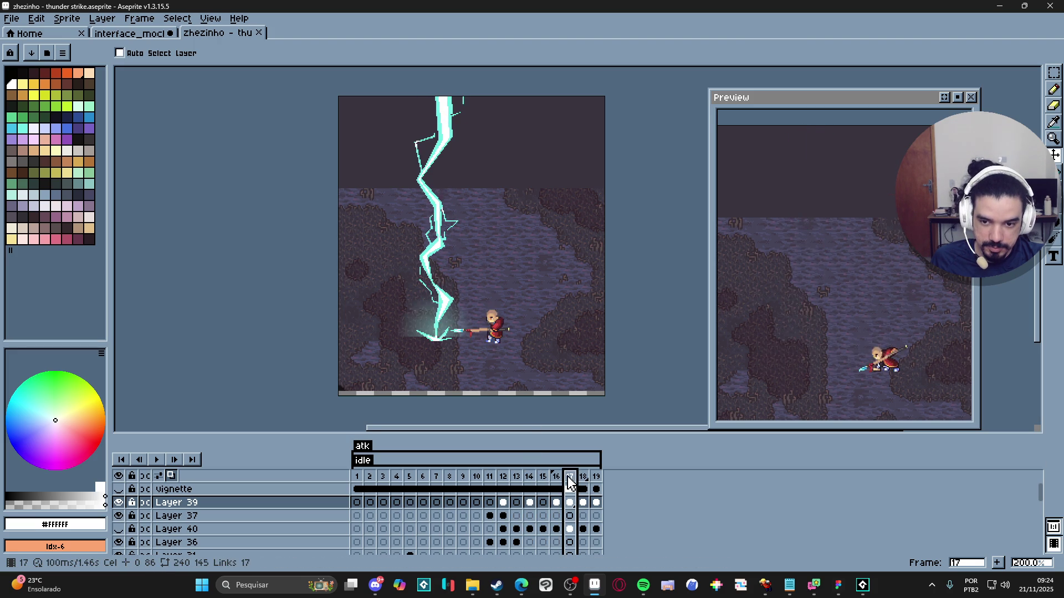
pyautogui.click(583, 480)
pyautogui.click(597, 478)
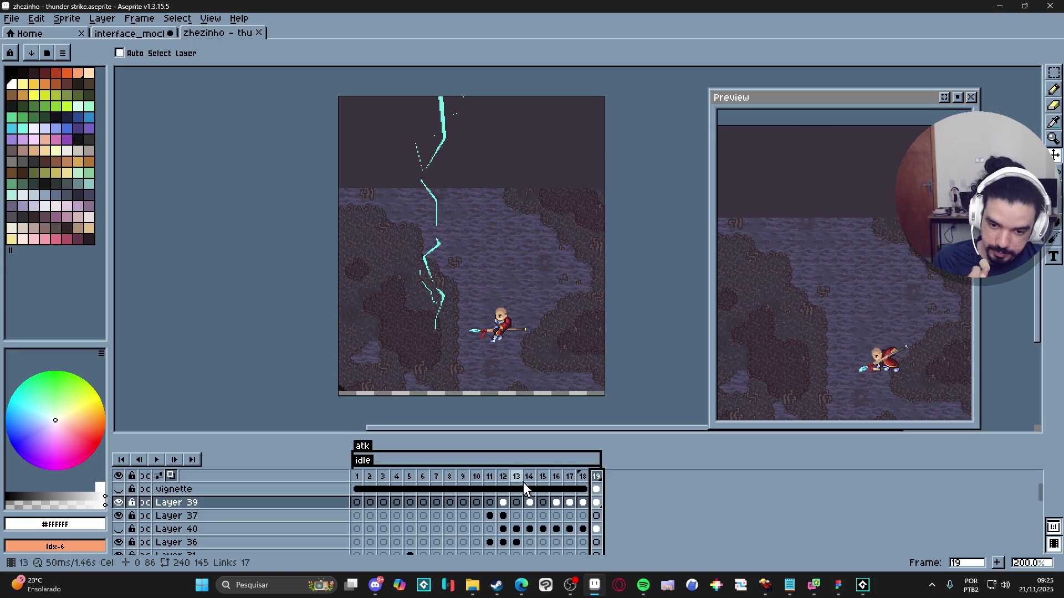
# Step: On frame 12, eyedrop the bolt's cyan #73efe8 as the drawing colour
pyautogui.click(509, 477)
pyautogui.scroll(3, 407, 244)
pyautogui.press('i')
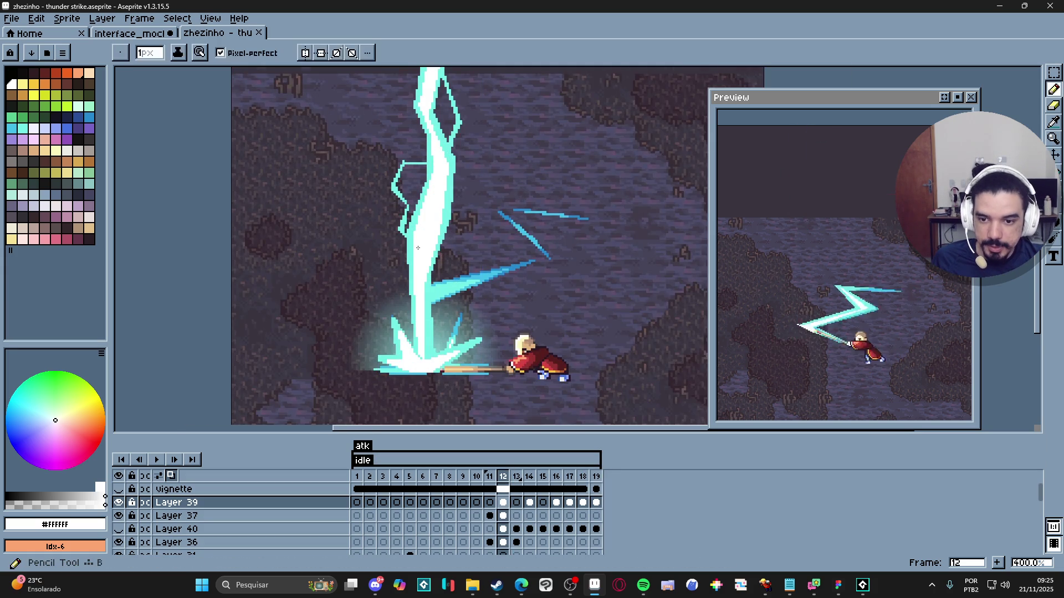
pyautogui.click(409, 244)
pyautogui.press('b')
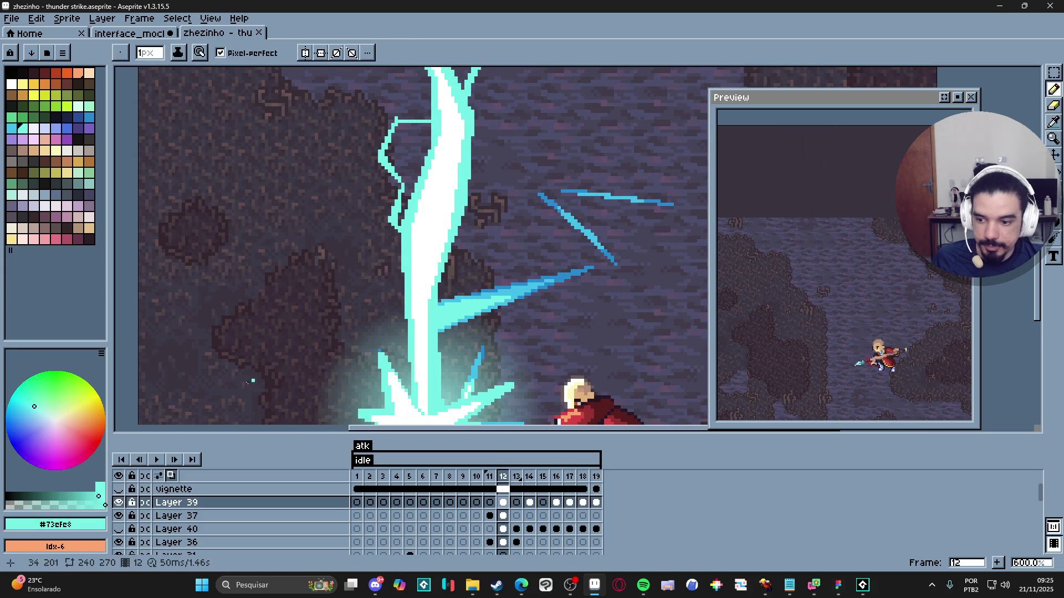
# Step: Marquee-select the lightning bolt and bring up the Outline effect settings
pyautogui.scroll(-5, 319, 275)
pyautogui.press('m')
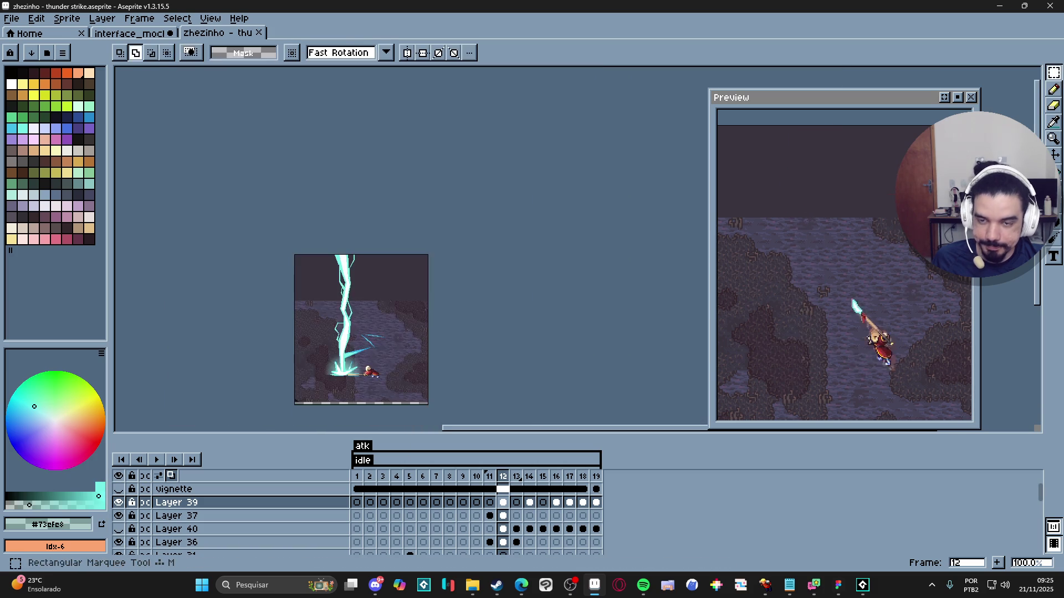
pyautogui.scroll(1, 320, 275)
pyautogui.moveTo(337, 142)
pyautogui.mouseDown()
pyautogui.moveTo(339, 228)
pyautogui.moveTo(451, 406)
pyautogui.moveTo(417, 391)
pyautogui.moveTo(432, 389)
pyautogui.mouseUp()
pyautogui.scroll(1, 451, 405)
pyautogui.scroll(2, 452, 405)
pyautogui.scroll(-3, 433, 389)
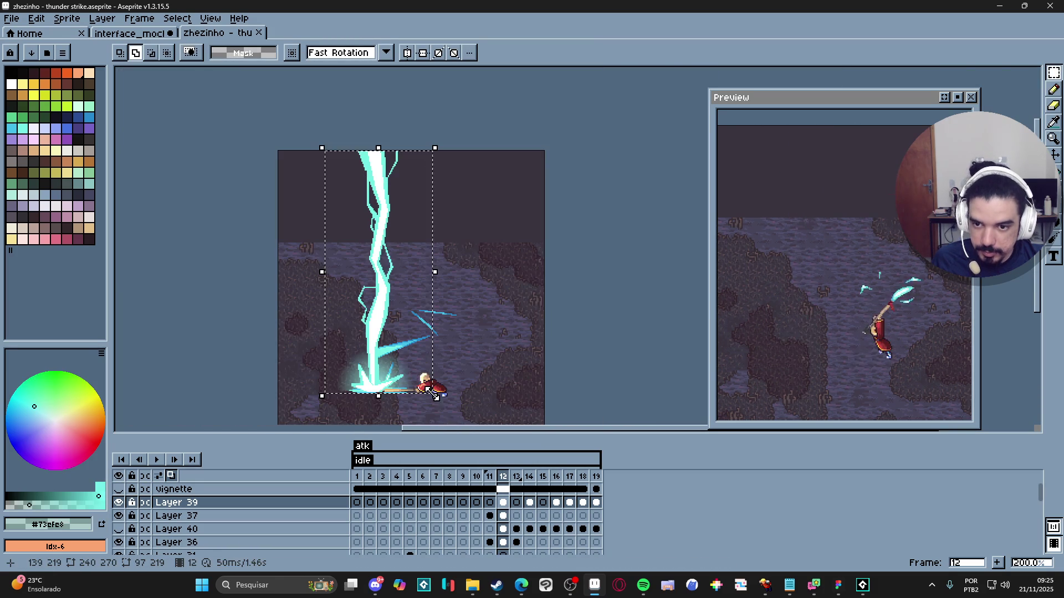
pyautogui.hotkey('shift', 'o')
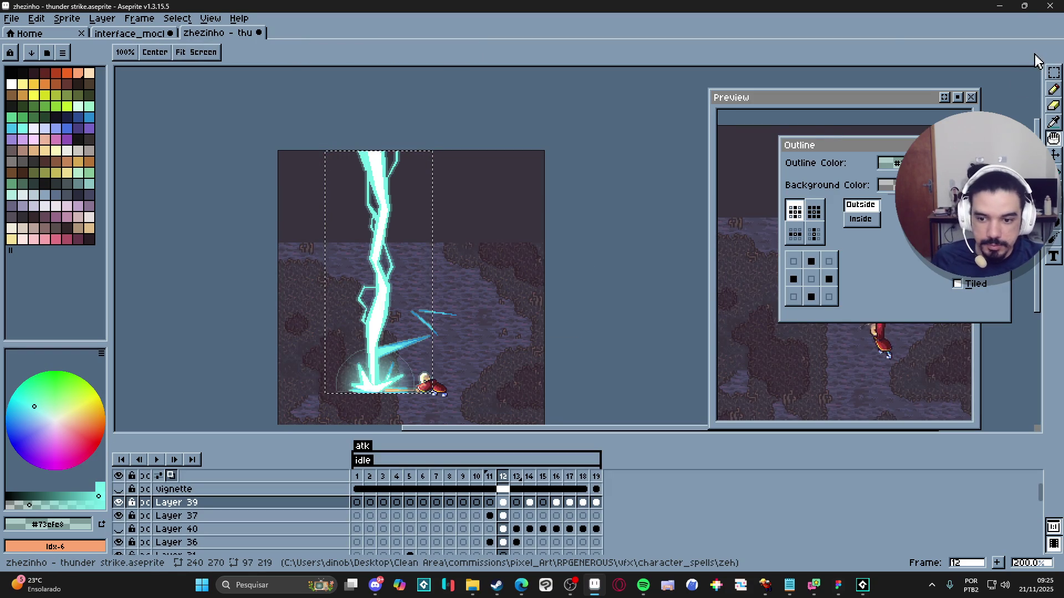
# Step: Trial the outline on frame 12's bolt, undo it, and restore the bolt selection
pyautogui.press('Return')
pyautogui.hotkey('ctrl', 'z')
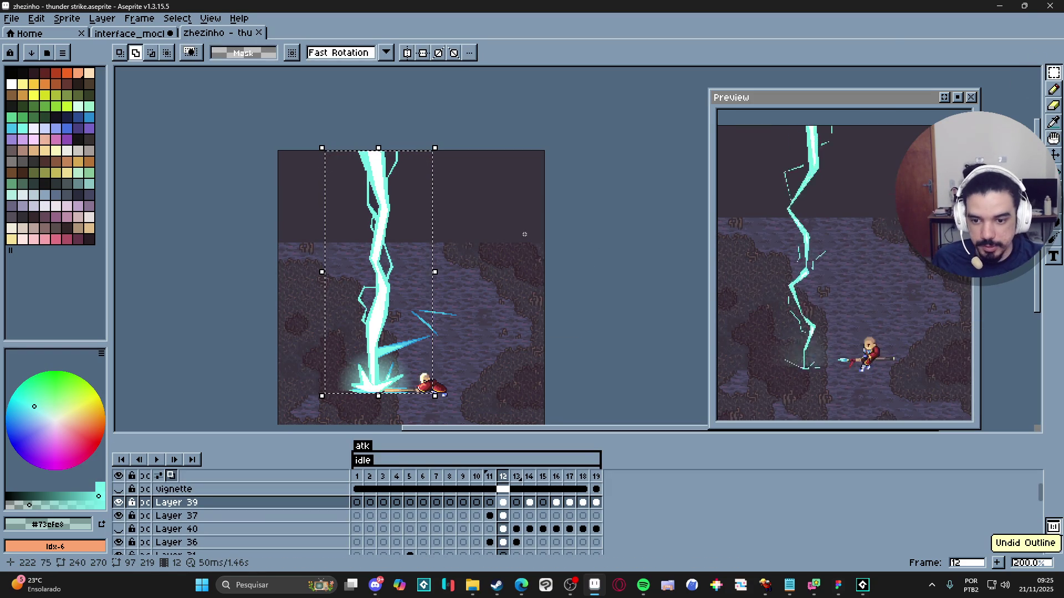
pyautogui.hotkey('shift', 'o')
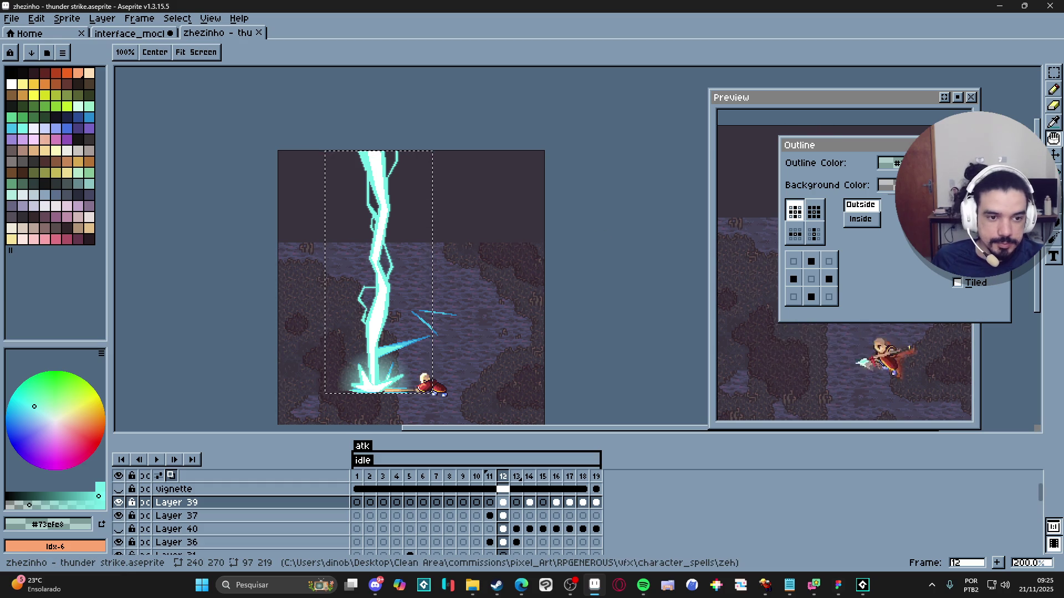
pyautogui.press('Return')
pyautogui.hotkey('ctrl', 'z')
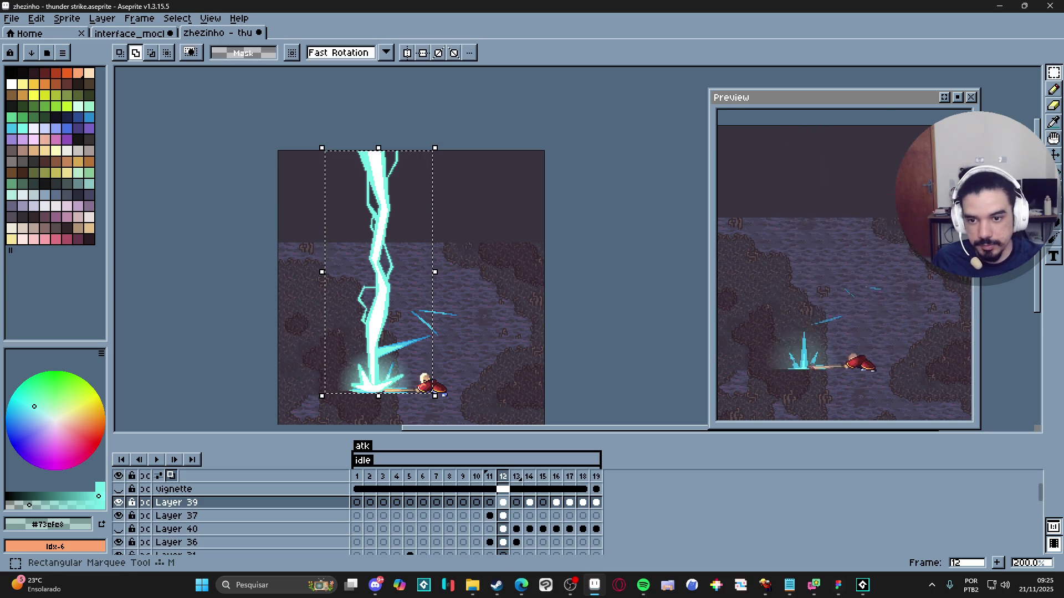
pyautogui.hotkey('shift', 'o')
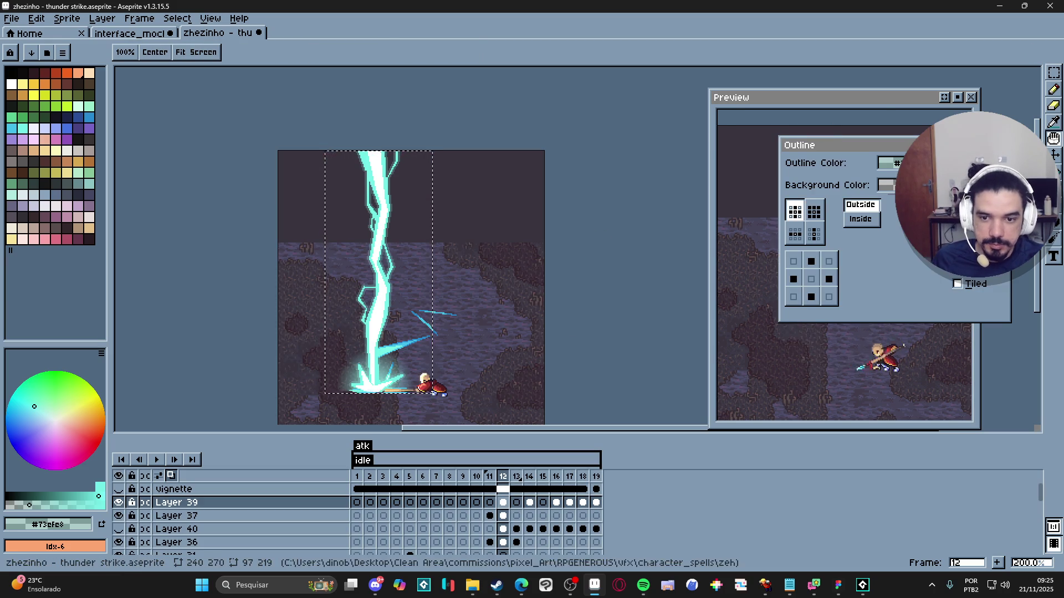
pyautogui.press('Escape')
pyautogui.press('m')
pyautogui.click(448, 334)
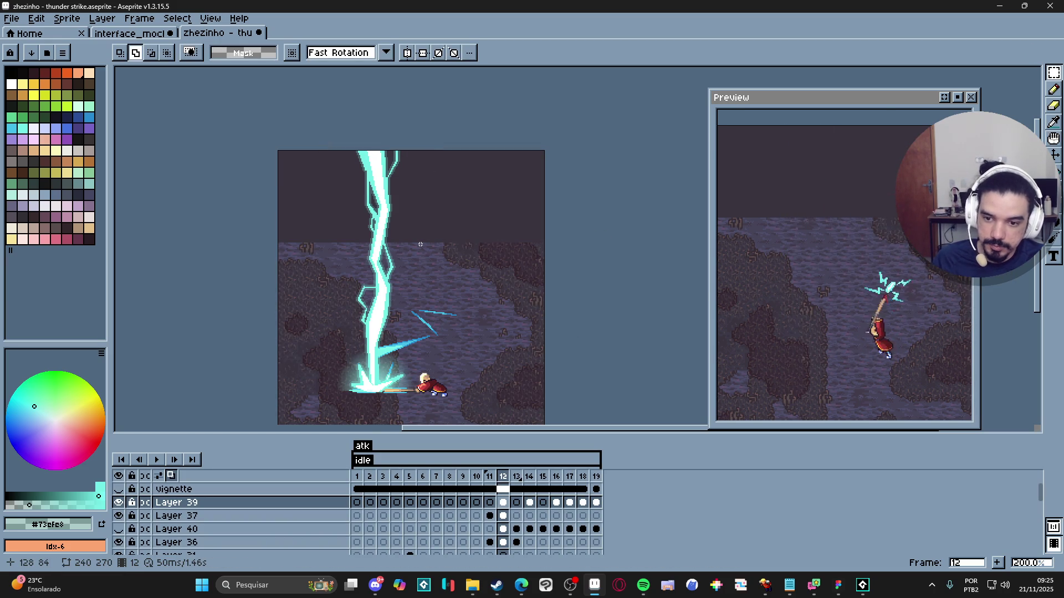
pyautogui.hotkey('ctrl', 'shift', 'd')
# Step: Preview the outline on frames 14 and 16, applying and undoing it on frame 16
pyautogui.click(516, 476)
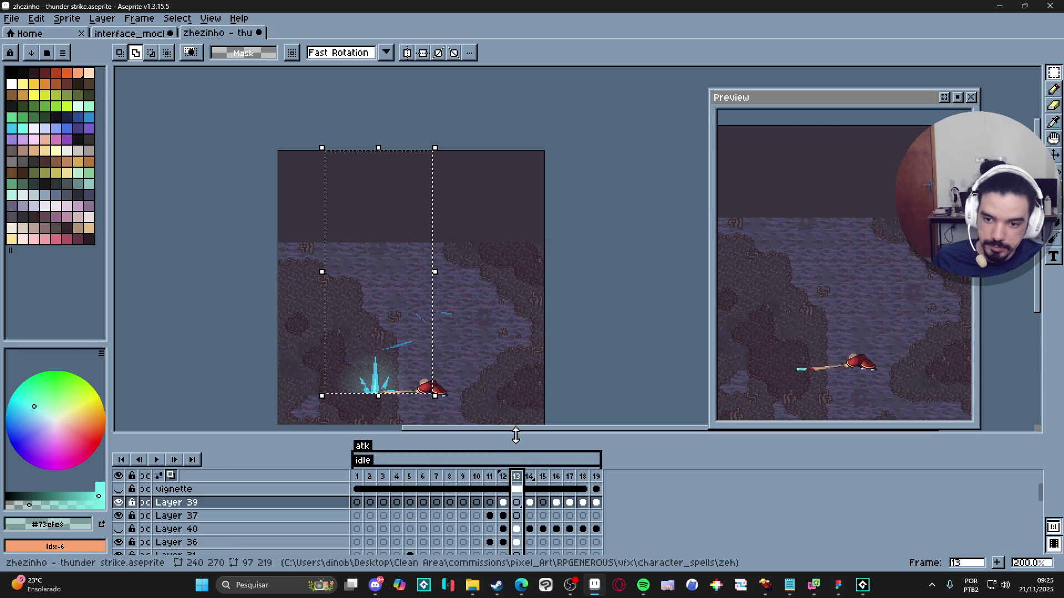
pyautogui.click(530, 478)
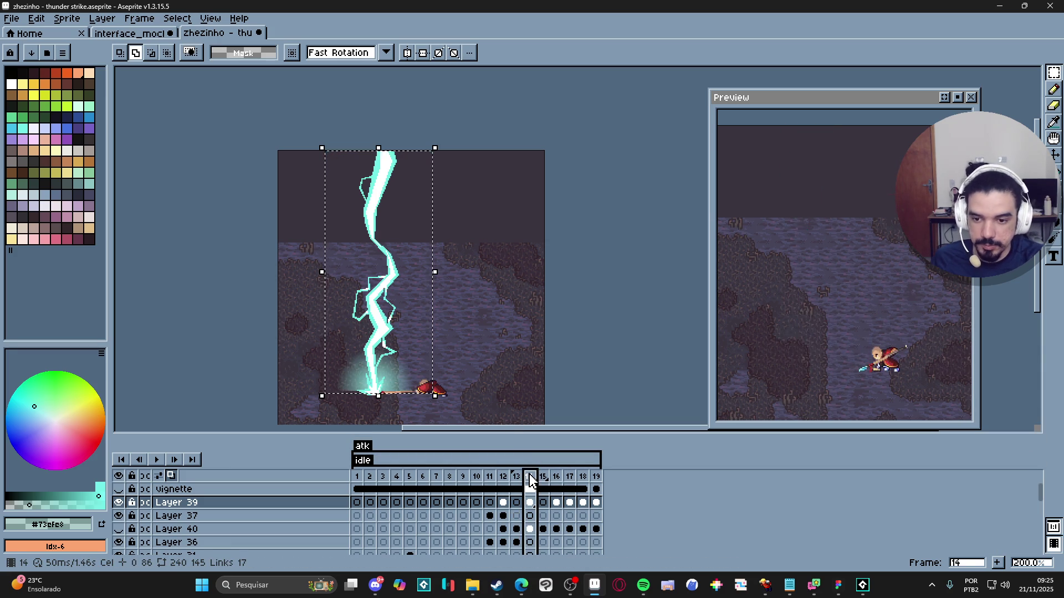
pyautogui.hotkey('shift', 'o')
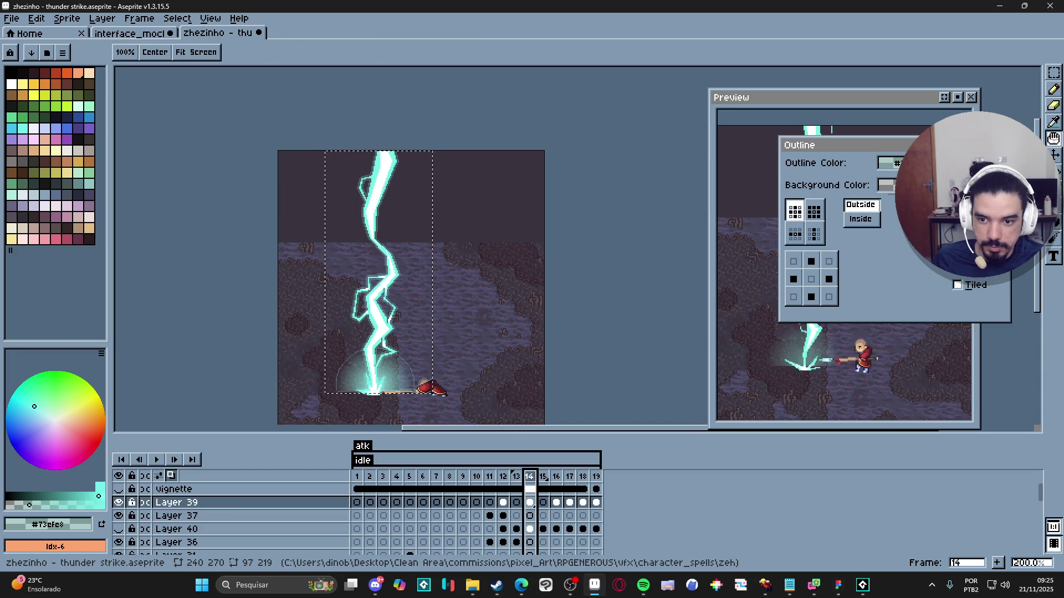
pyautogui.press('Escape')
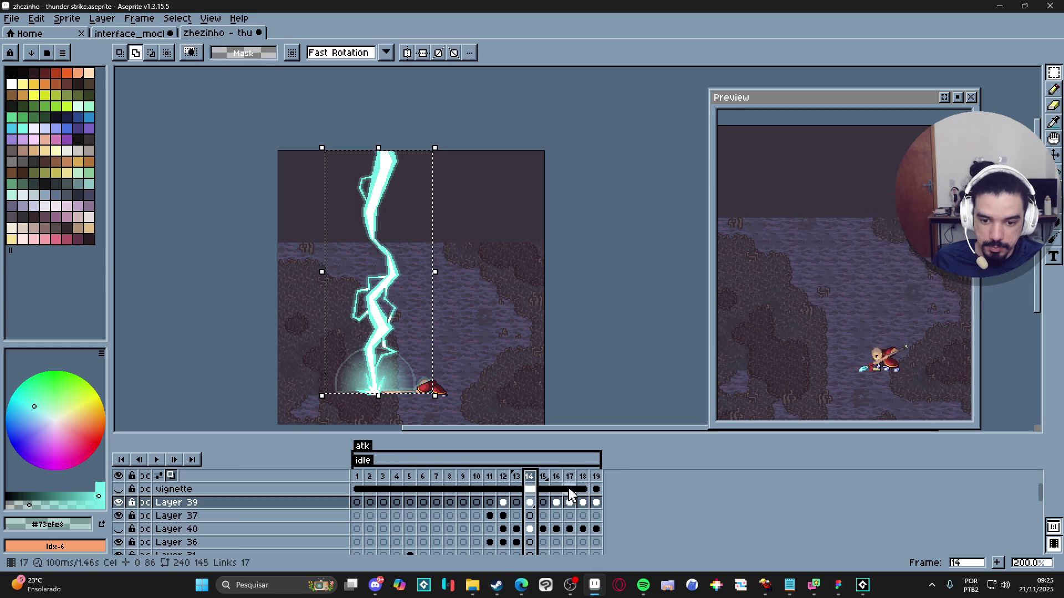
pyautogui.click(542, 489)
pyautogui.click(556, 490)
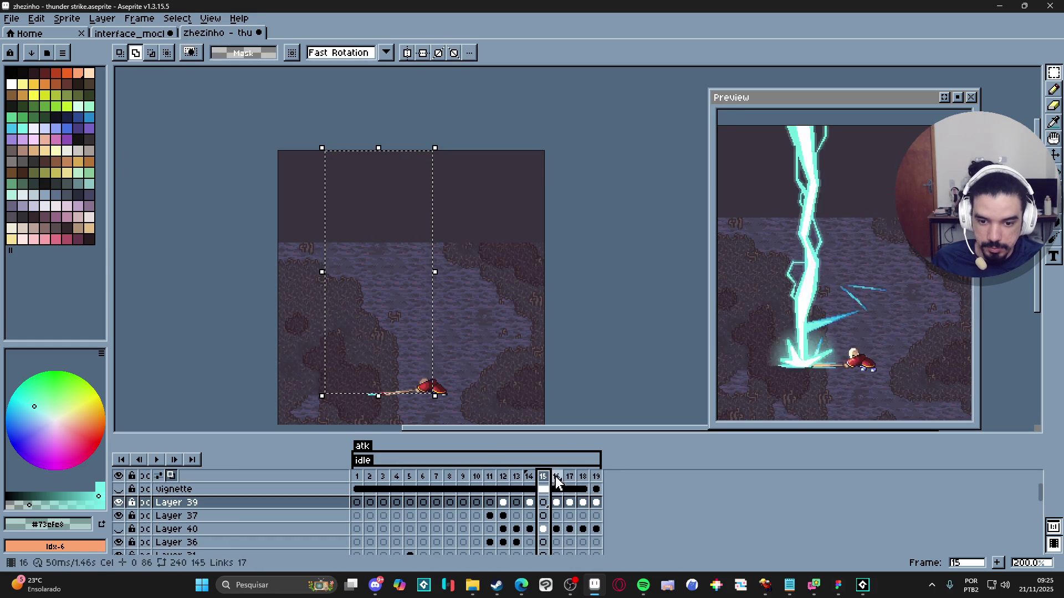
pyautogui.hotkey('shift', 'o')
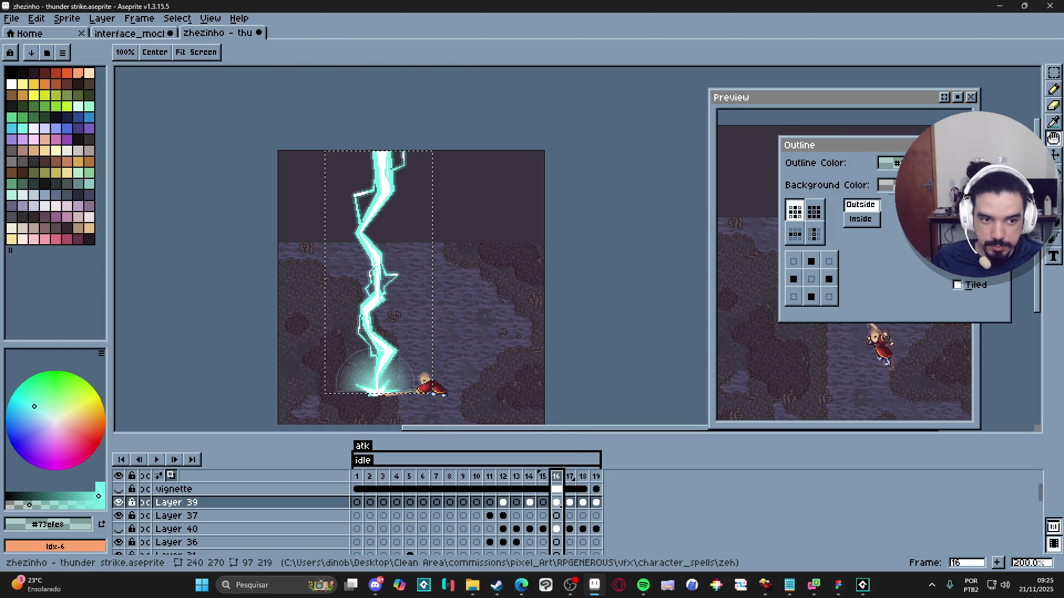
pyautogui.press('Return')
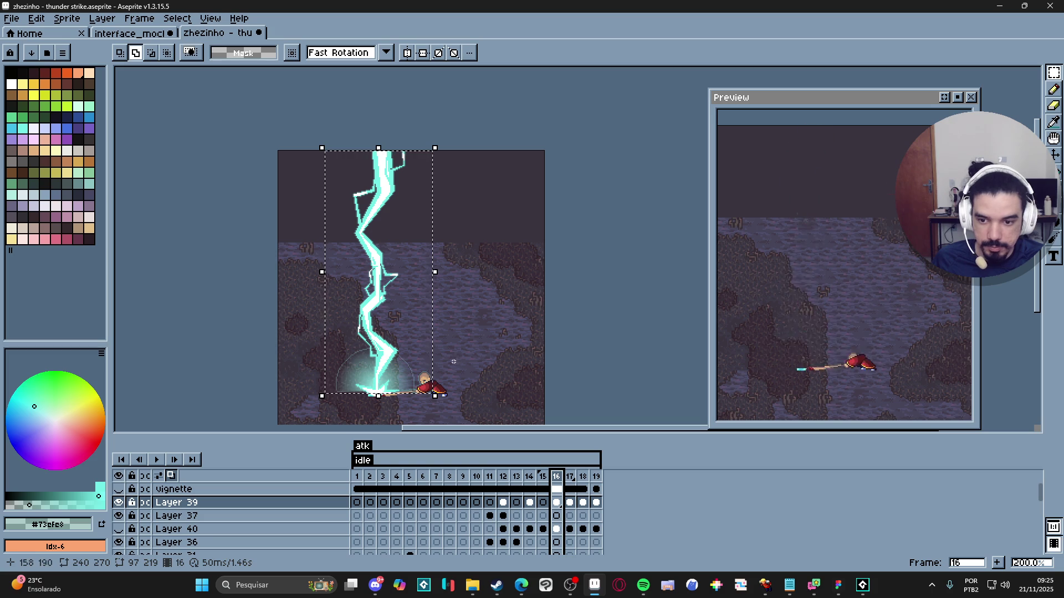
pyautogui.hotkey('ctrl', 'z')
# Step: Switch to the Move tool with auto layer picking off, recheck the outline, and advance a frame
pyautogui.press('v')
pyautogui.press('ctrl')
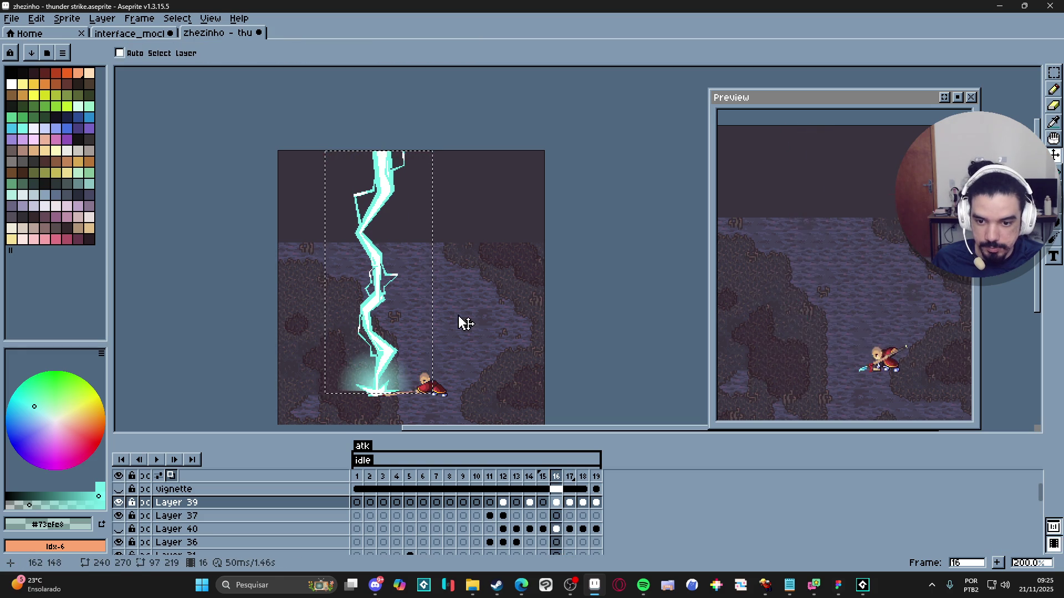
pyautogui.hotkey('shift', 'o')
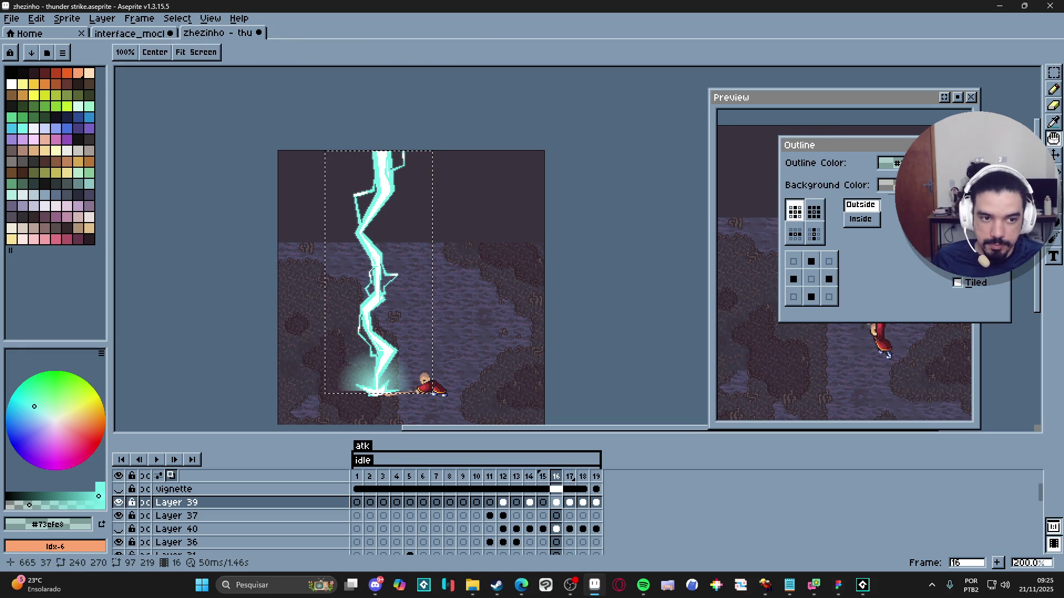
pyautogui.press('Escape')
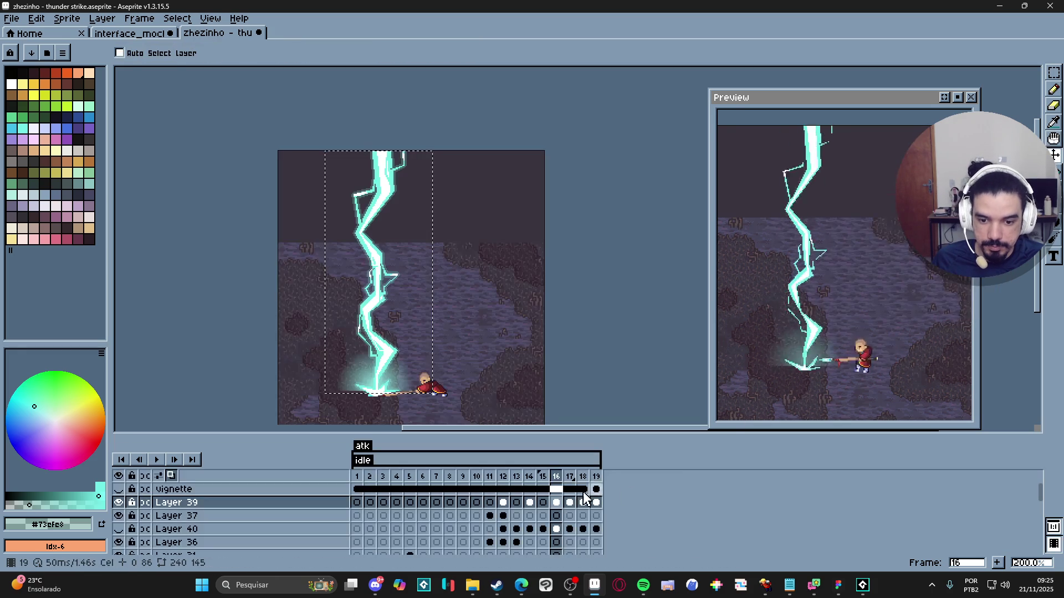
pyautogui.press('Right')
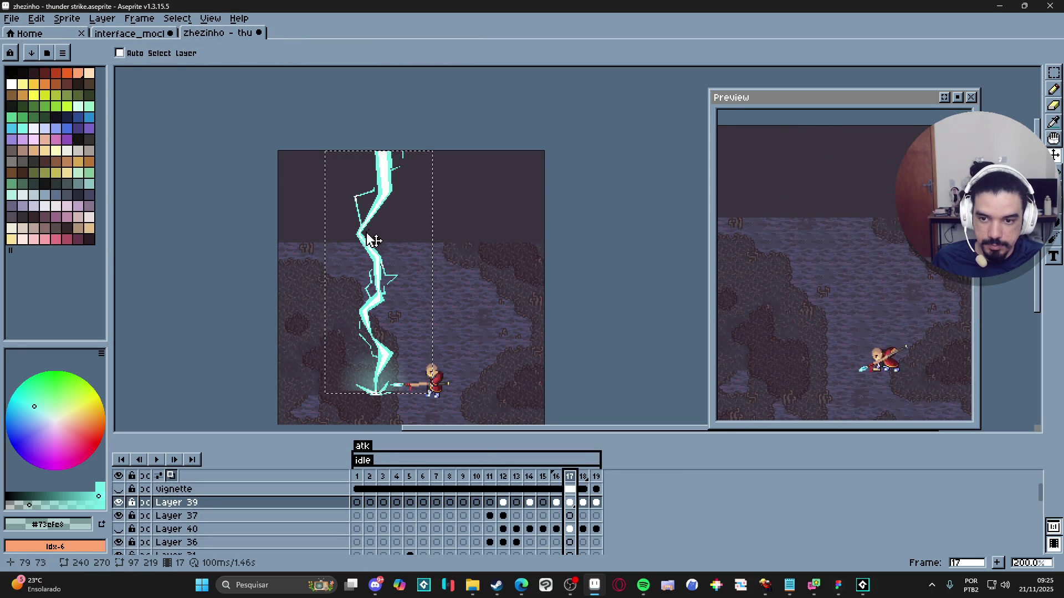
# Step: Apply the outside outline to the fading bolt on frames 17, 18 and 19
pyautogui.hotkey('shift', 'o')
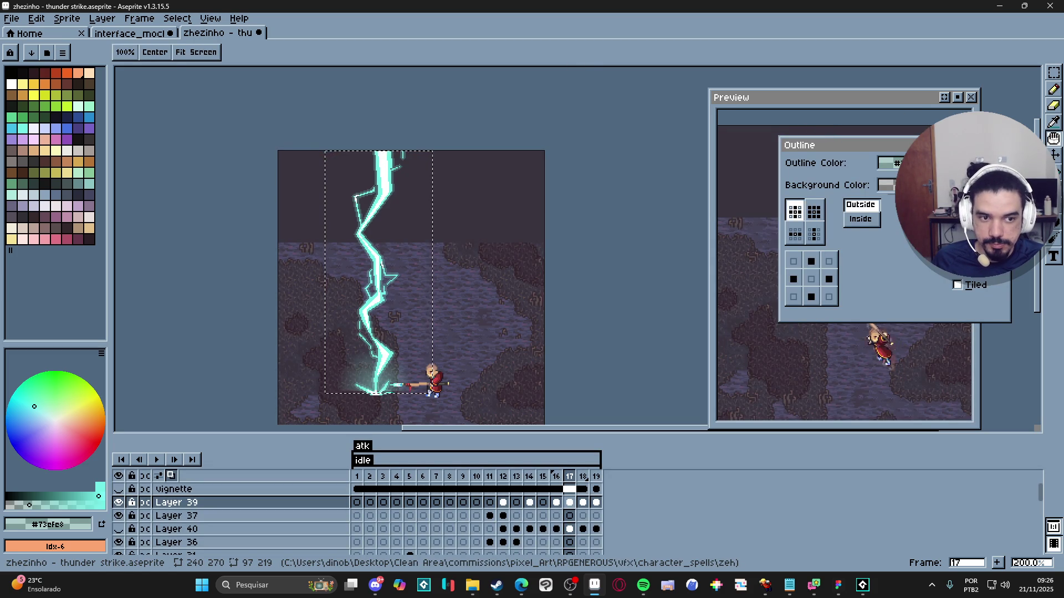
pyautogui.press('Escape')
pyautogui.click(583, 502)
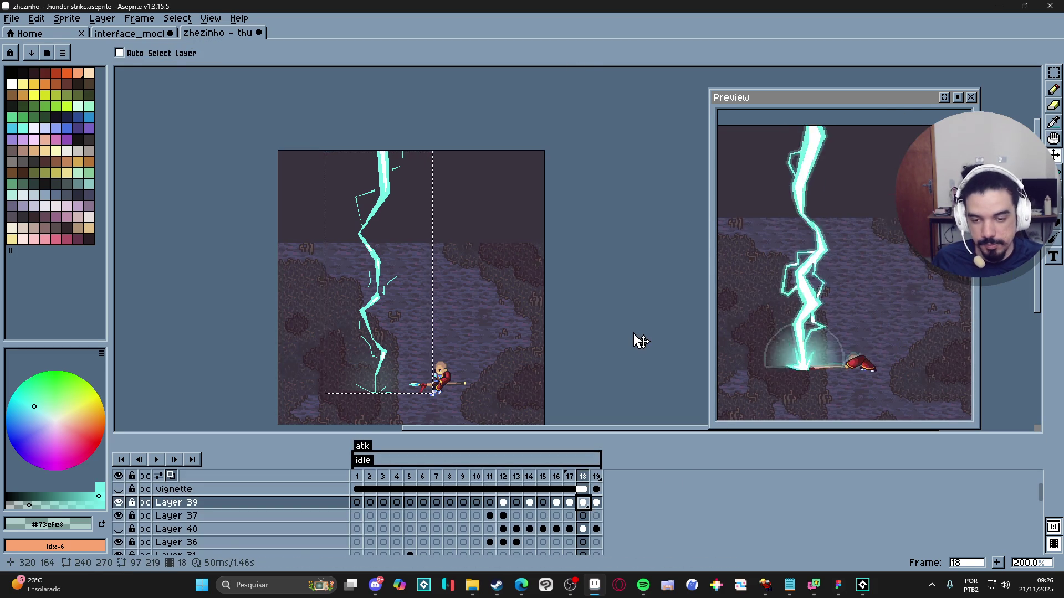
pyautogui.hotkey('shift', 'o')
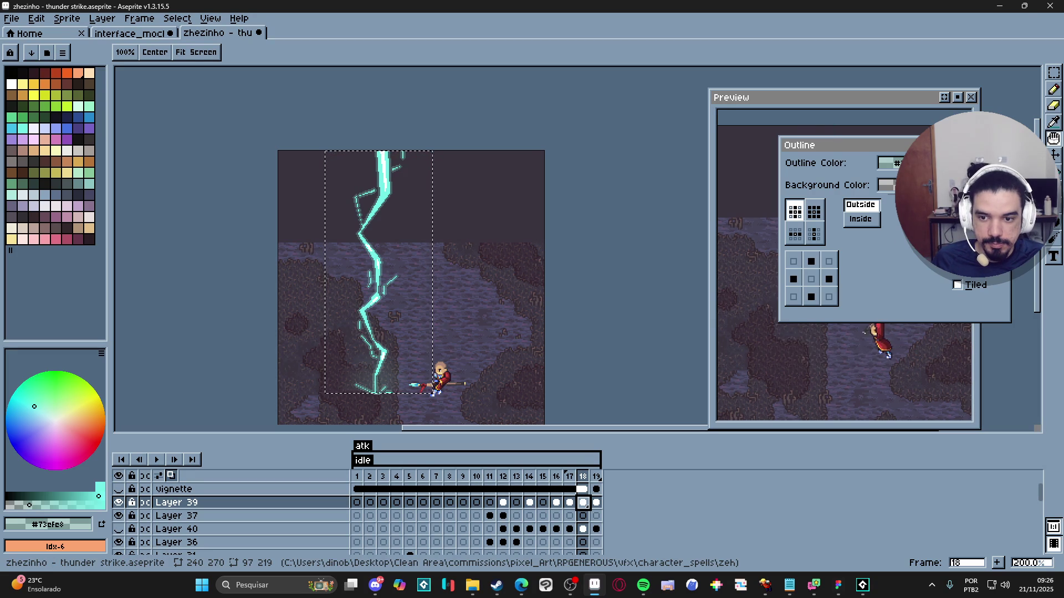
pyautogui.press('Escape')
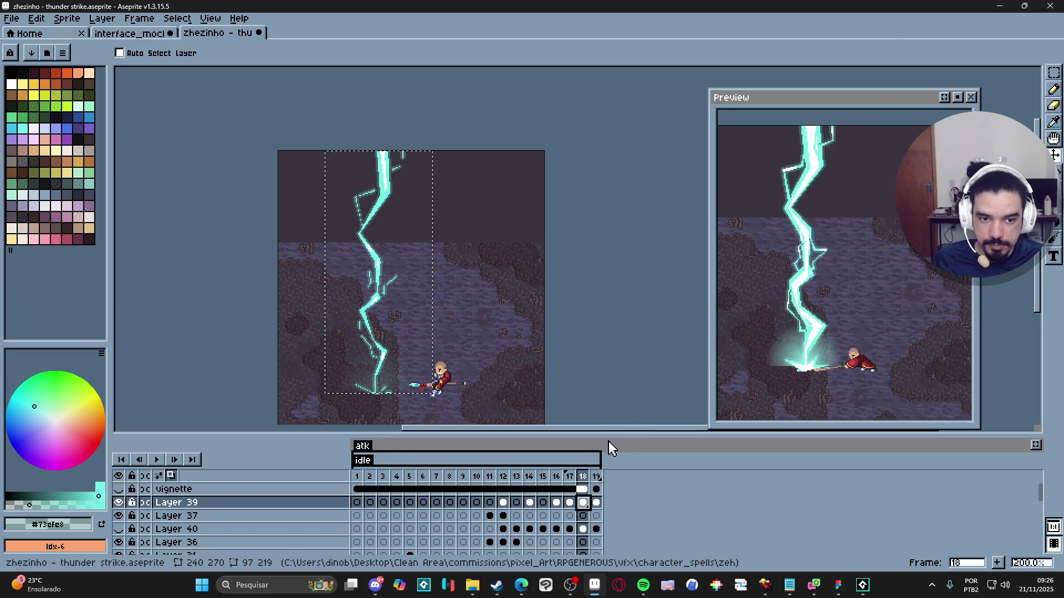
pyautogui.click(596, 478)
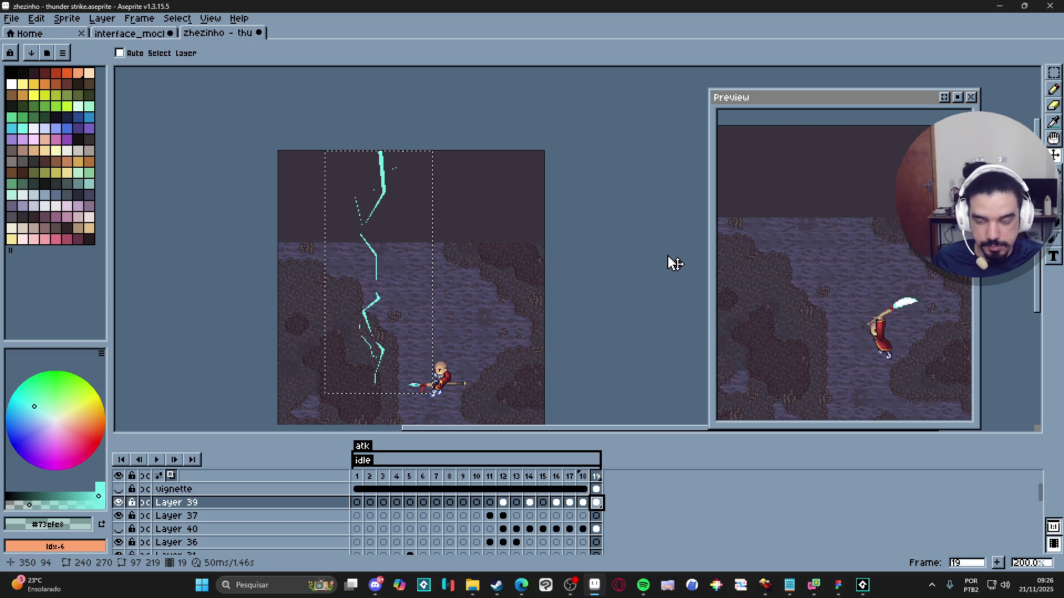
pyautogui.hotkey('shift', 'o')
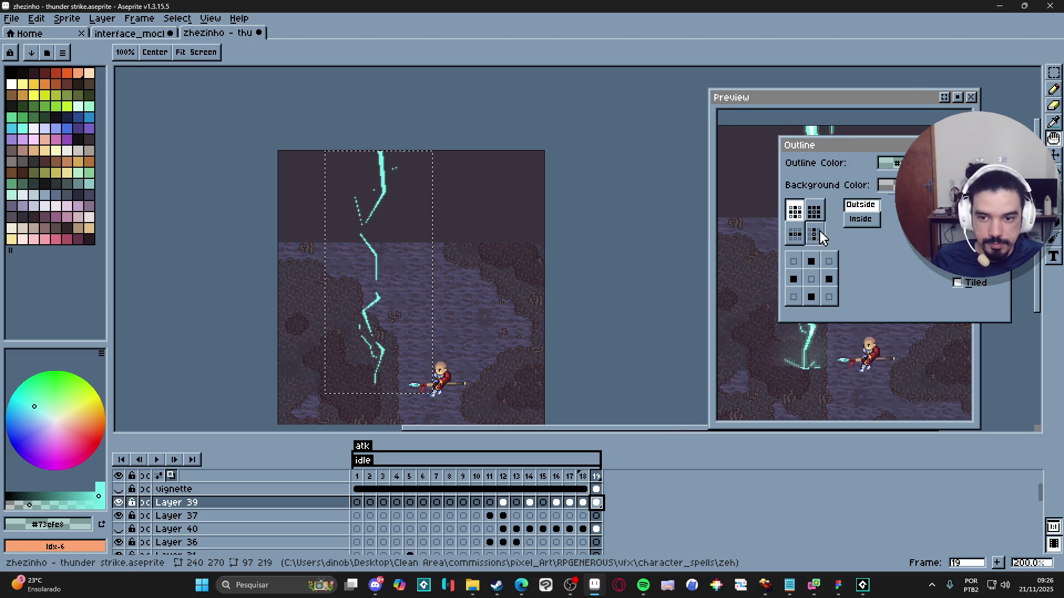
pyautogui.press('Return')
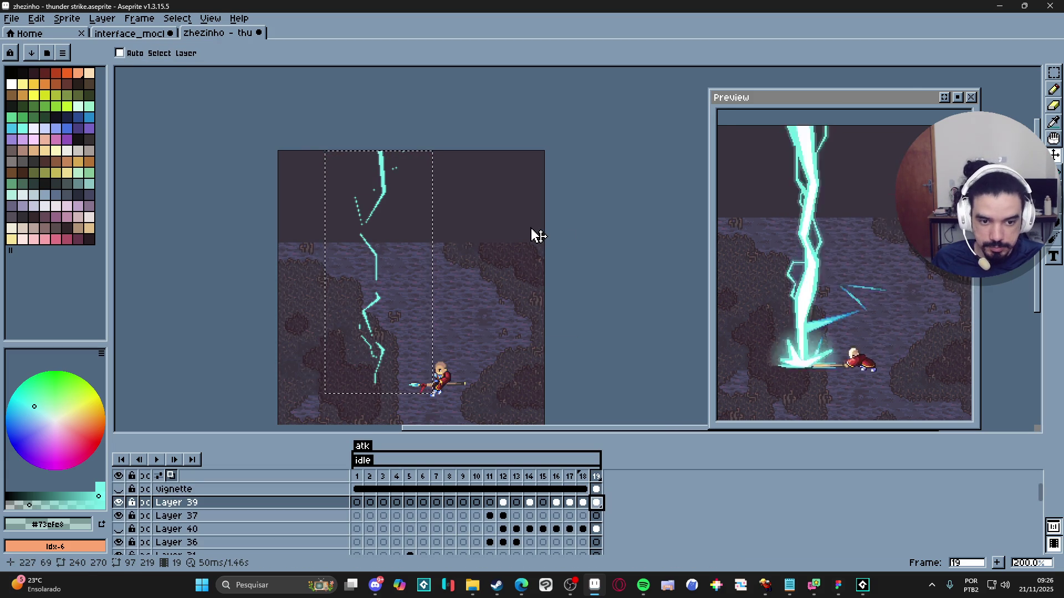
# Step: On frame 14, select the light layer and hide it to remove the glow dome
pyautogui.click(529, 502)
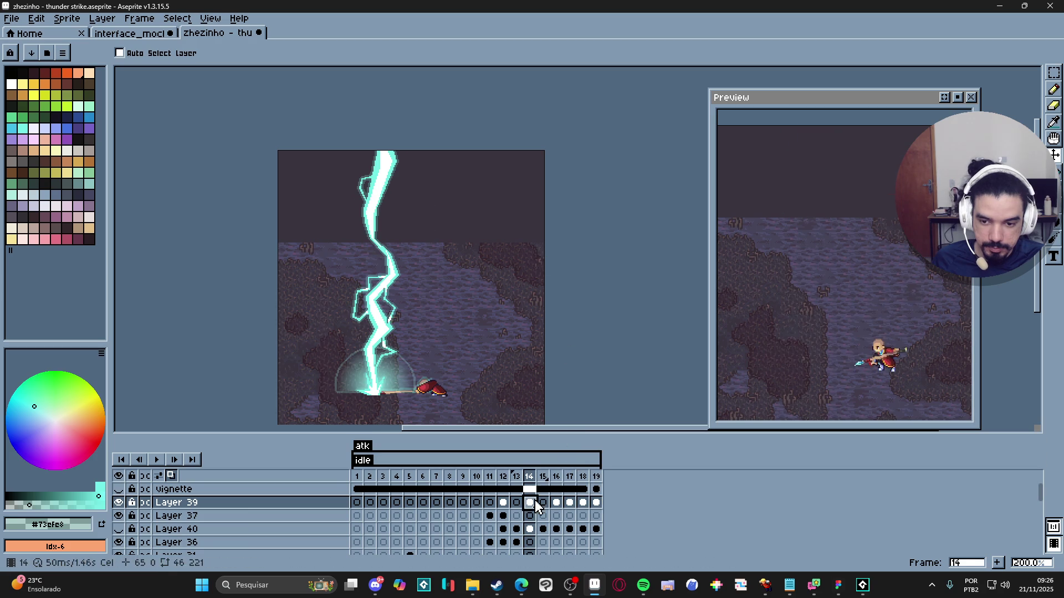
pyautogui.keyDown('ctrl'); pyautogui.click(352, 384); pyautogui.keyUp('ctrl')
pyautogui.click(202, 550)
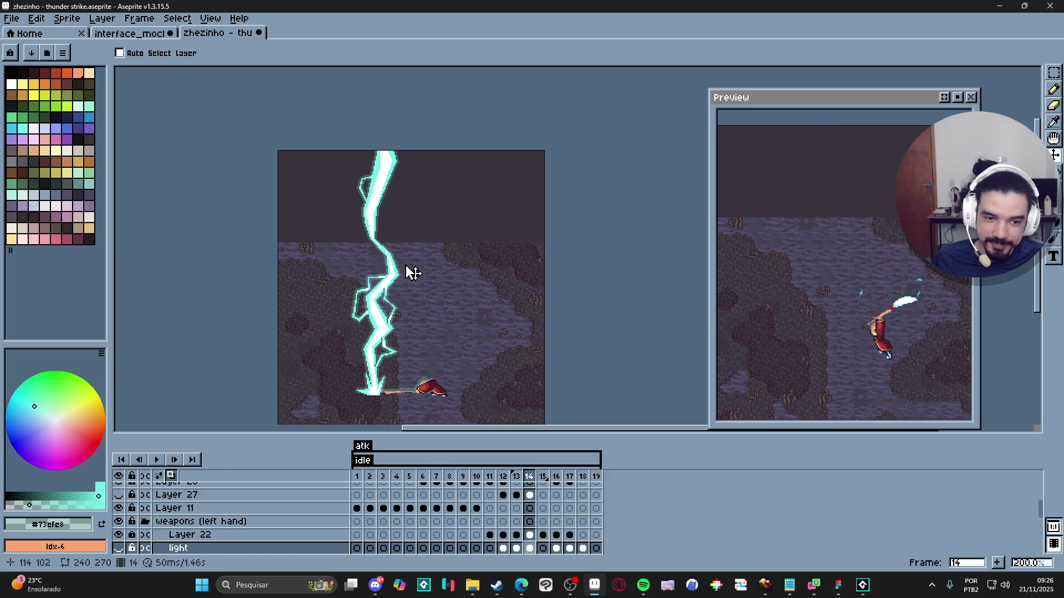
pyautogui.scroll(-2, 806, 265)
pyautogui.scroll(3, 806, 266)
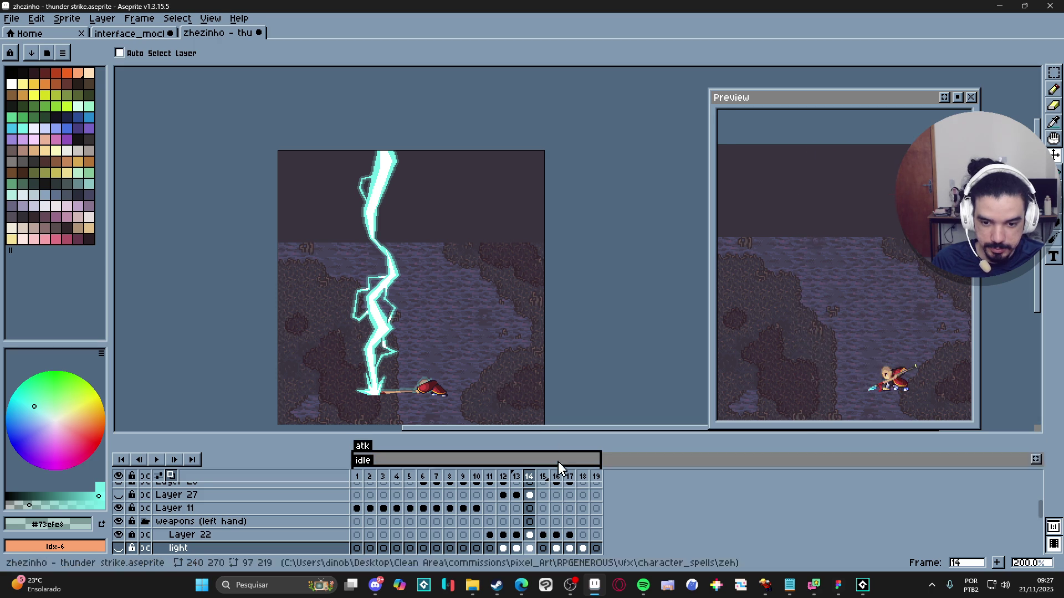
# Step: Add frame 20 after frame 19, undoing the accidental extra frame
pyautogui.scroll(5, 587, 510)
pyautogui.click(600, 477)
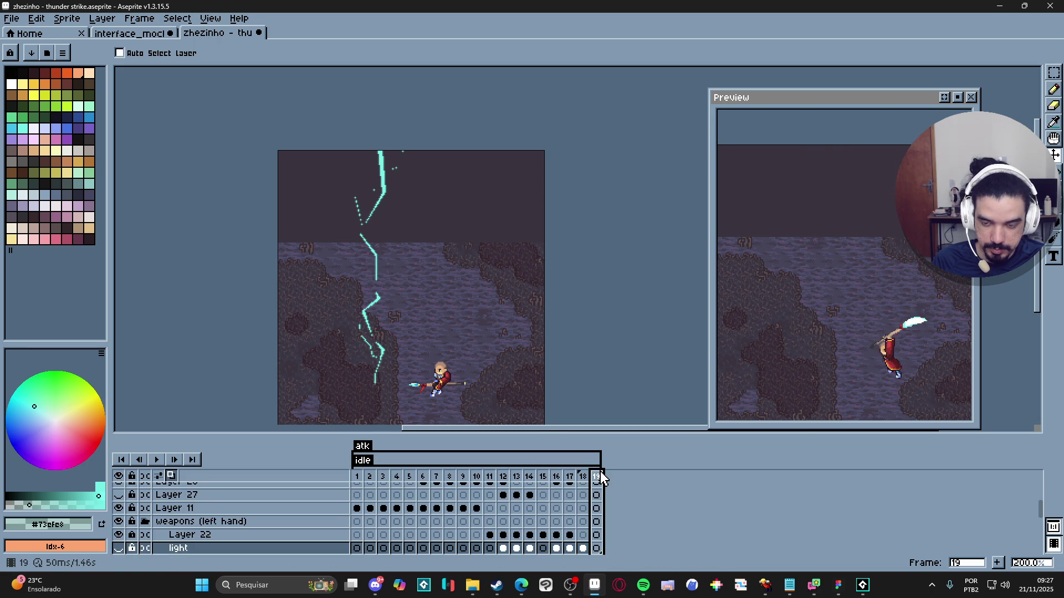
pyautogui.click(998, 564)
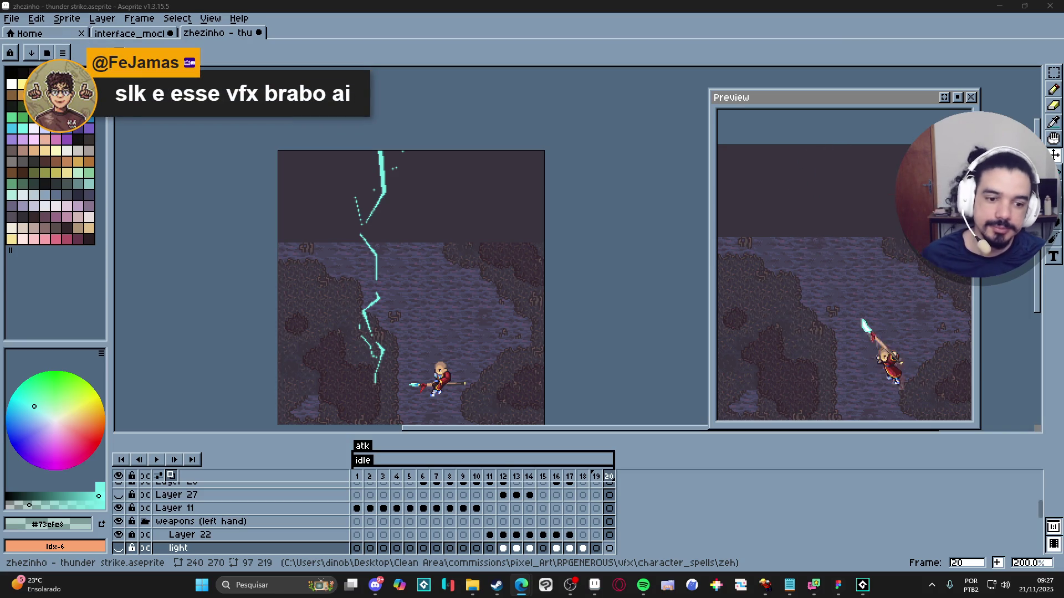
pyautogui.scroll(10, 391, 510)
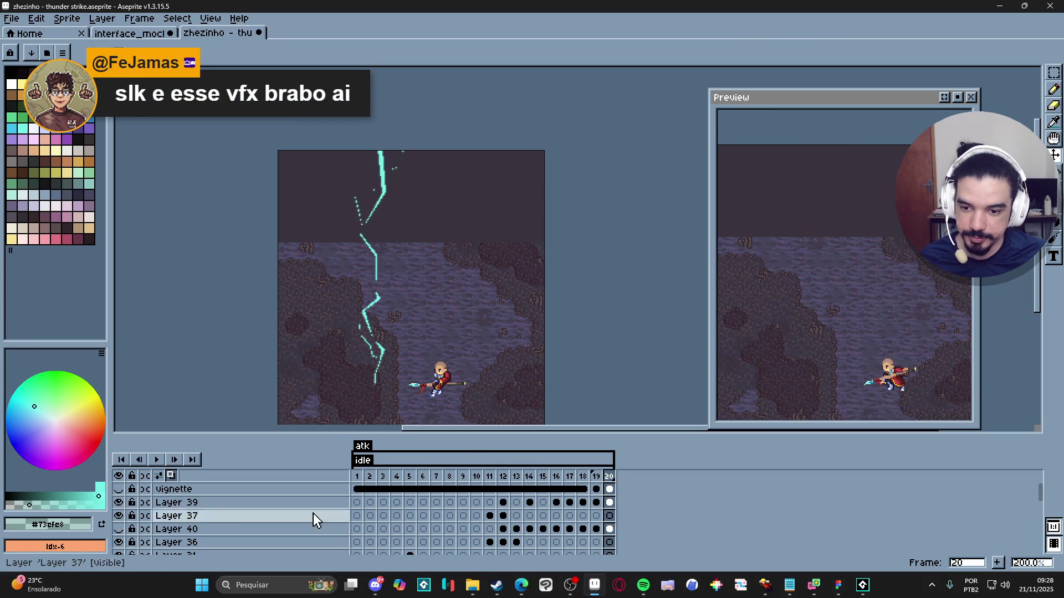
pyautogui.click(998, 563)
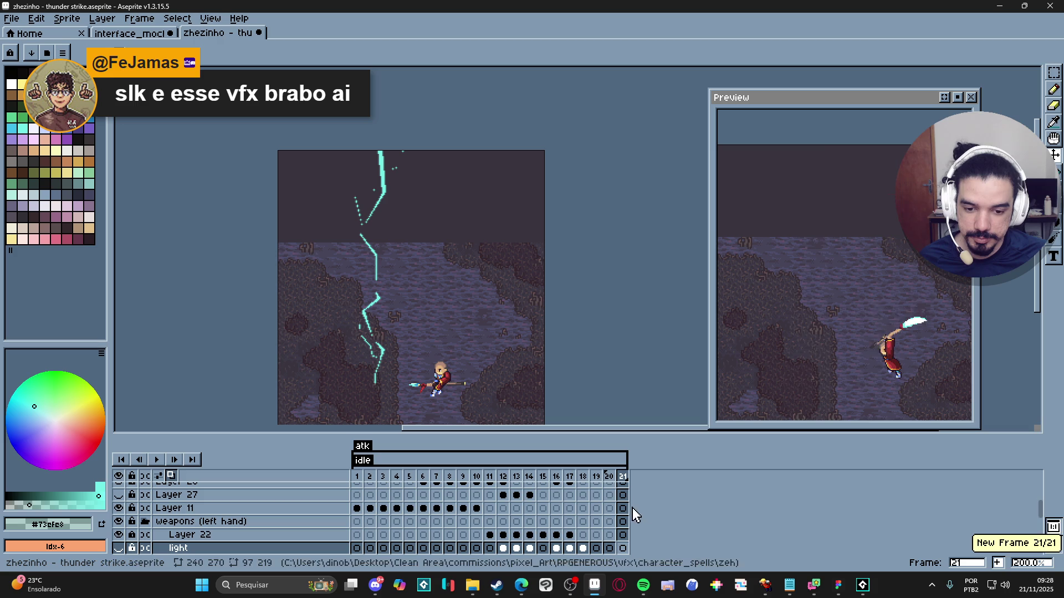
pyautogui.hotkey('ctrl', 'z')
pyautogui.scroll(-1, 597, 505)
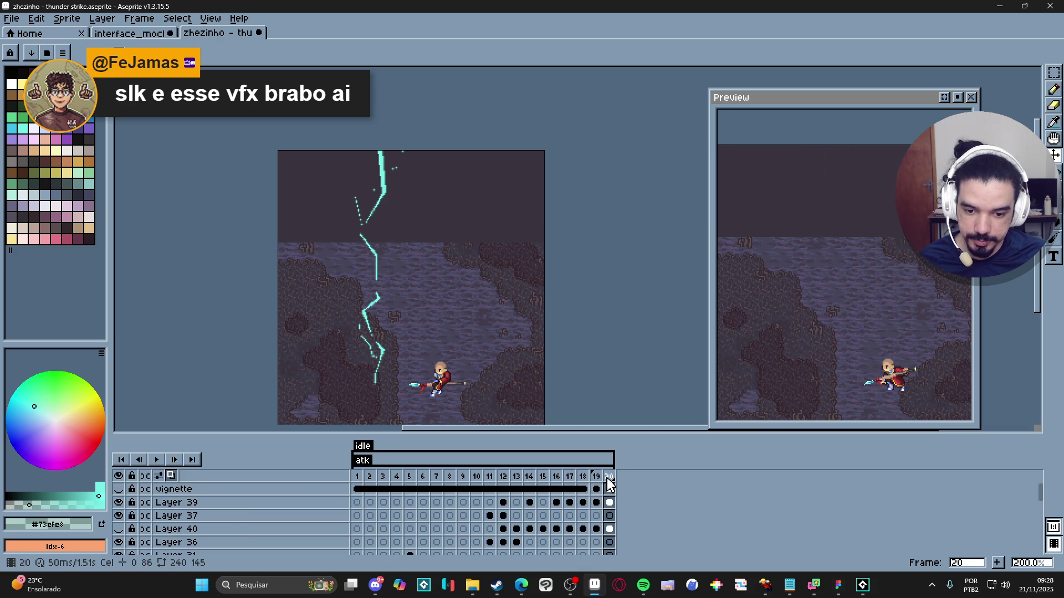
# Step: Compare frames 19, 20 and 12, recentre the sprite, and settle back on frame 12
pyautogui.click(597, 480)
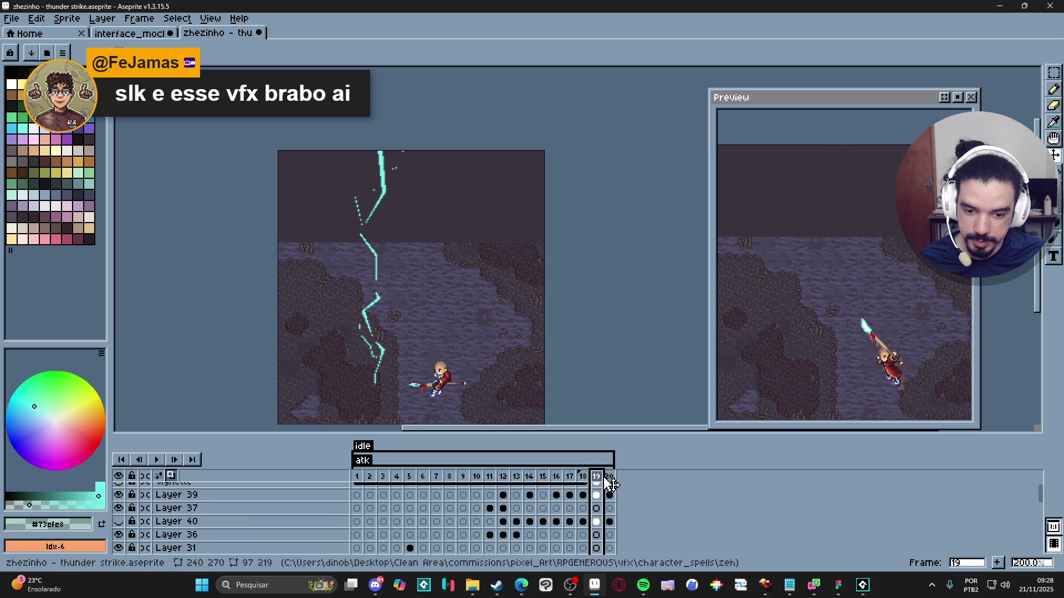
pyautogui.click(610, 477)
pyautogui.scroll(5, 368, 316)
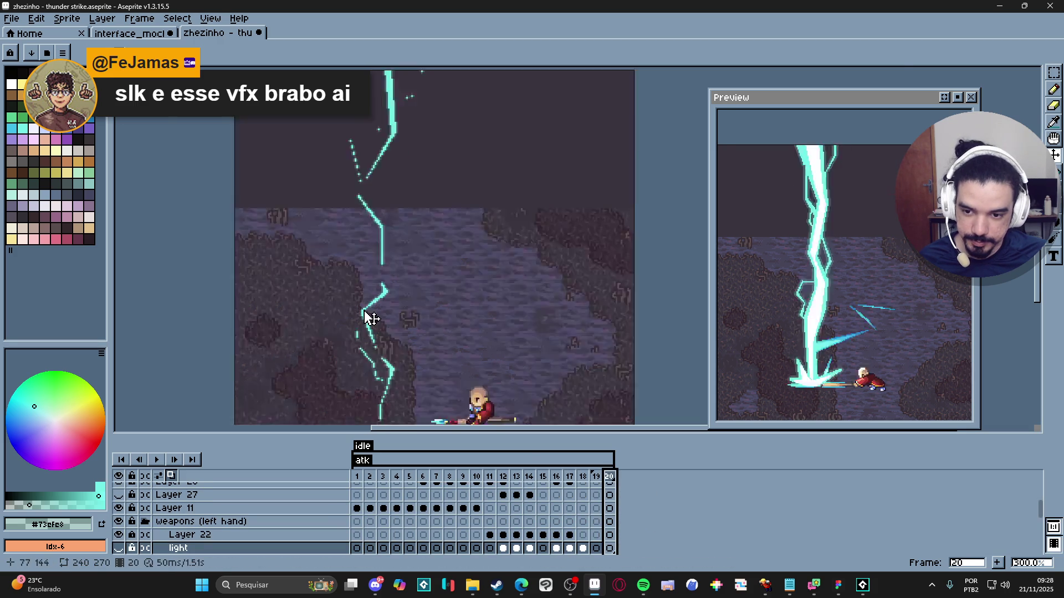
pyautogui.keyDown('ctrl'); pyautogui.click(368, 316); pyautogui.keyUp('ctrl')
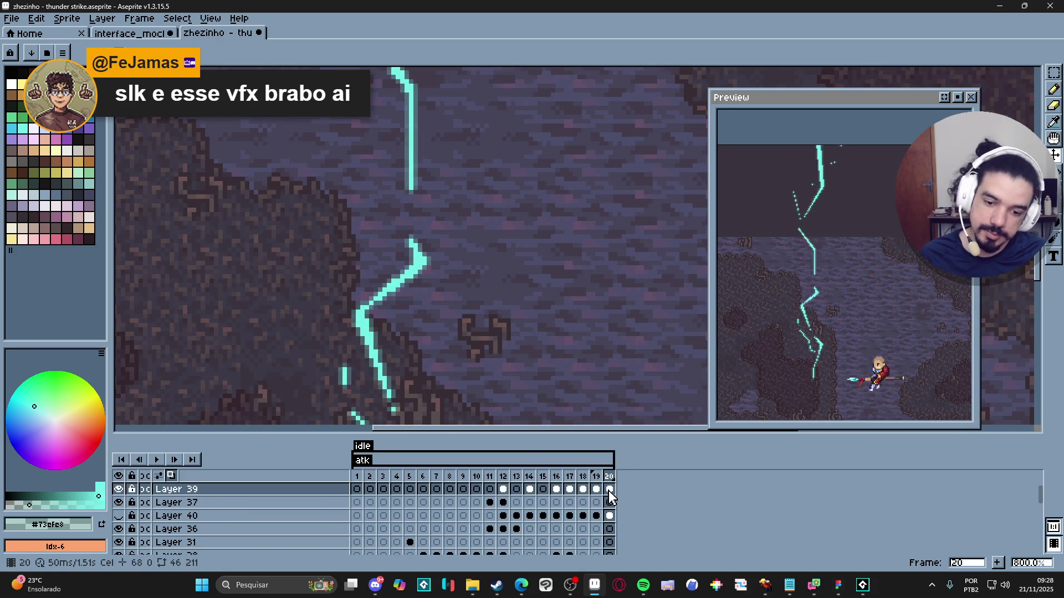
pyautogui.scroll(-5, 465, 371)
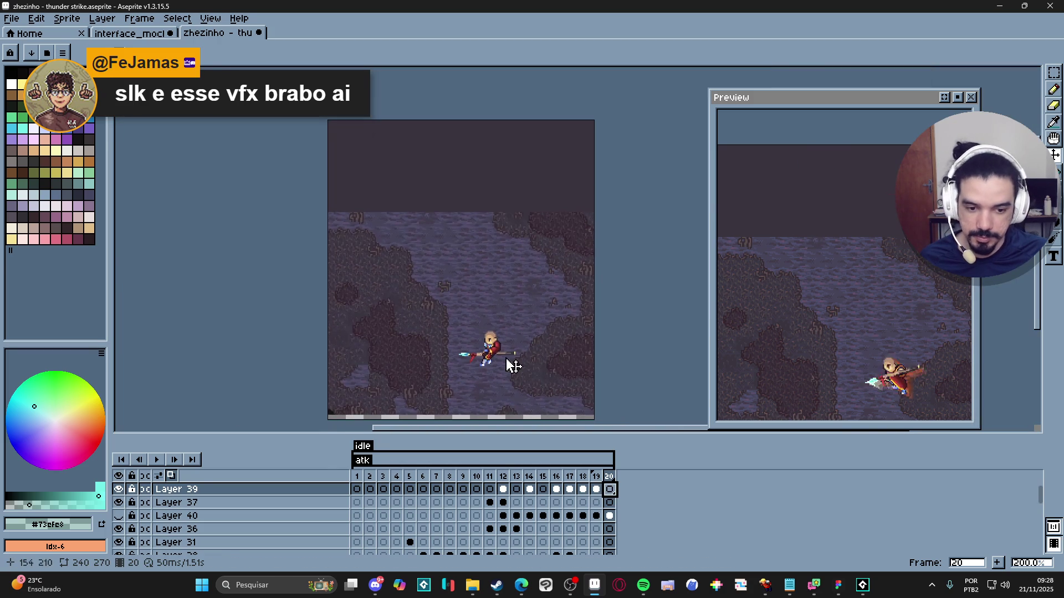
pyautogui.moveTo(501, 375); pyautogui.dragTo(496, 347)
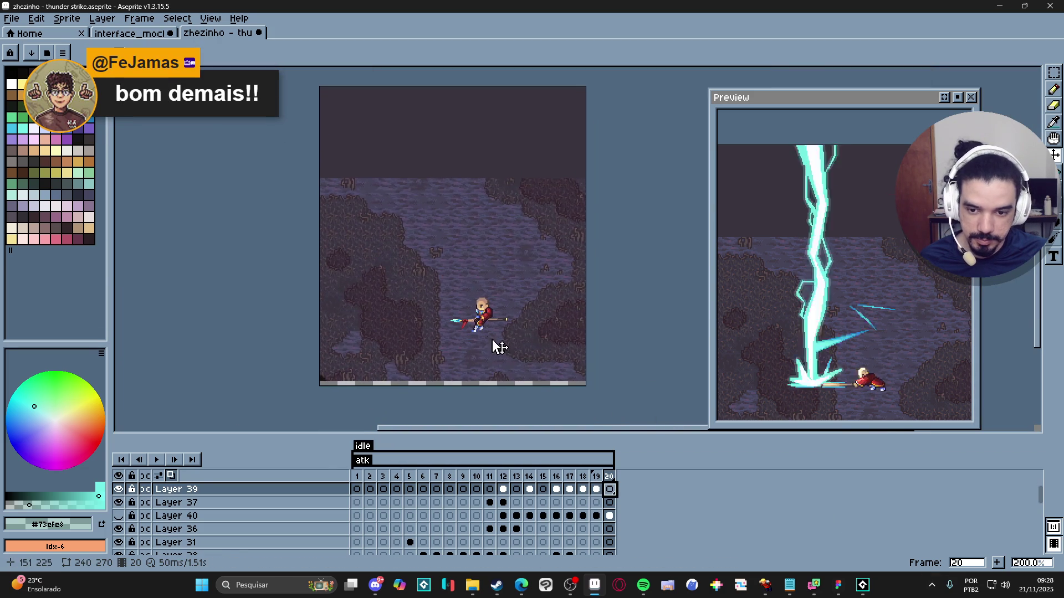
pyautogui.click(511, 489)
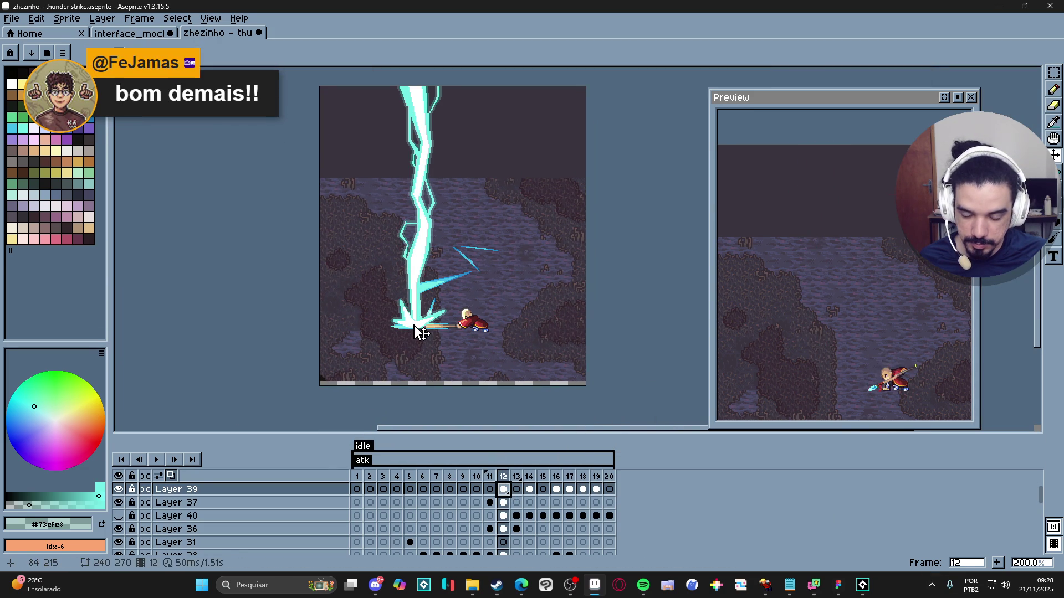
pyautogui.click(612, 491)
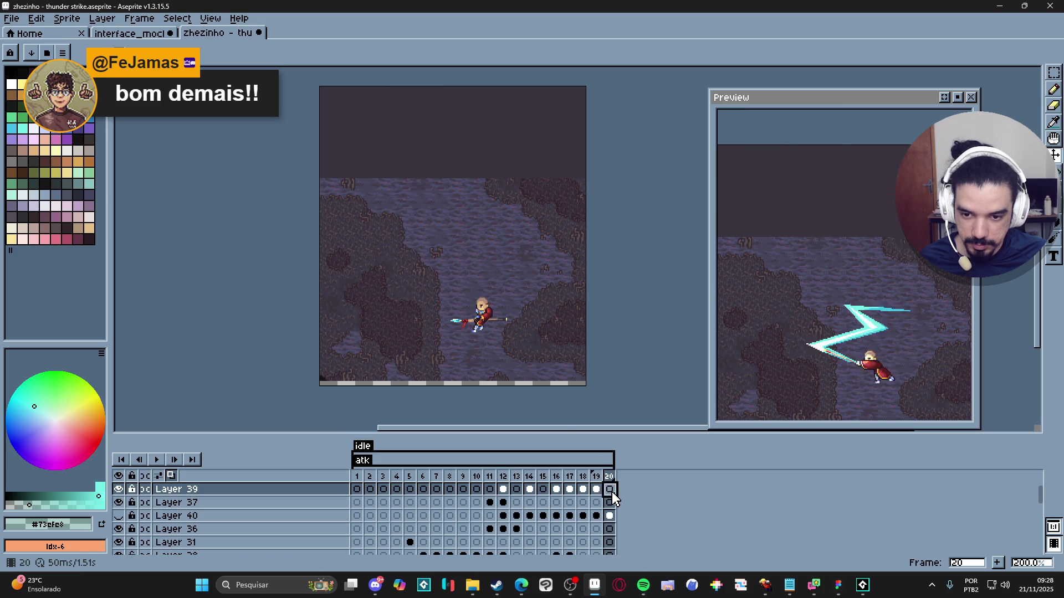
pyautogui.click(503, 489)
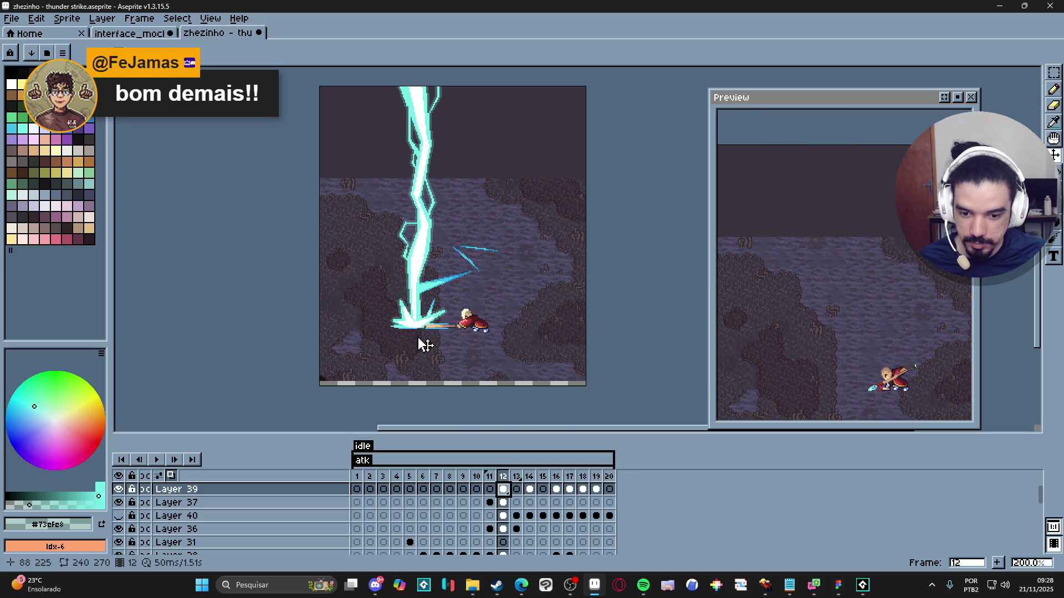
pyautogui.scroll(1, 528, 496)
# Step: Create a new layer and paint a red splash blob over the lightning's base on frame 12
pyautogui.hotkey('shift', 'n')
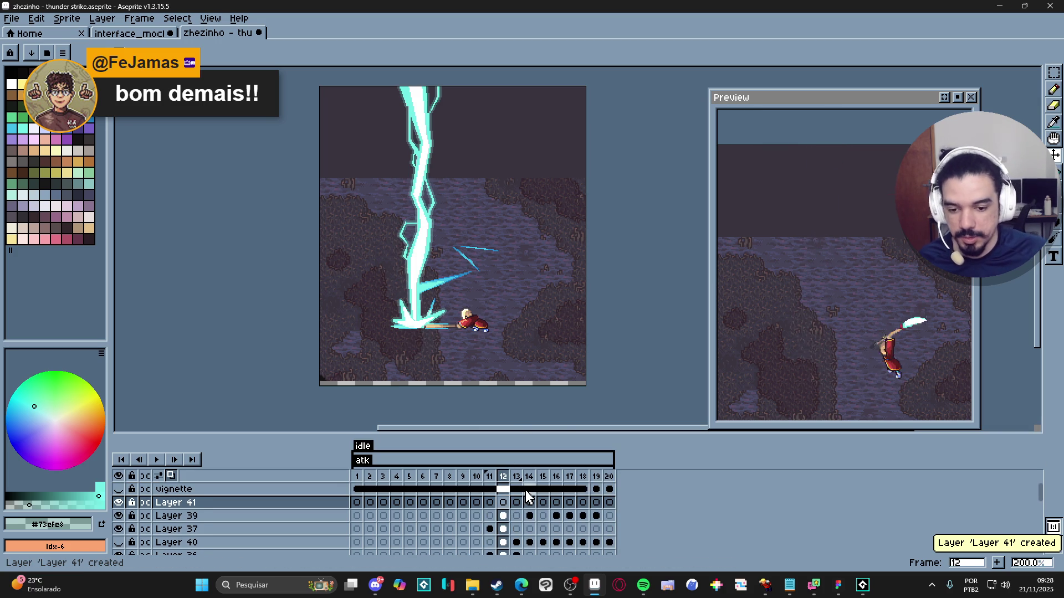
pyautogui.press('b')
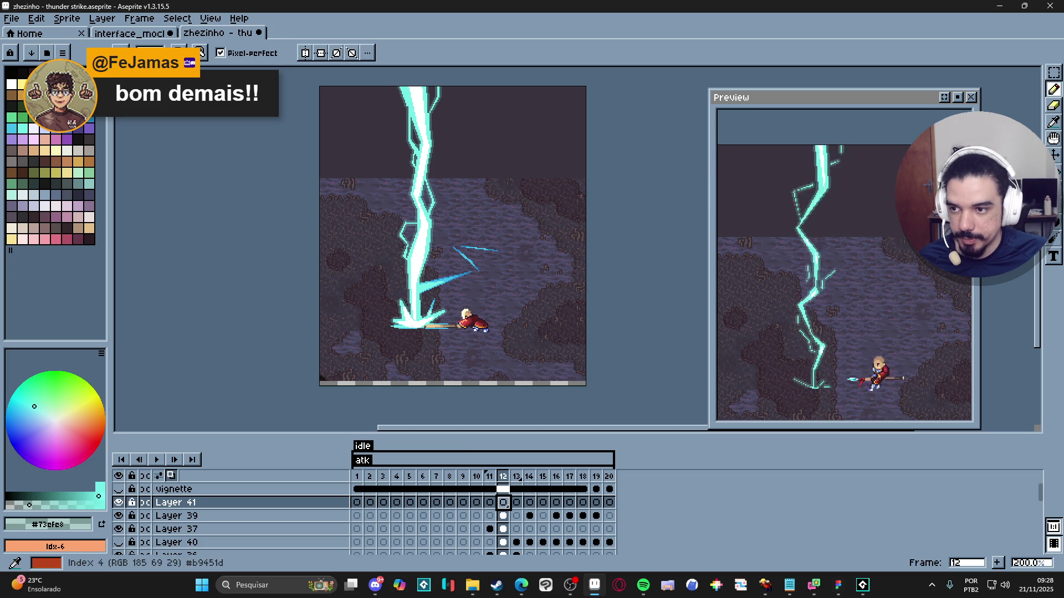
pyautogui.keyDown('alt'); pyautogui.click(471, 321); pyautogui.keyUp('alt')
pyautogui.scroll(5, 441, 353)
pyautogui.scroll(-3, 440, 353)
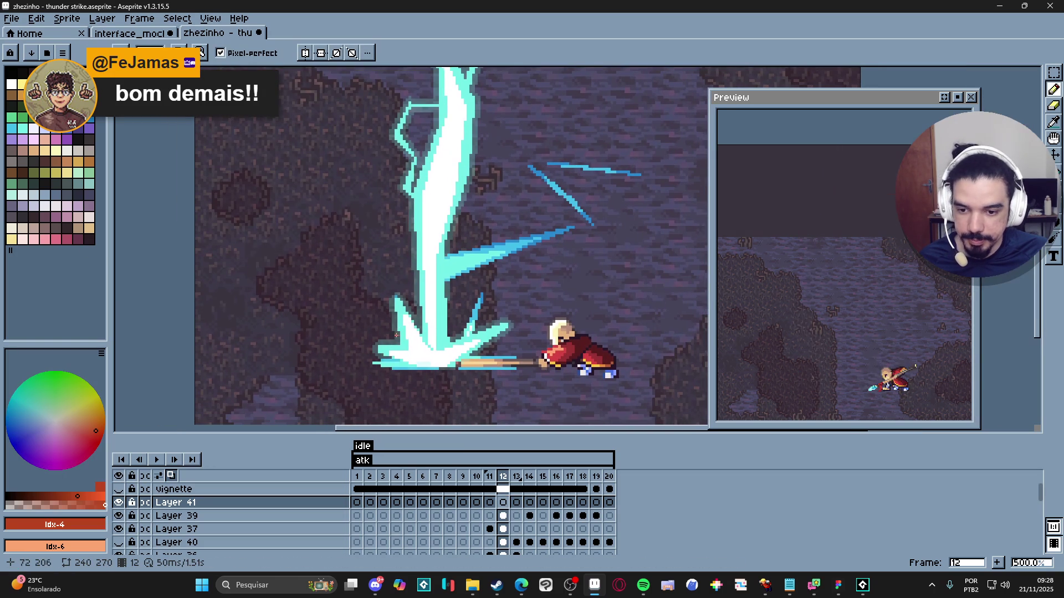
pyautogui.click(389, 363)
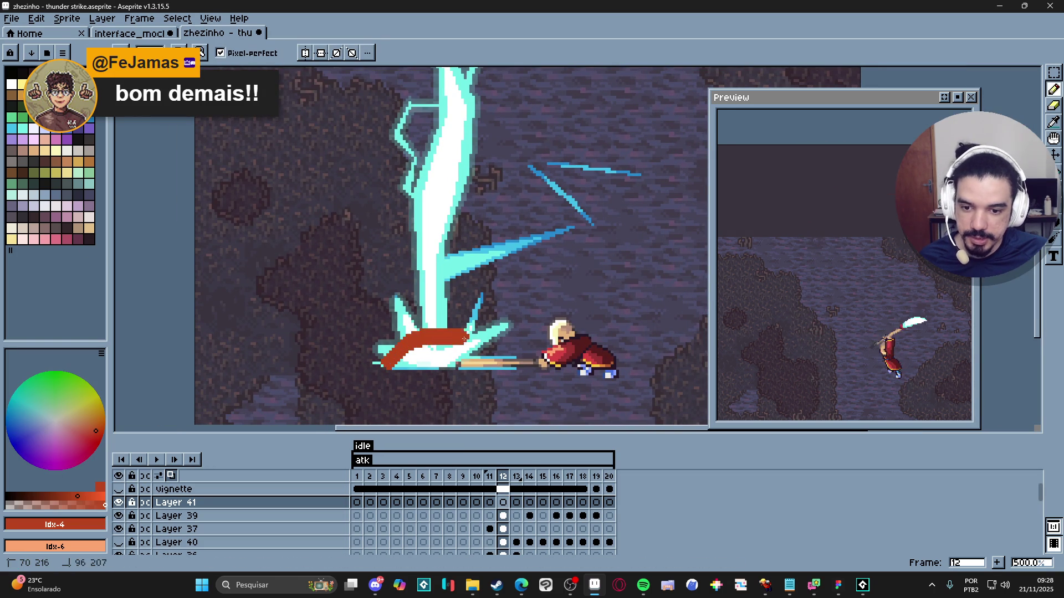
pyautogui.moveTo(464, 338)
pyautogui.mouseDown()
pyautogui.moveTo(490, 349)
pyautogui.moveTo(487, 366)
pyautogui.moveTo(395, 363)
pyautogui.mouseUp()
pyautogui.moveTo(466, 353); pyautogui.dragTo(464, 353)
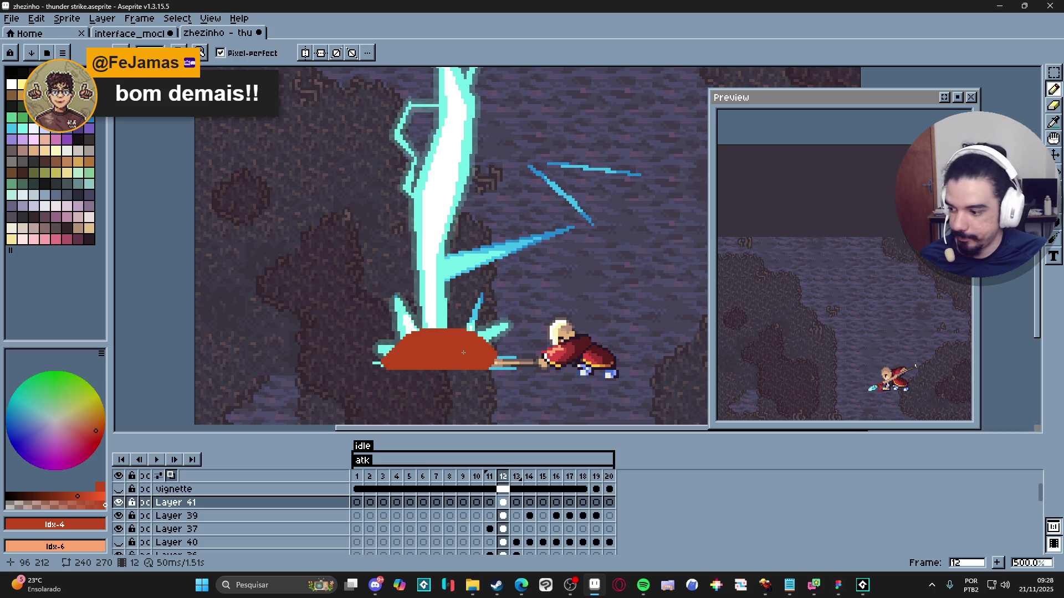
# Step: Select the blob and set frame 12's cel opacity to 24%
pyautogui.press('w')
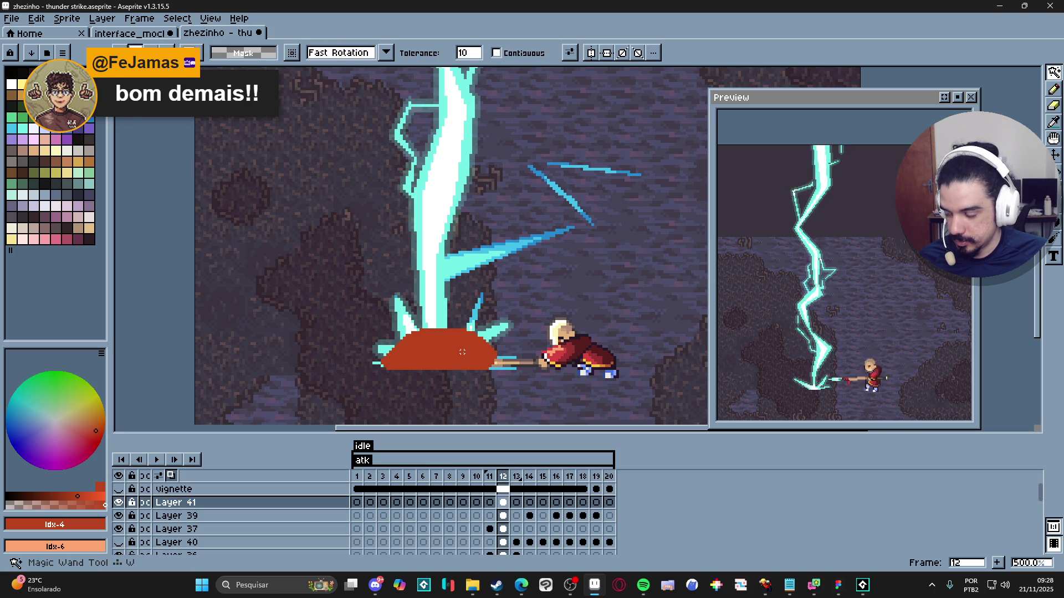
pyautogui.click(462, 352)
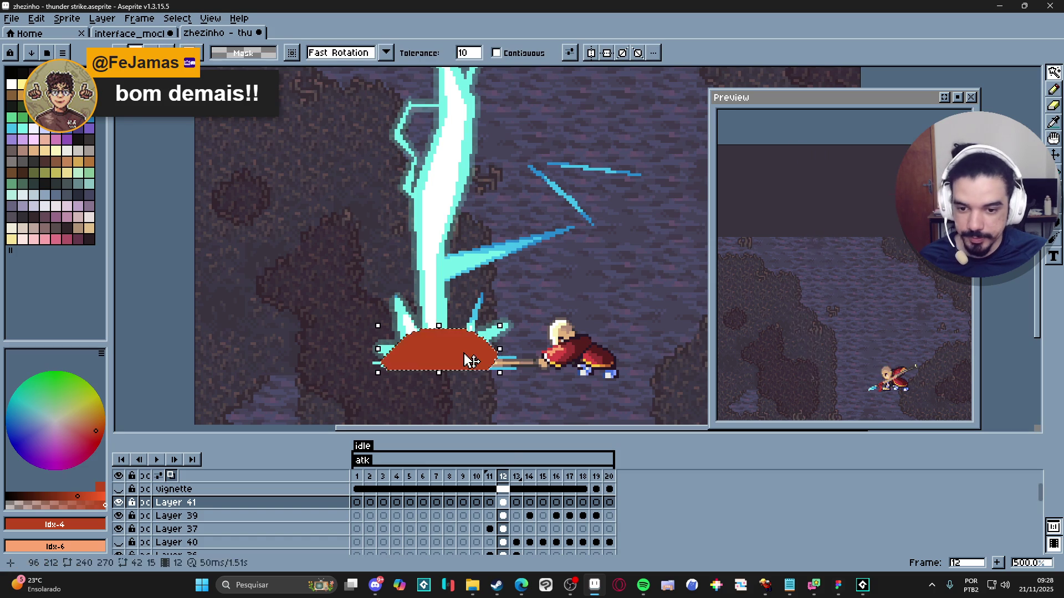
pyautogui.doubleClick(505, 506)
pyautogui.moveTo(554, 437); pyautogui.dragTo(574, 443)
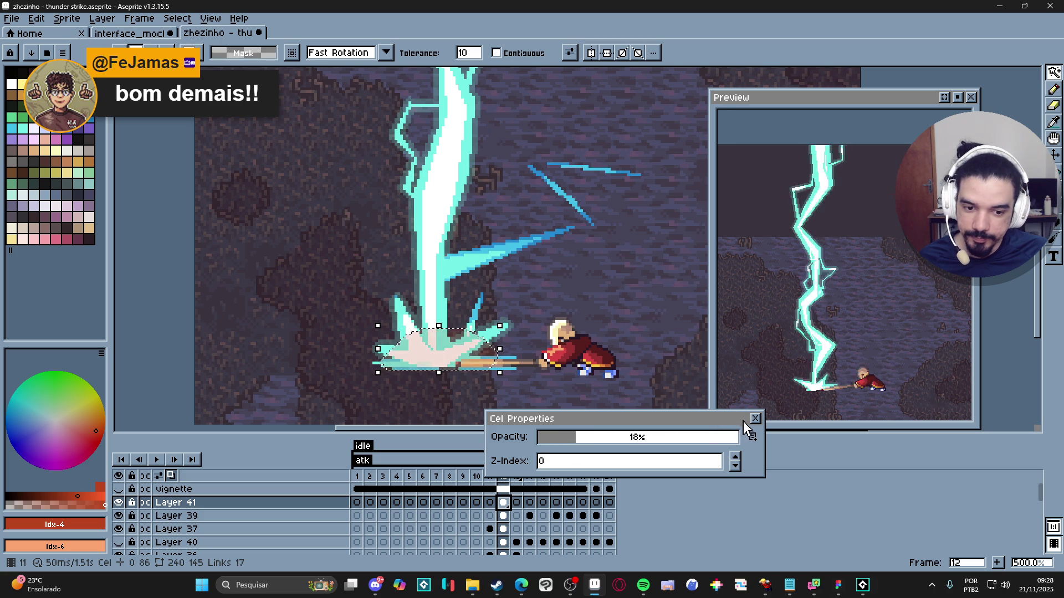
pyautogui.hotkey('ctrl', 'd')
pyautogui.click(755, 419)
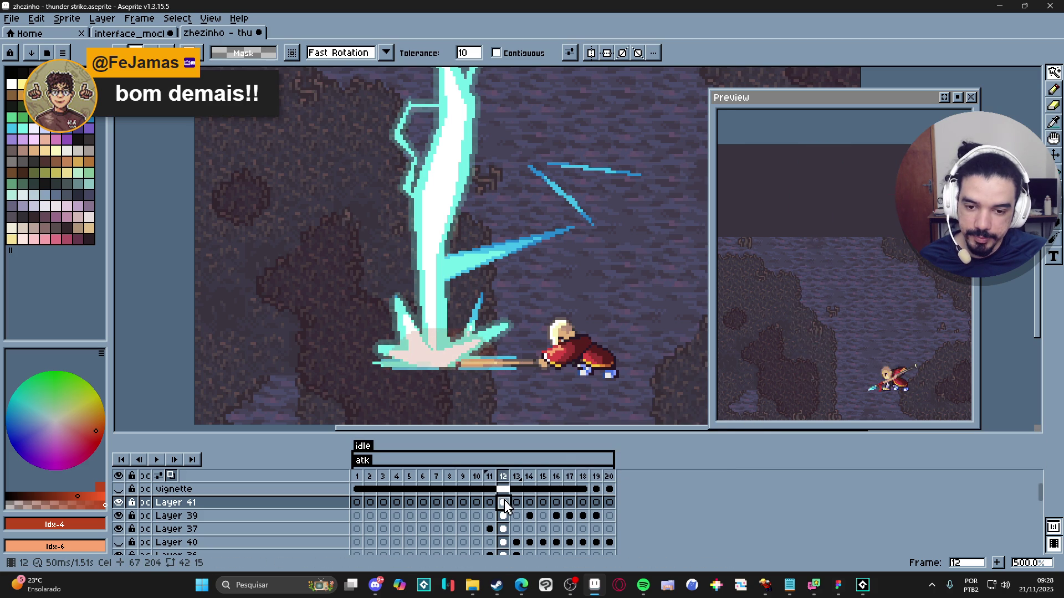
pyautogui.doubleClick(505, 506)
pyautogui.moveTo(593, 440); pyautogui.dragTo(589, 441)
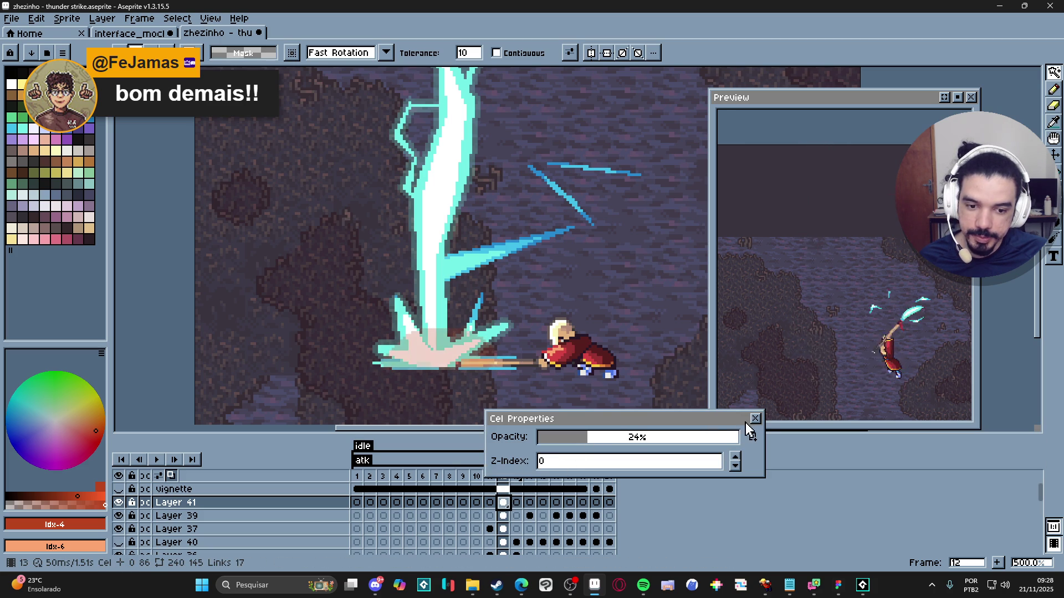
pyautogui.click(754, 419)
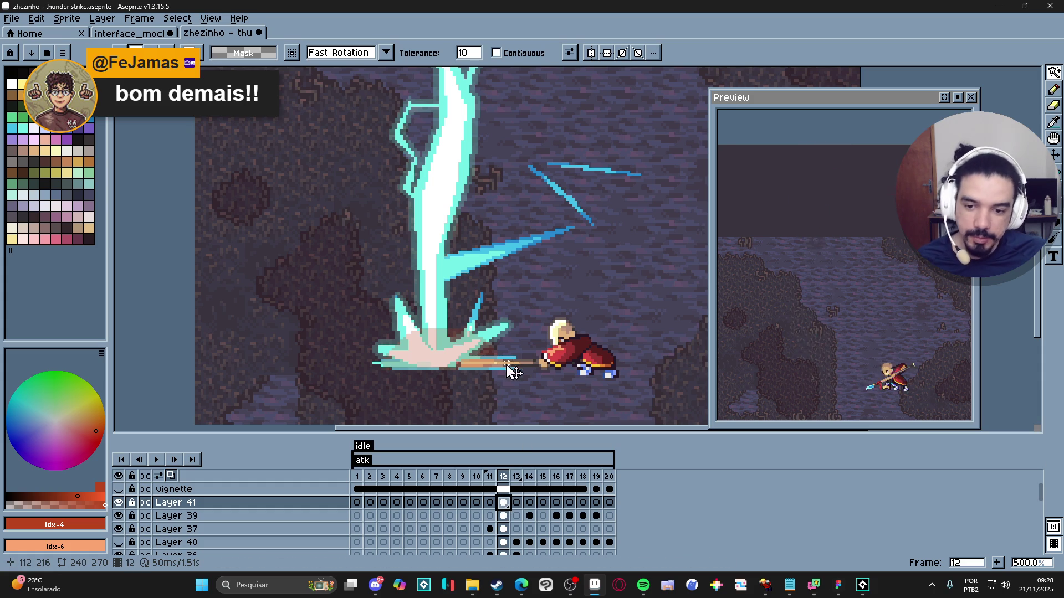
# Step: Copy the splash area and paste it into Layer 39 on frame 20
pyautogui.press('m')
pyautogui.moveTo(362, 389); pyautogui.dragTo(557, 369)
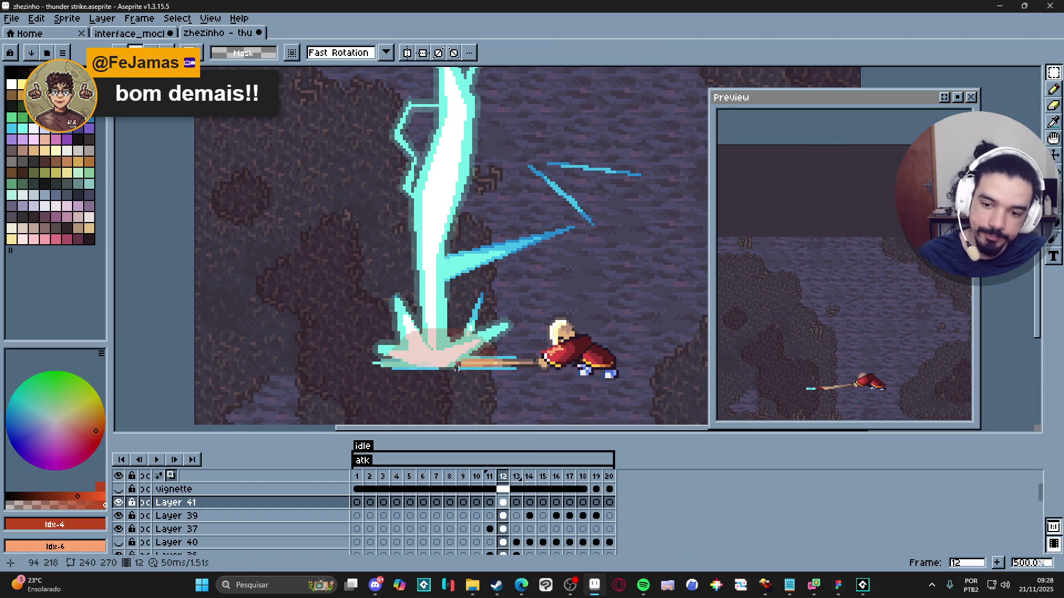
pyautogui.hotkey('ctrl', 'c')
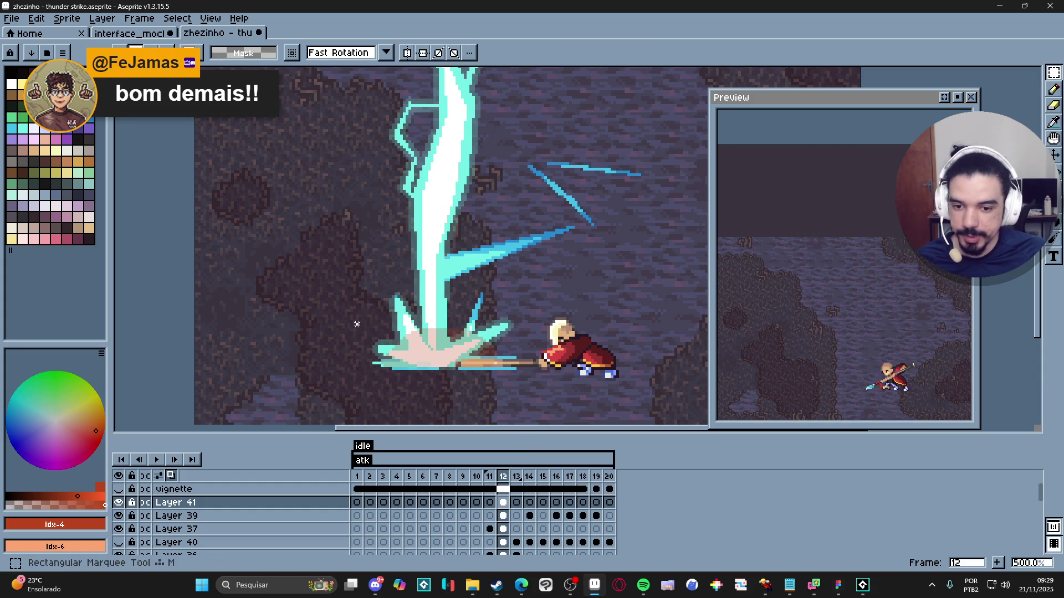
pyautogui.moveTo(356, 324); pyautogui.dragTo(536, 372)
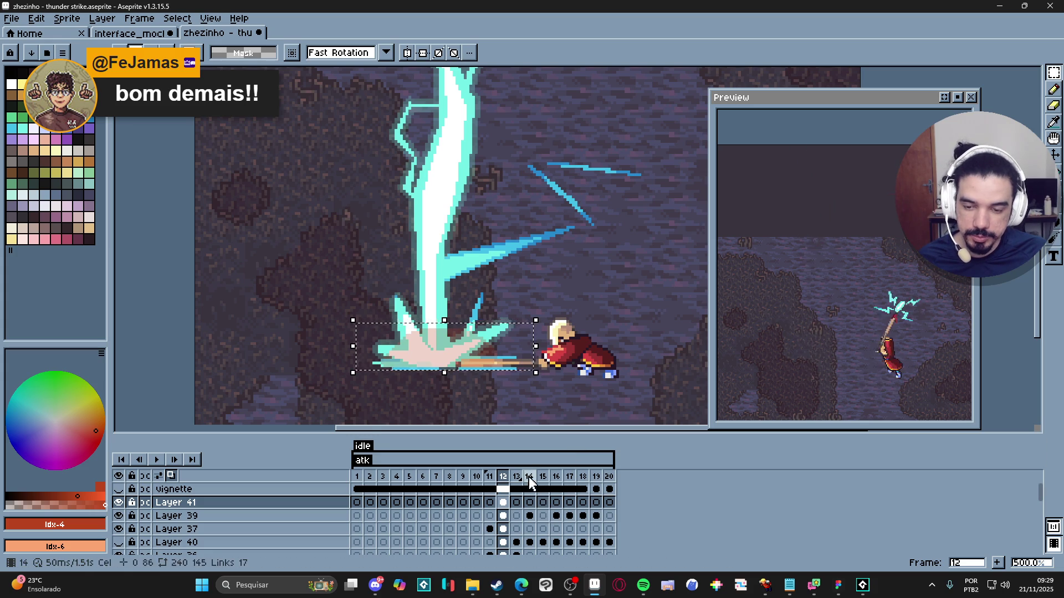
pyautogui.press('Escape')
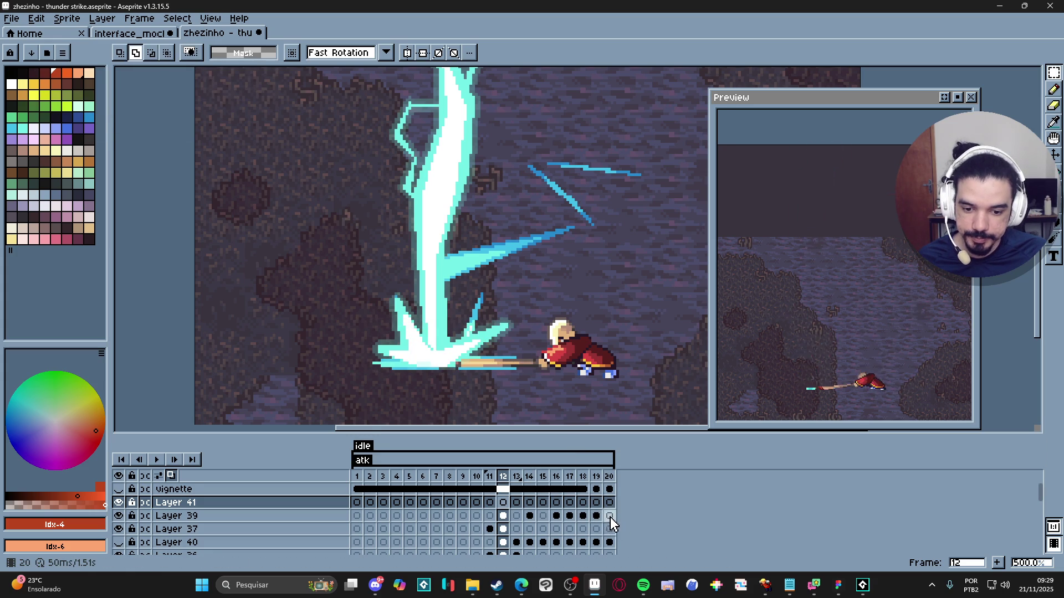
pyautogui.click(609, 516)
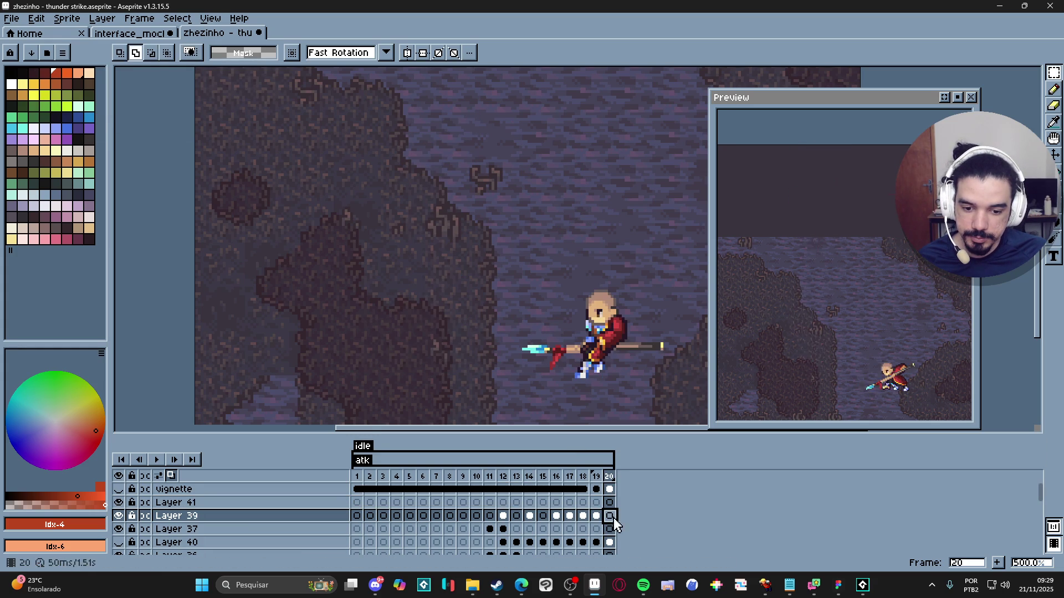
pyautogui.hotkey('ctrl', 'v')
pyautogui.press('Return')
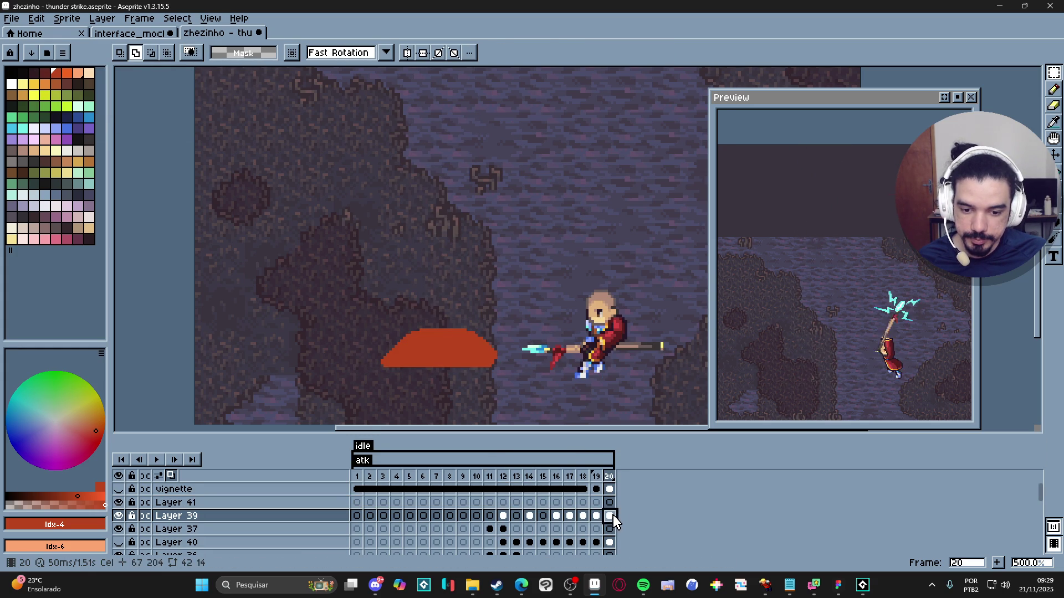
# Step: Fade frame 20's pasted splash to 14% cel opacity and add frame 21
pyautogui.doubleClick(610, 516)
pyautogui.moveTo(573, 438); pyautogui.dragTo(567, 437)
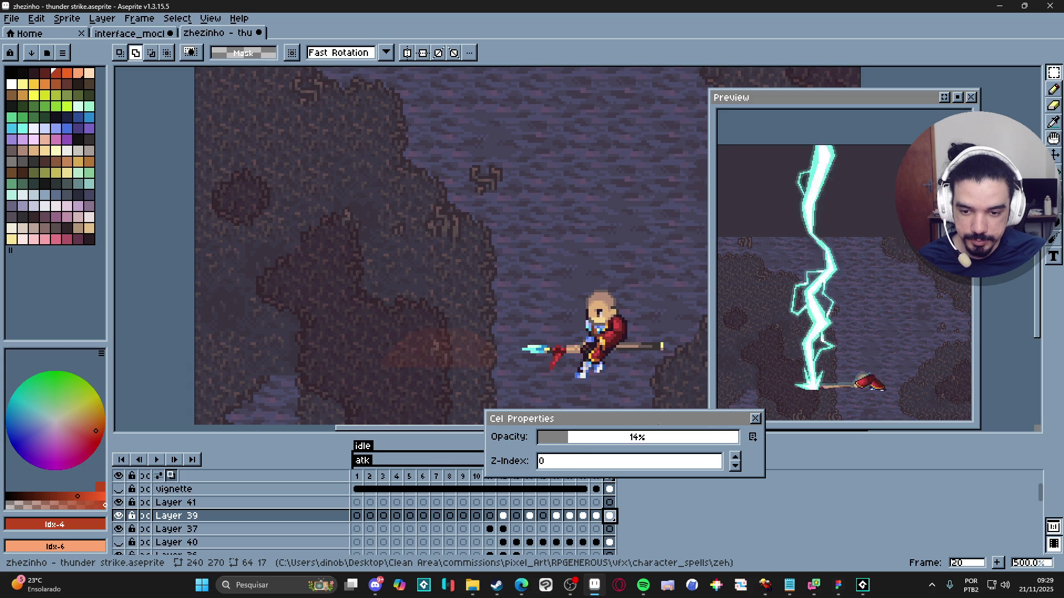
pyautogui.click(755, 419)
pyautogui.click(610, 502)
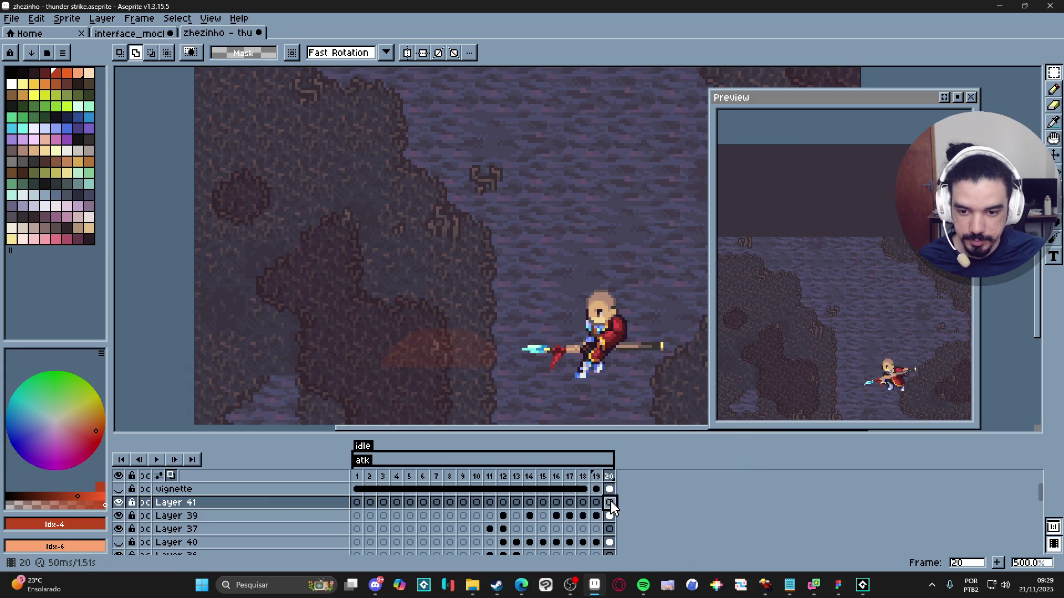
pyautogui.press('b')
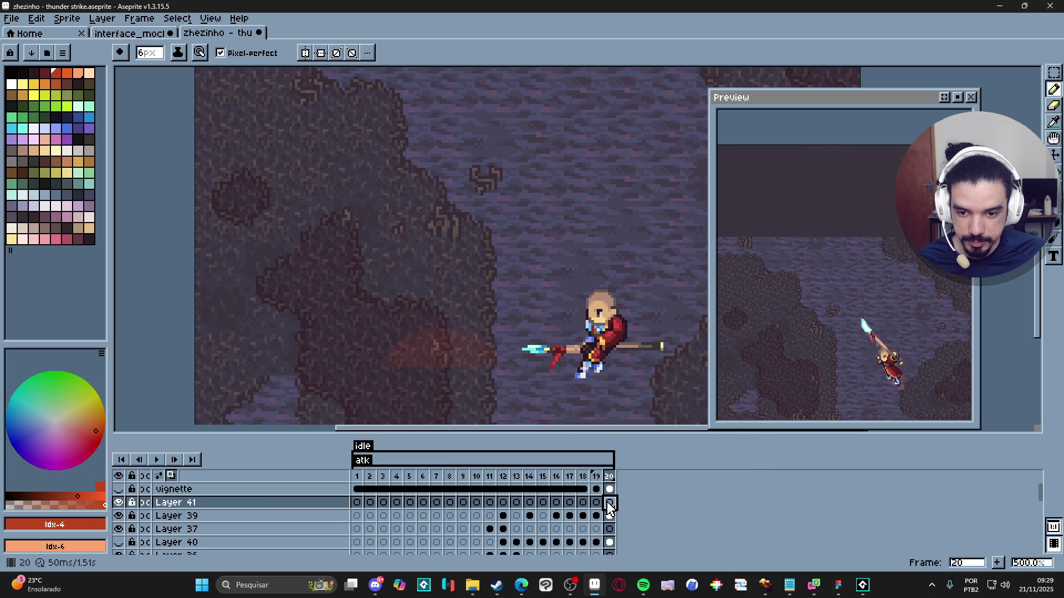
pyautogui.click(1000, 567)
# Step: Set a 1-pixel pencil, sample the lightning's cyan from frame 19, and move to frame 21
pyautogui.press('-')
pyautogui.press('-')
pyautogui.press('-')
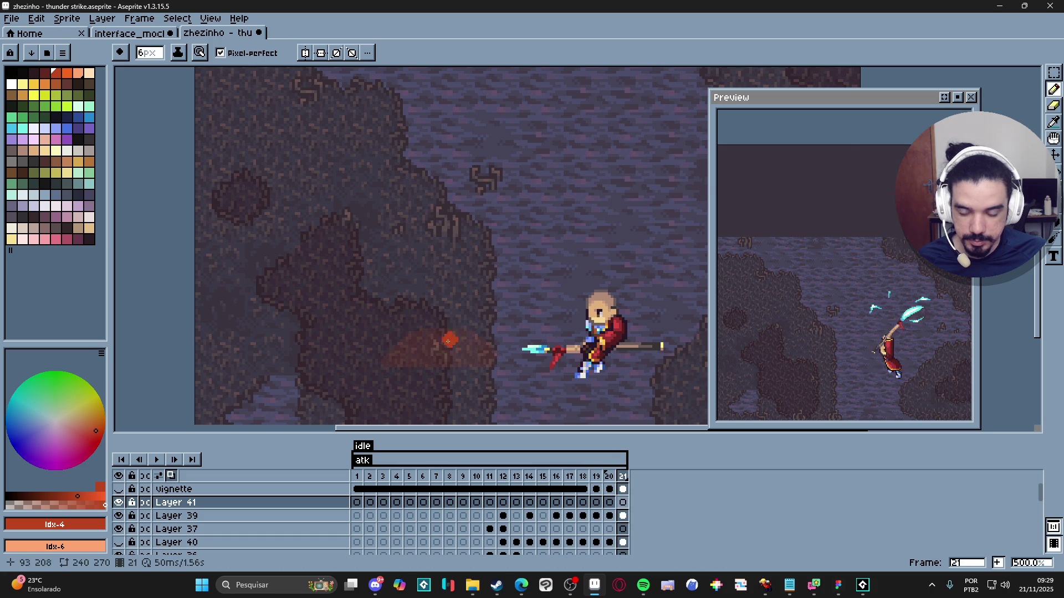
pyautogui.press('Left')
pyautogui.press('Left')
pyautogui.press('i')
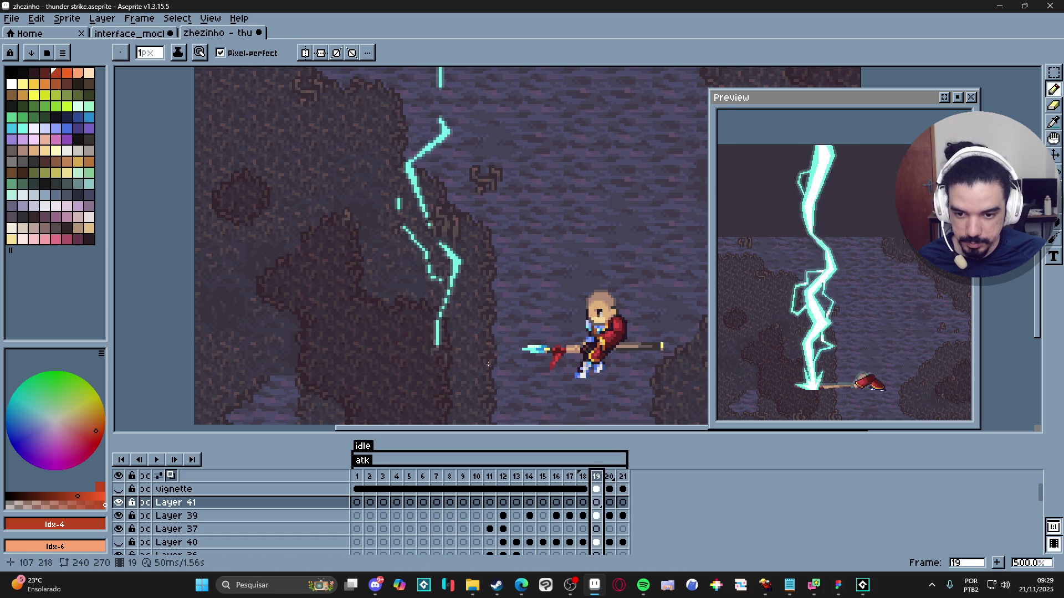
pyautogui.scroll(2, 449, 335)
pyautogui.click(432, 334)
pyautogui.press('b')
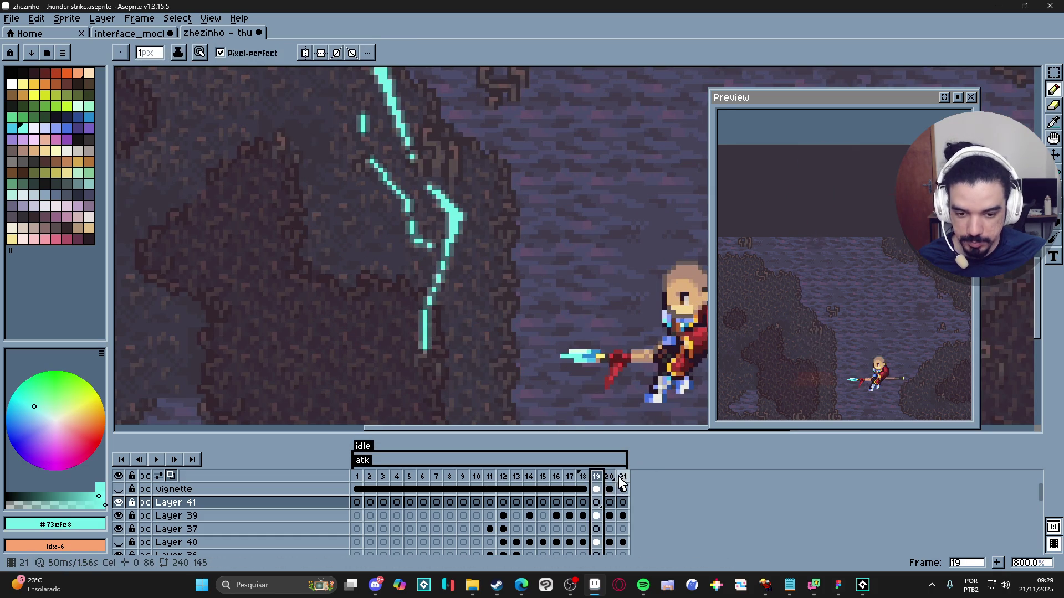
pyautogui.click(609, 476)
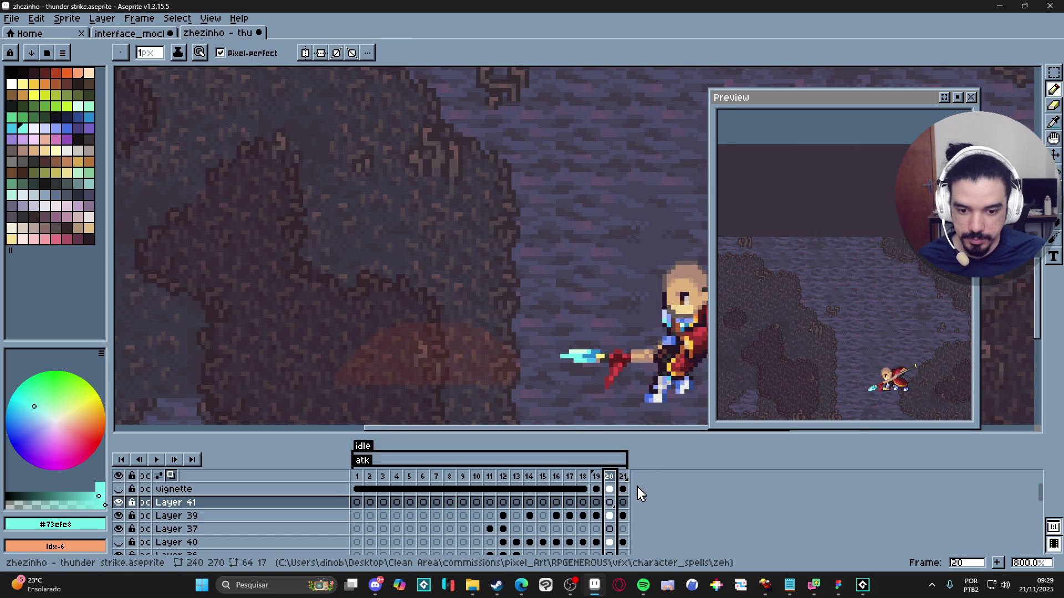
pyautogui.click(596, 477)
pyautogui.click(609, 477)
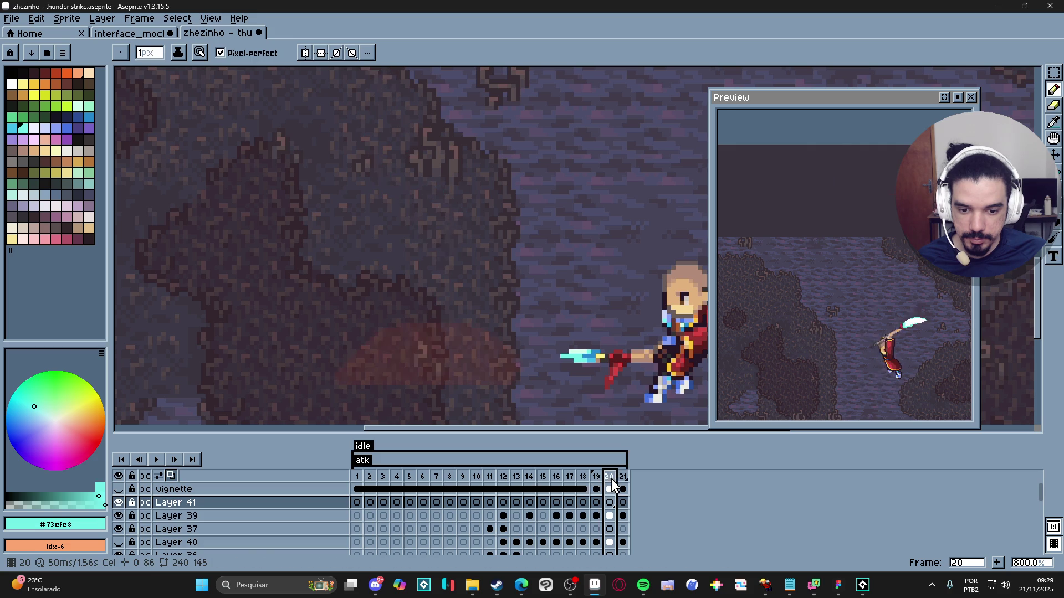
pyautogui.click(623, 477)
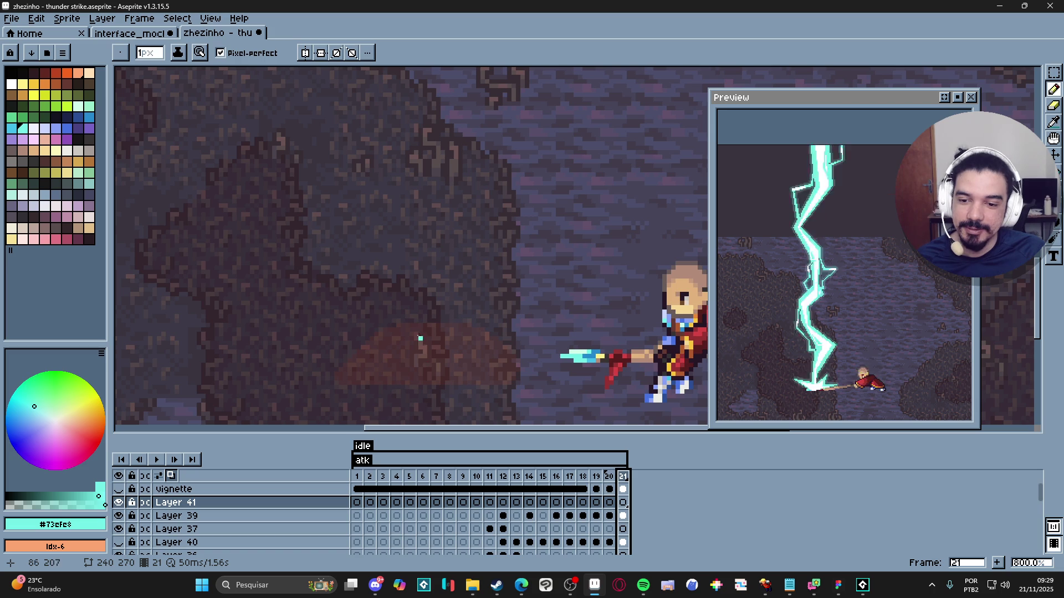
# Step: Draw a jagged cyan zigzag with extra branches and strokes on frame 21
pyautogui.keyDown('shift'); pyautogui.click(430, 329); pyautogui.keyUp('shift')
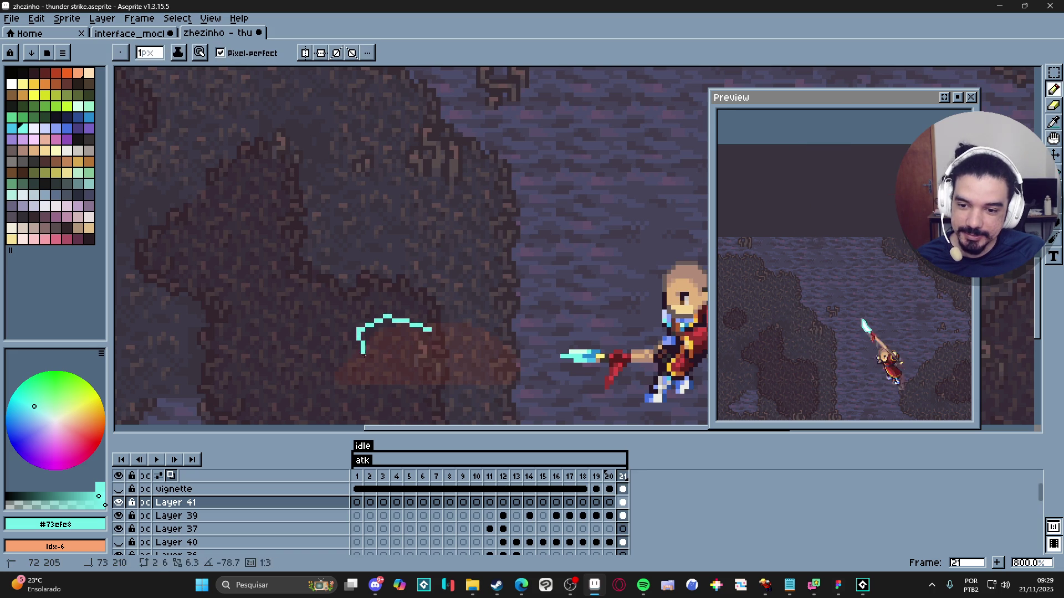
pyautogui.keyDown('shift'); pyautogui.click(337, 367); pyautogui.keyUp('shift')
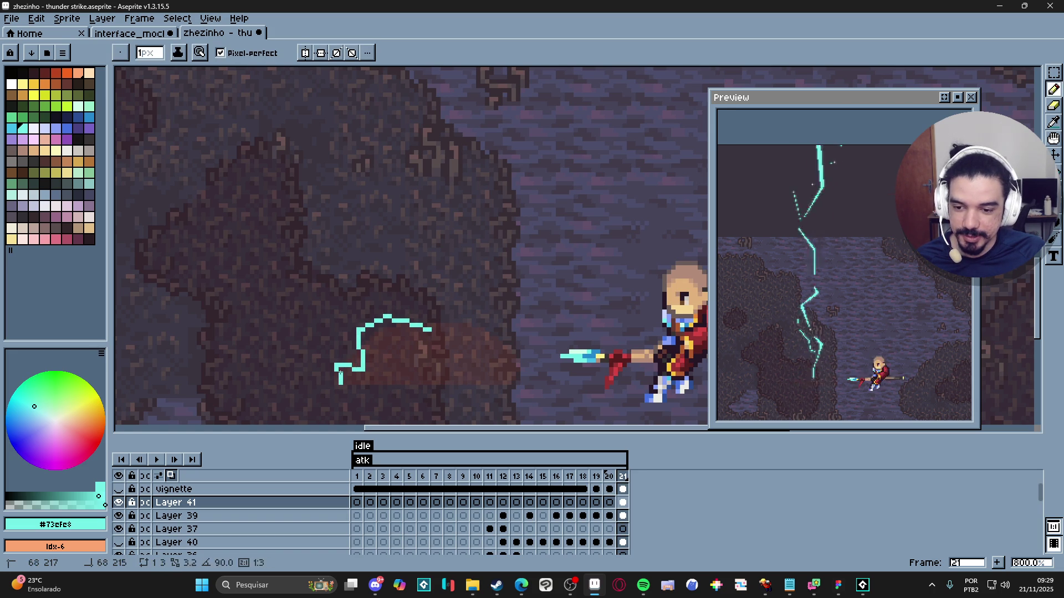
pyautogui.keyDown('shift'); pyautogui.click(366, 367); pyautogui.keyUp('shift')
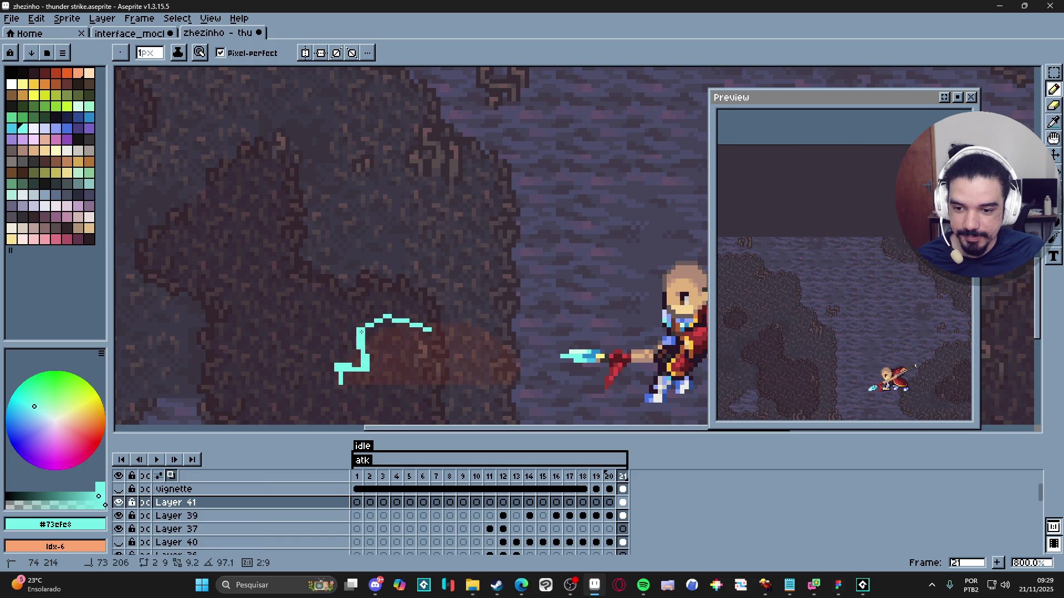
pyautogui.keyDown('shift'); pyautogui.click(386, 316); pyautogui.keyUp('shift')
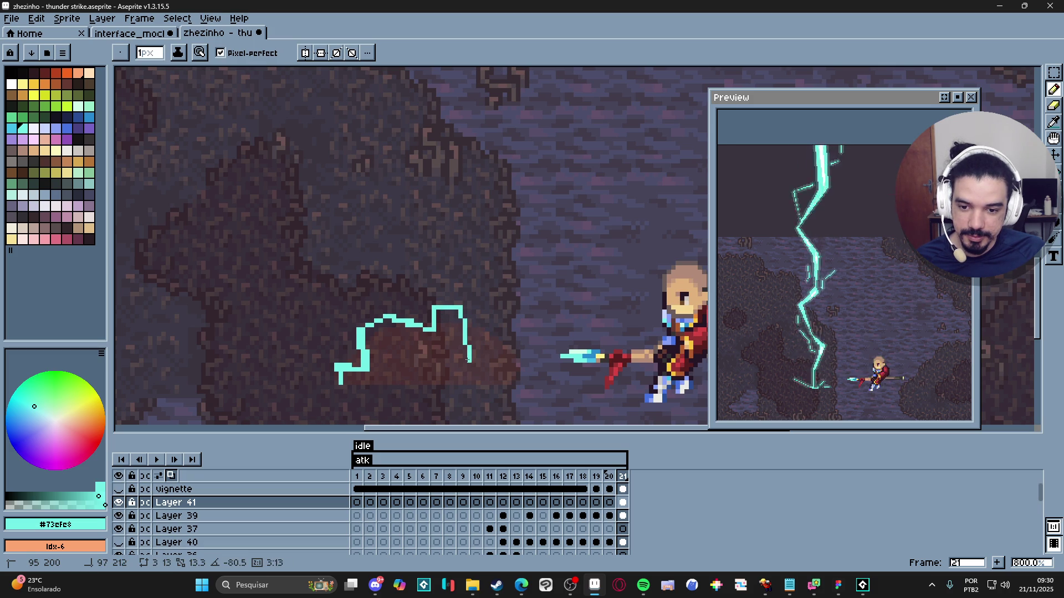
pyautogui.click(513, 360)
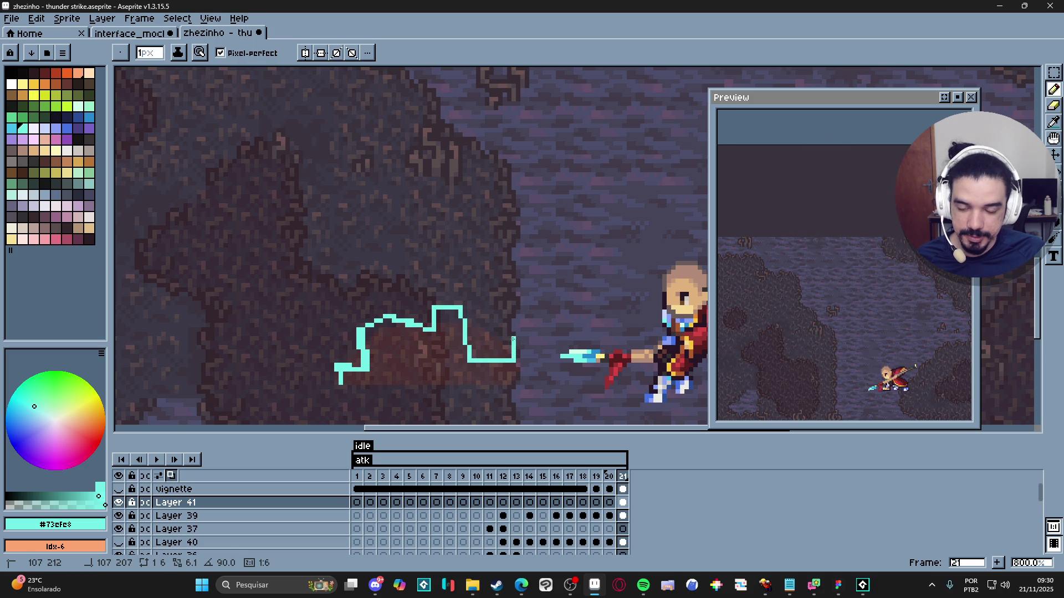
pyautogui.moveTo(517, 339); pyautogui.dragTo(523, 338)
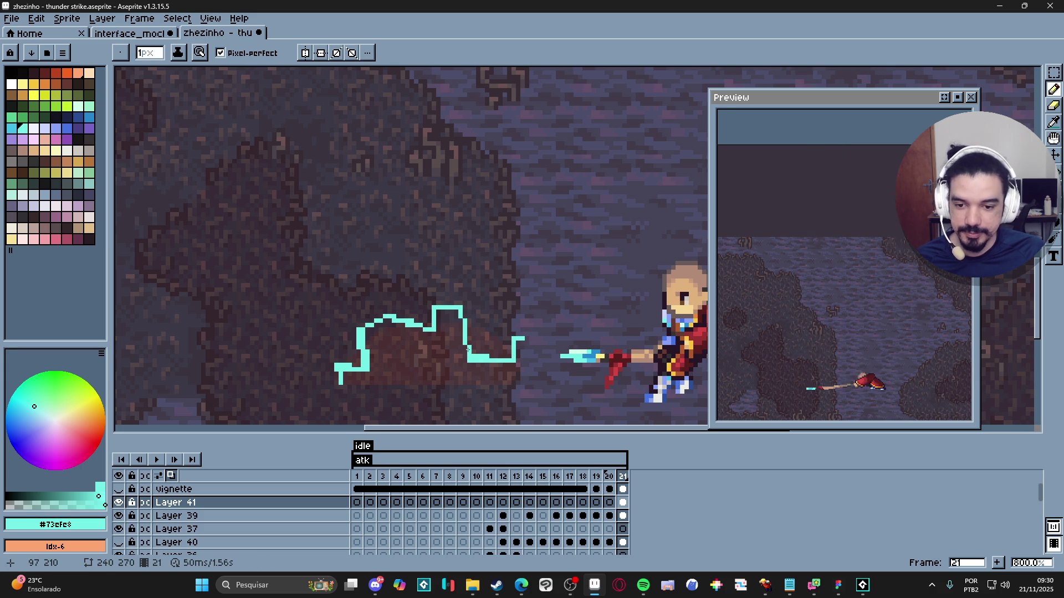
pyautogui.moveTo(465, 346)
pyautogui.mouseDown()
pyautogui.moveTo(439, 347)
pyautogui.moveTo(440, 371)
pyautogui.moveTo(424, 369)
pyautogui.mouseUp()
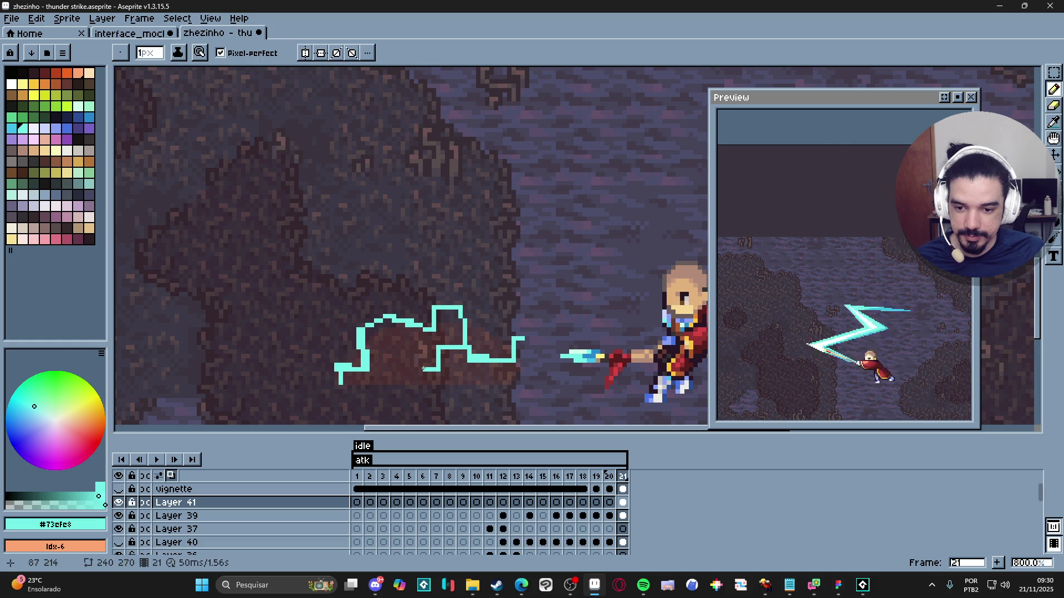
pyautogui.scroll(-4, 462, 392)
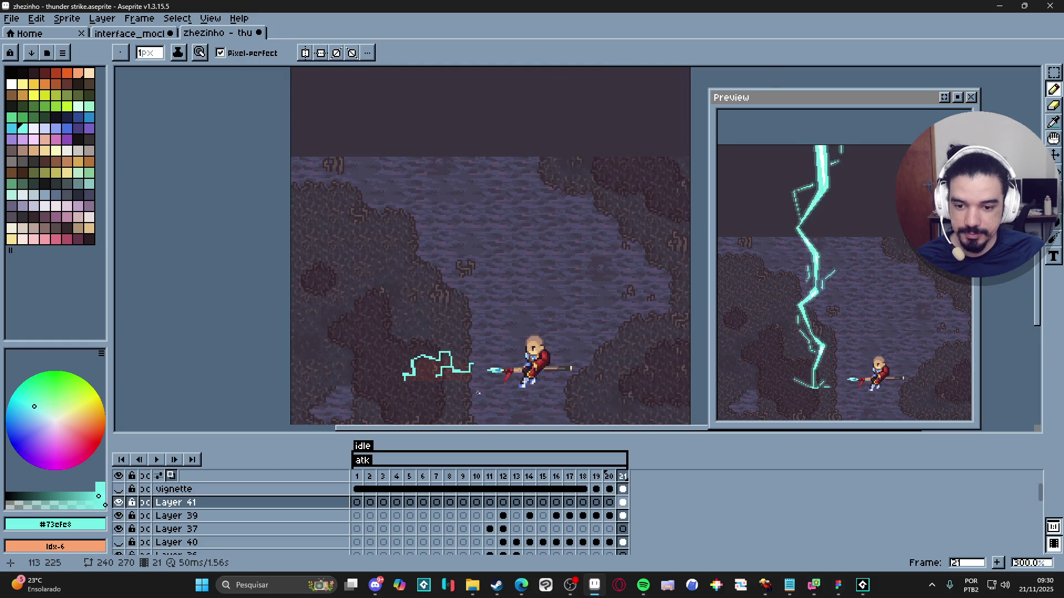
pyautogui.scroll(4, 458, 381)
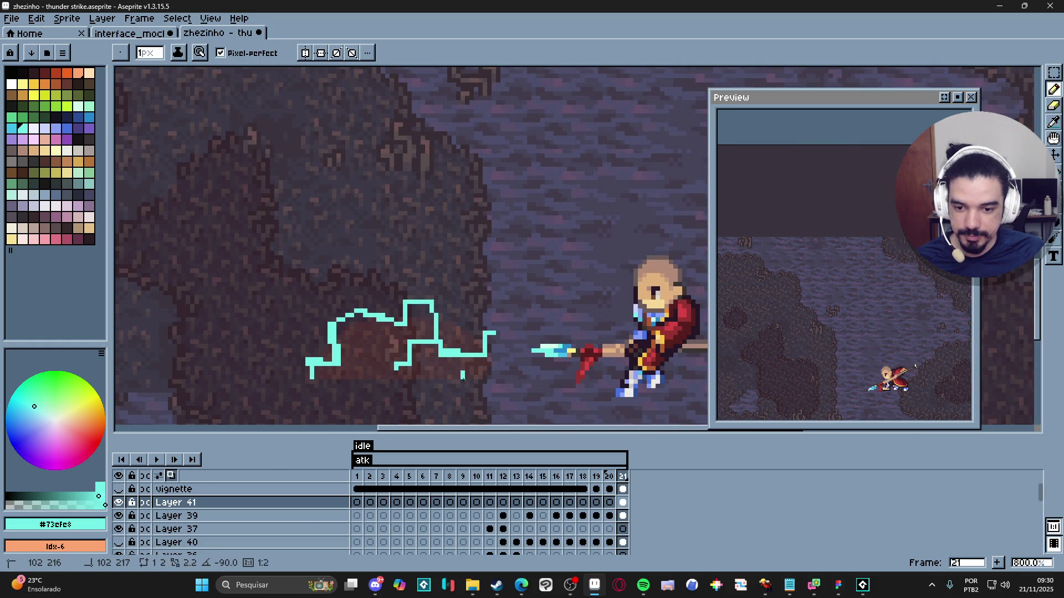
pyautogui.moveTo(462, 381); pyautogui.dragTo(448, 386)
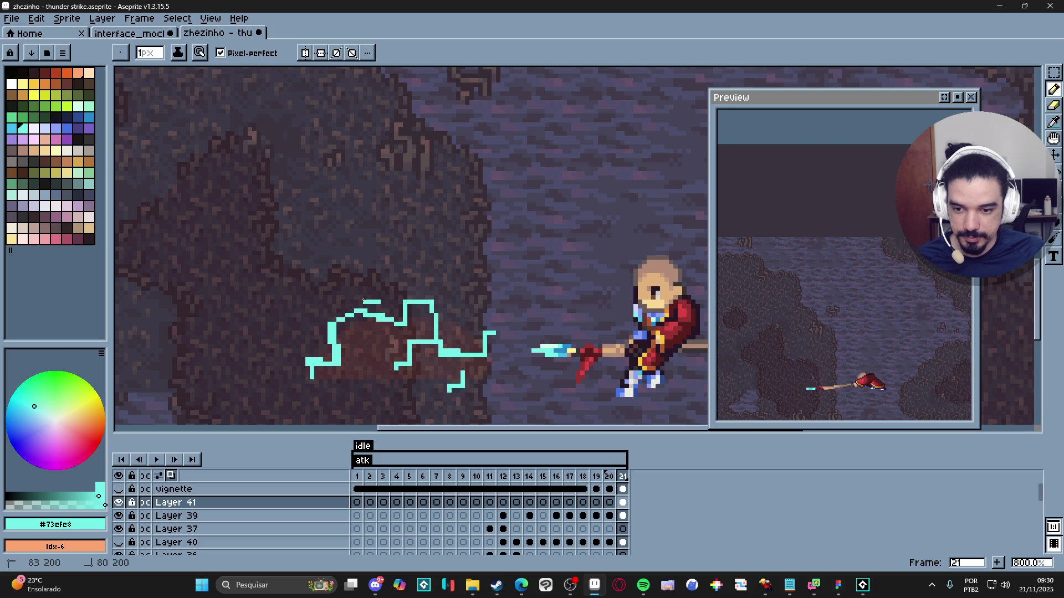
pyautogui.moveTo(365, 283); pyautogui.dragTo(365, 305)
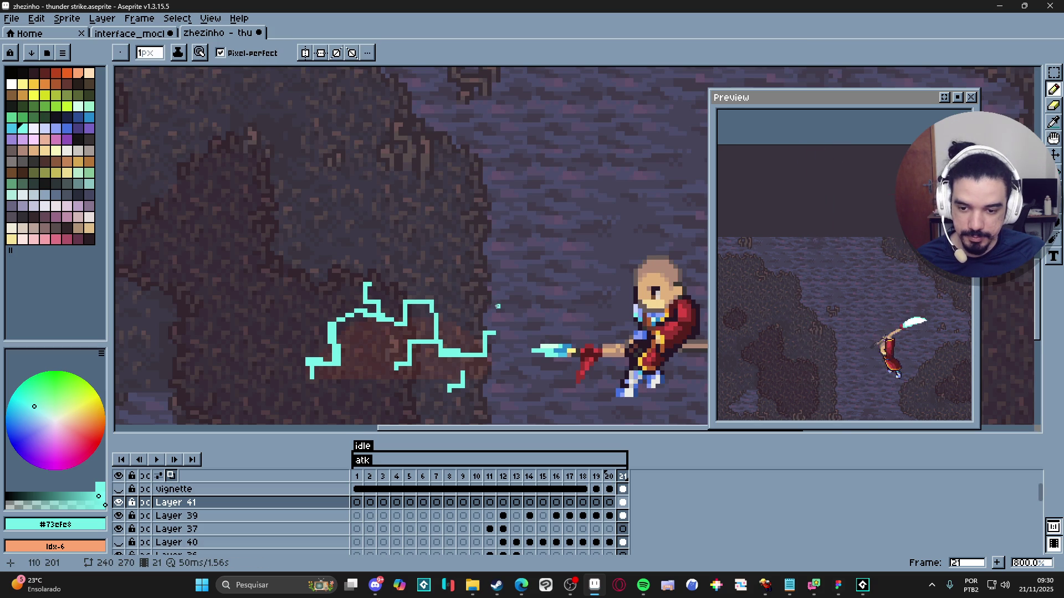
# Step: Flip between frames 19, 20 and 21 to compare the new lightning
pyautogui.scroll(-2, 497, 306)
pyautogui.click(612, 475)
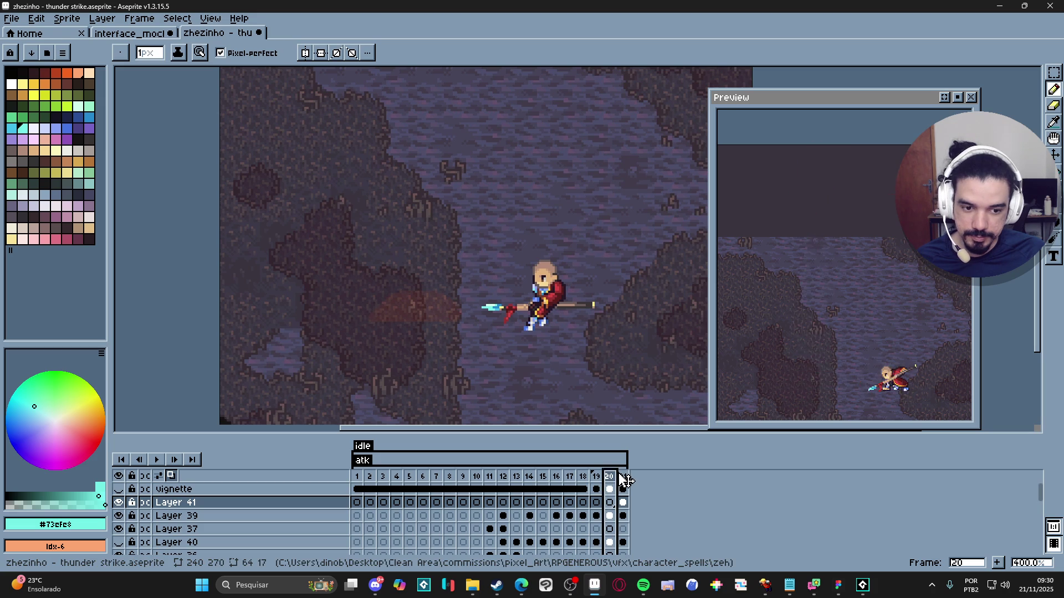
pyautogui.click(596, 477)
pyautogui.click(609, 476)
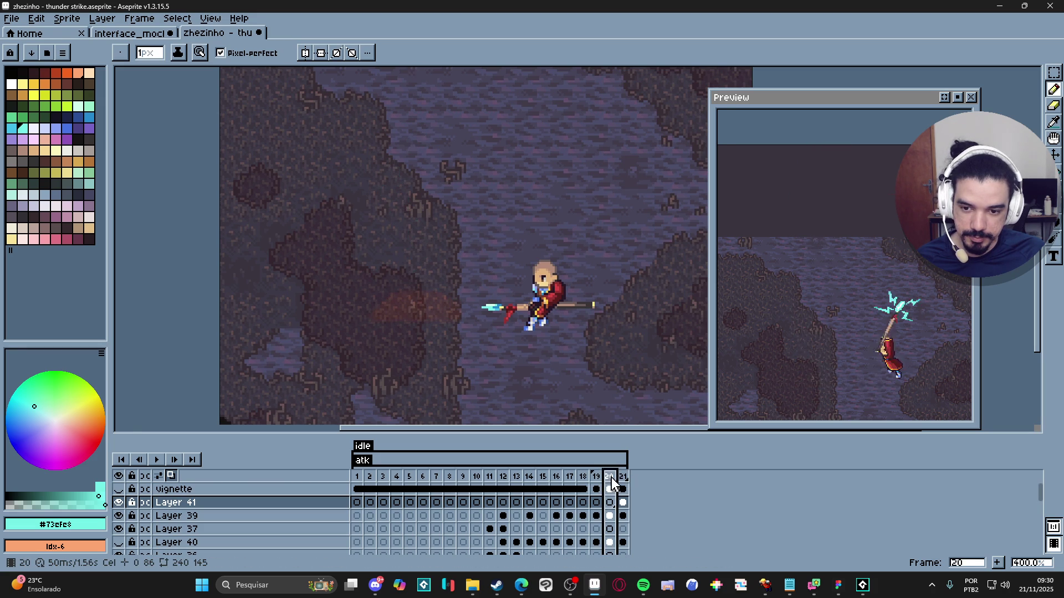
pyautogui.click(624, 476)
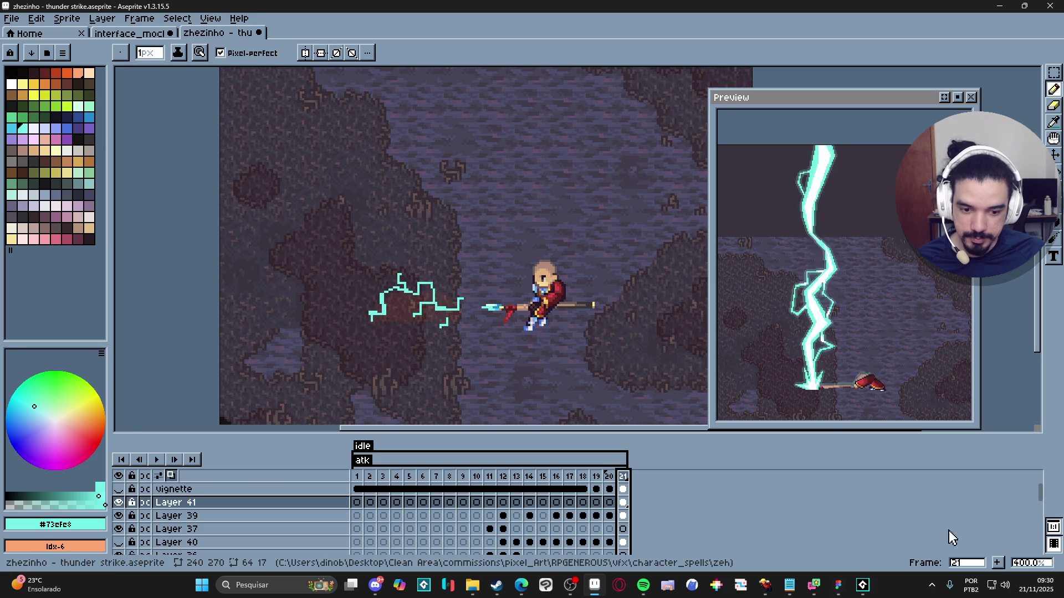
# Step: Add frame 22 as a copy of frame 21, erase its lightning, and hide Layer 38
pyautogui.hotkey('alt', 'n')
pyautogui.press('e')
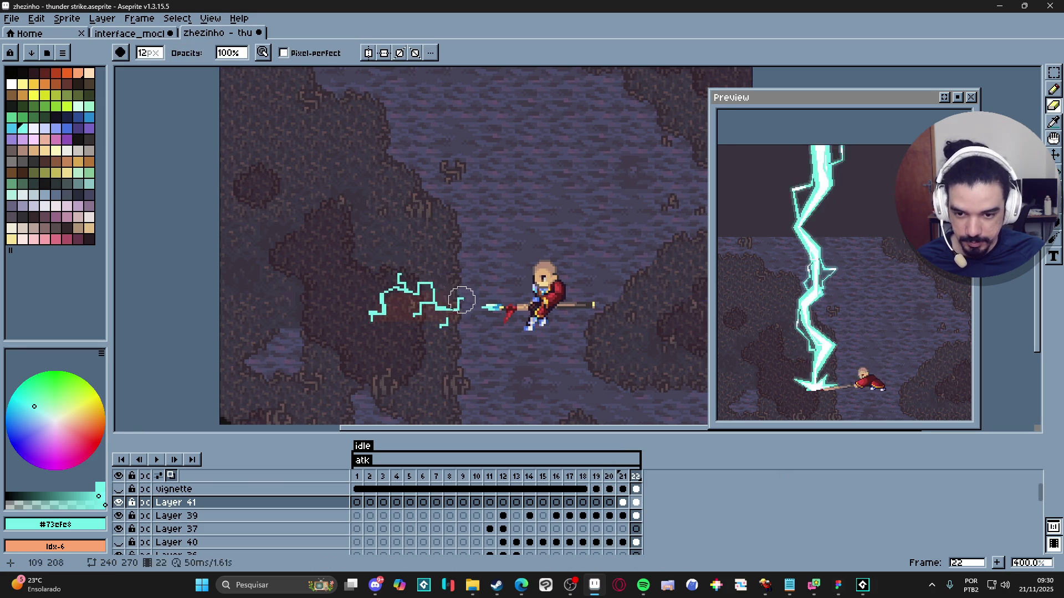
pyautogui.scroll(6, 464, 304)
pyautogui.moveTo(458, 305); pyautogui.dragTo(381, 302)
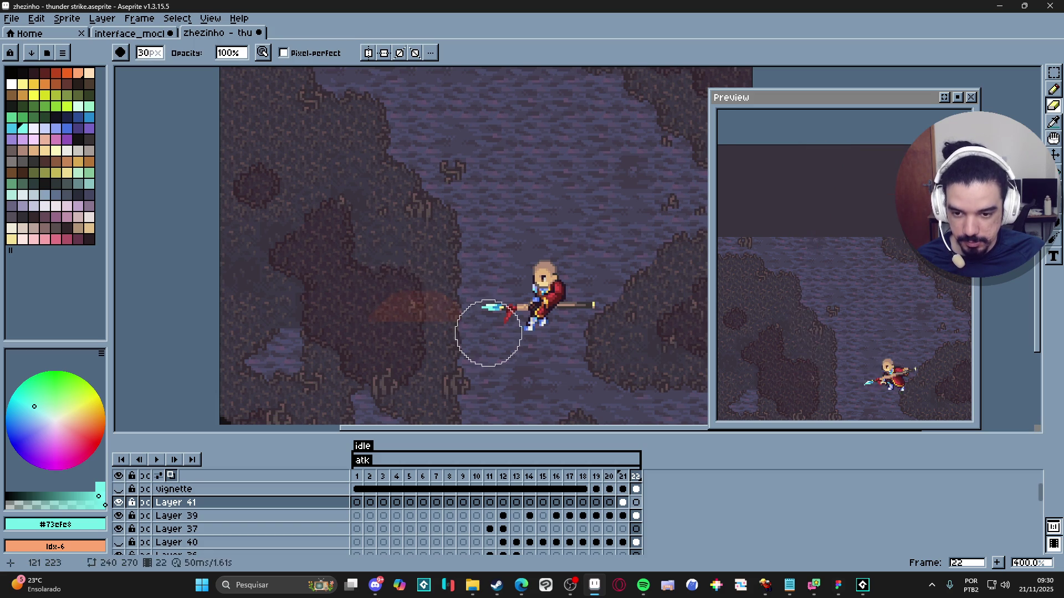
pyautogui.scroll(-5, 108, 532)
pyautogui.scroll(-3, 108, 532)
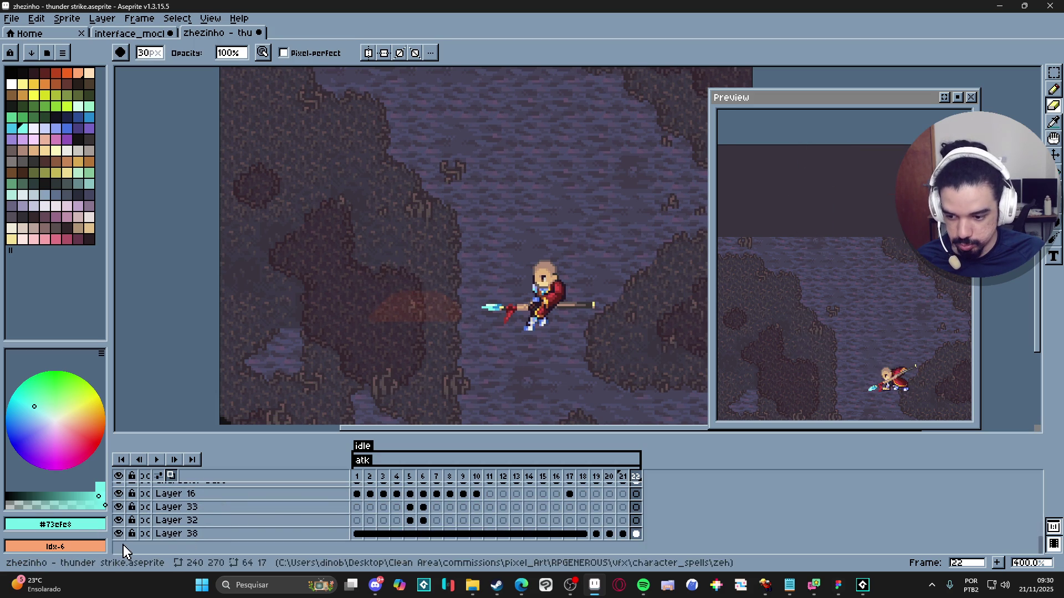
pyautogui.click(118, 534)
pyautogui.scroll(8, 643, 515)
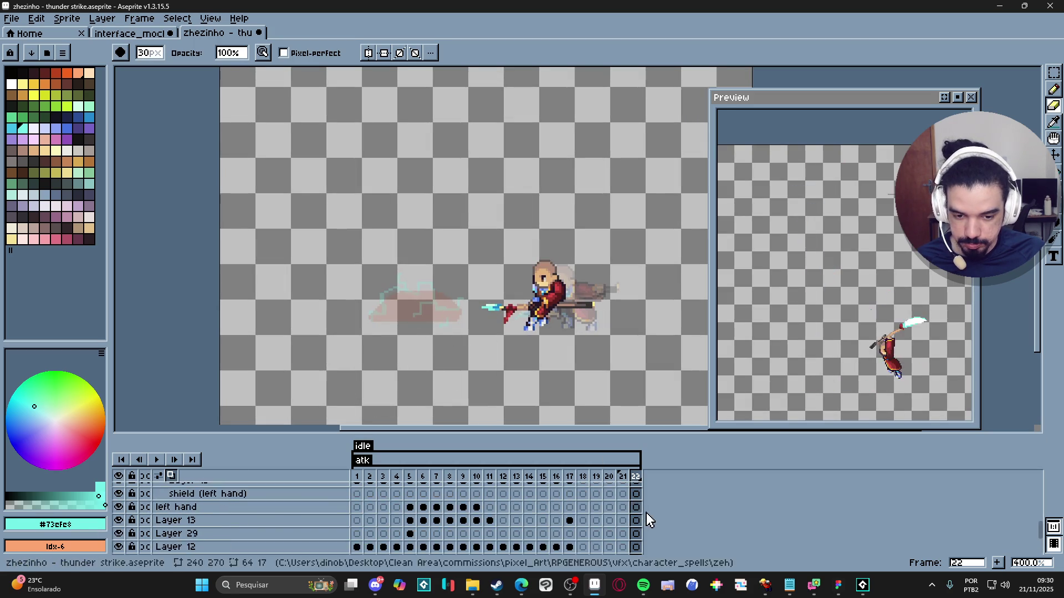
# Step: Draw a new cyan zigzag bolt stretching left with the 1px pencil
pyautogui.press('b')
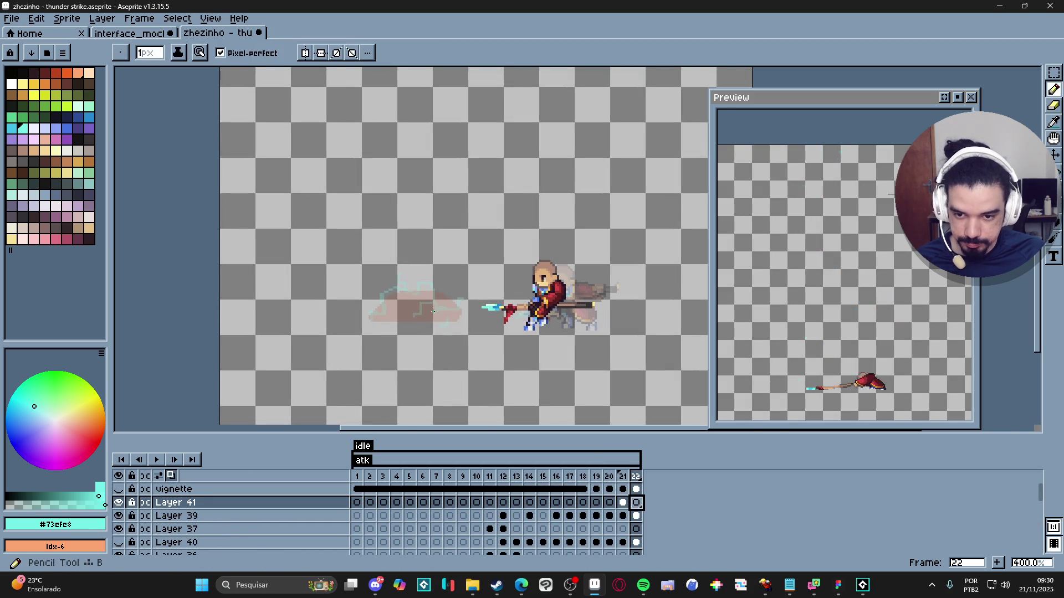
pyautogui.scroll(5, 421, 310)
pyautogui.moveTo(510, 285)
pyautogui.mouseDown()
pyautogui.moveTo(455, 285)
pyautogui.moveTo(471, 270)
pyautogui.mouseUp()
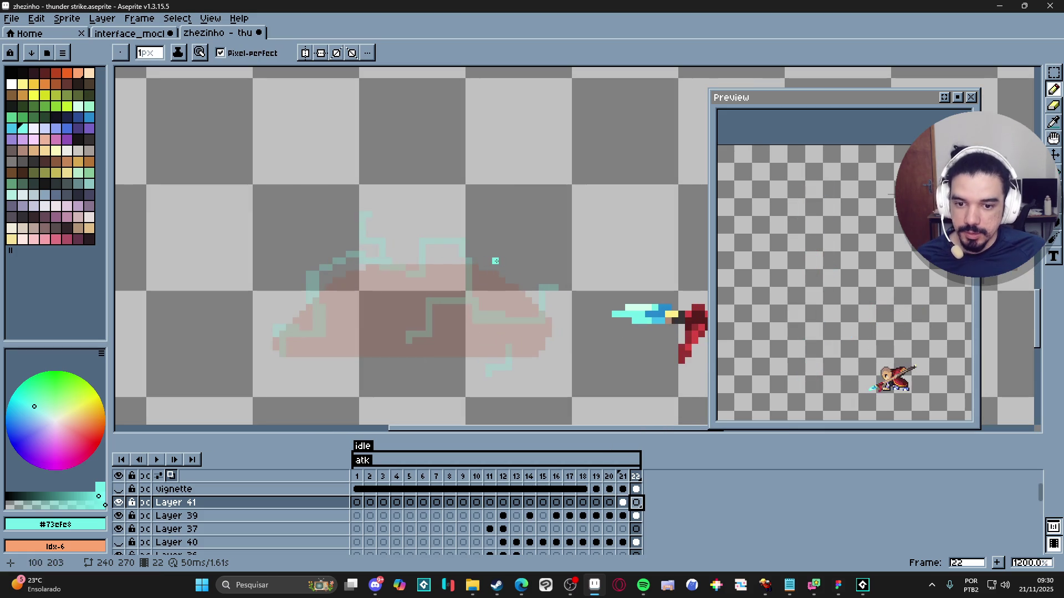
pyautogui.moveTo(502, 254)
pyautogui.mouseDown()
pyautogui.moveTo(447, 253)
pyautogui.moveTo(449, 286)
pyautogui.mouseUp()
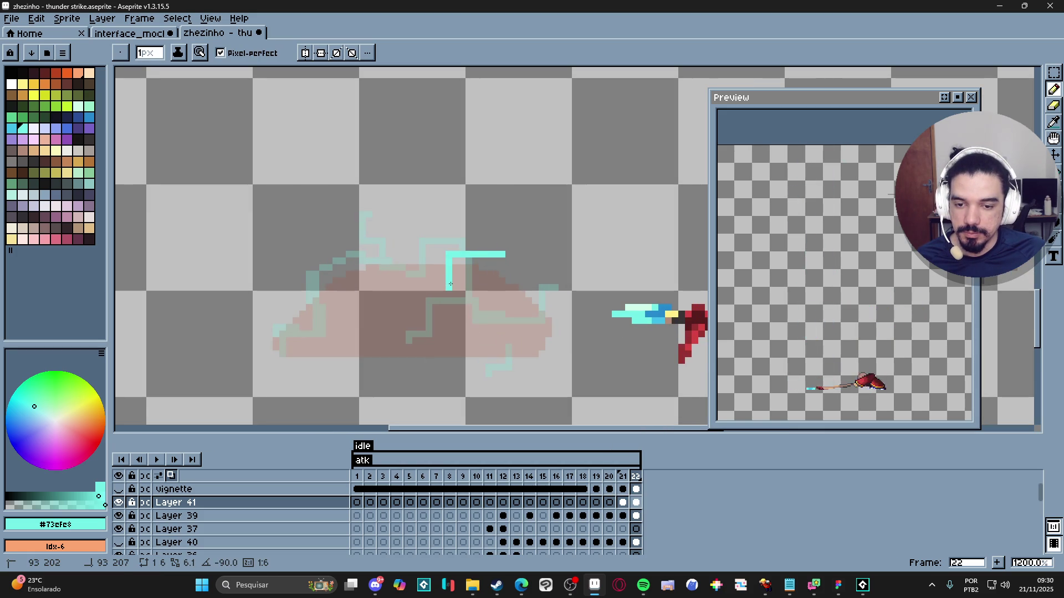
pyautogui.hotkey('ctrl', 'z')
pyautogui.hotkey('ctrl', 'z')
pyautogui.moveTo(435, 234)
pyautogui.mouseDown()
pyautogui.moveTo(476, 287)
pyautogui.moveTo(508, 254)
pyautogui.mouseUp()
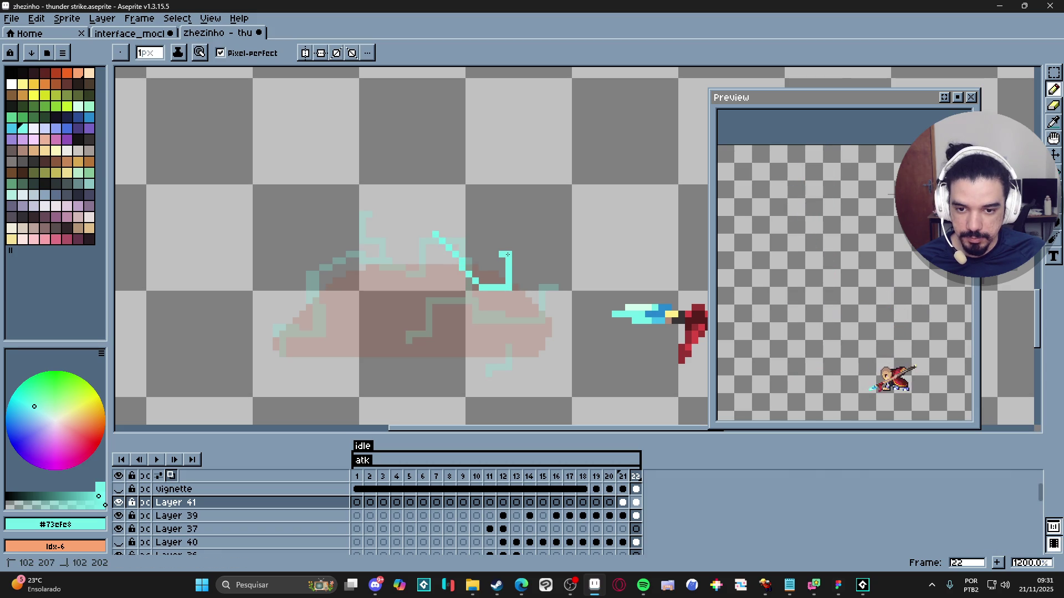
pyautogui.press('e')
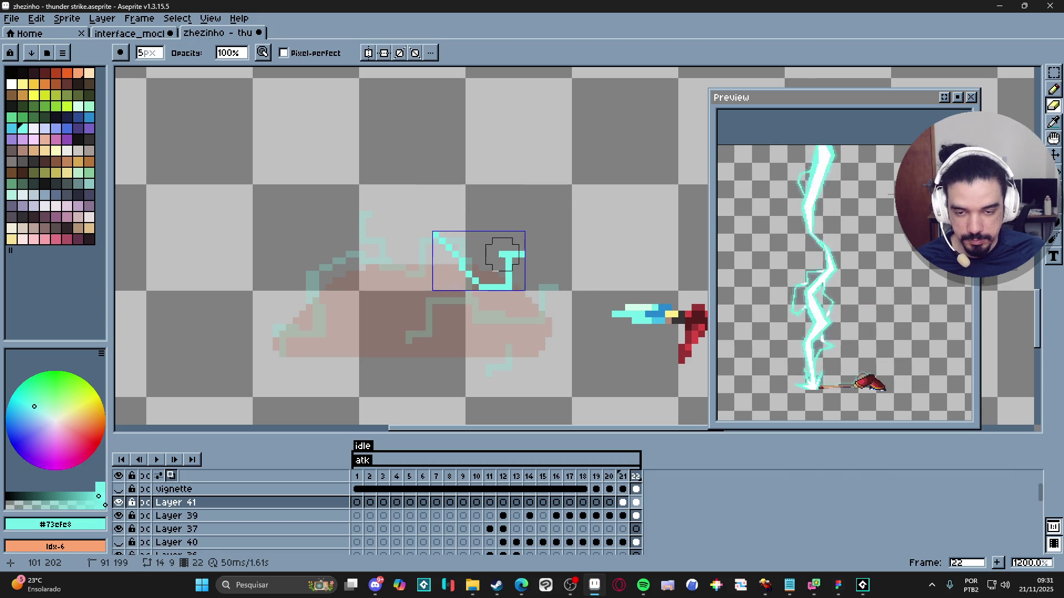
pyautogui.press('b')
pyautogui.press('b')
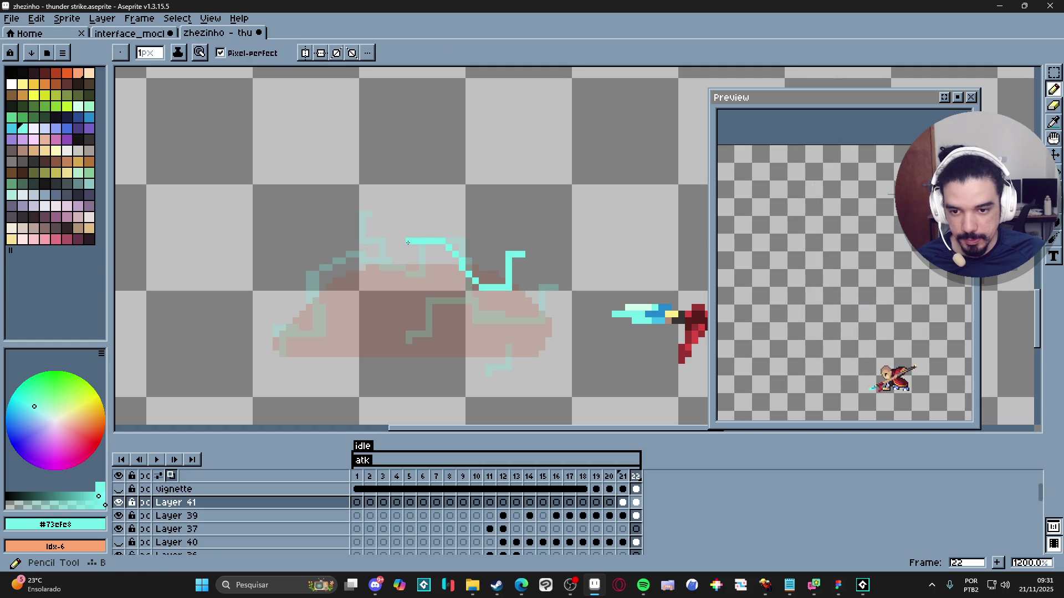
pyautogui.moveTo(408, 248); pyautogui.dragTo(407, 312)
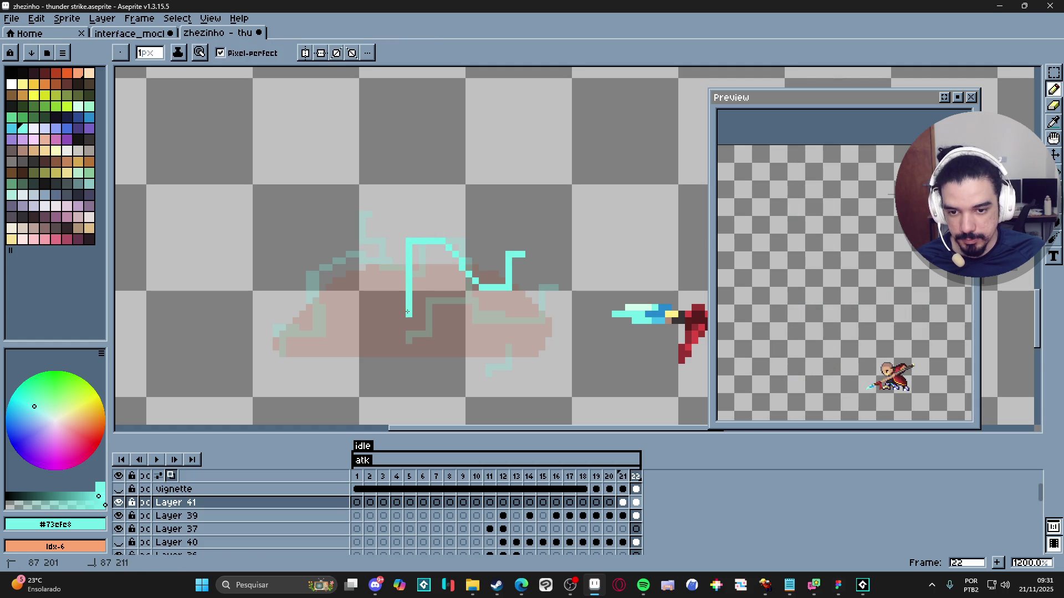
pyautogui.keyDown('shift'); pyautogui.click(360, 317); pyautogui.keyUp('shift')
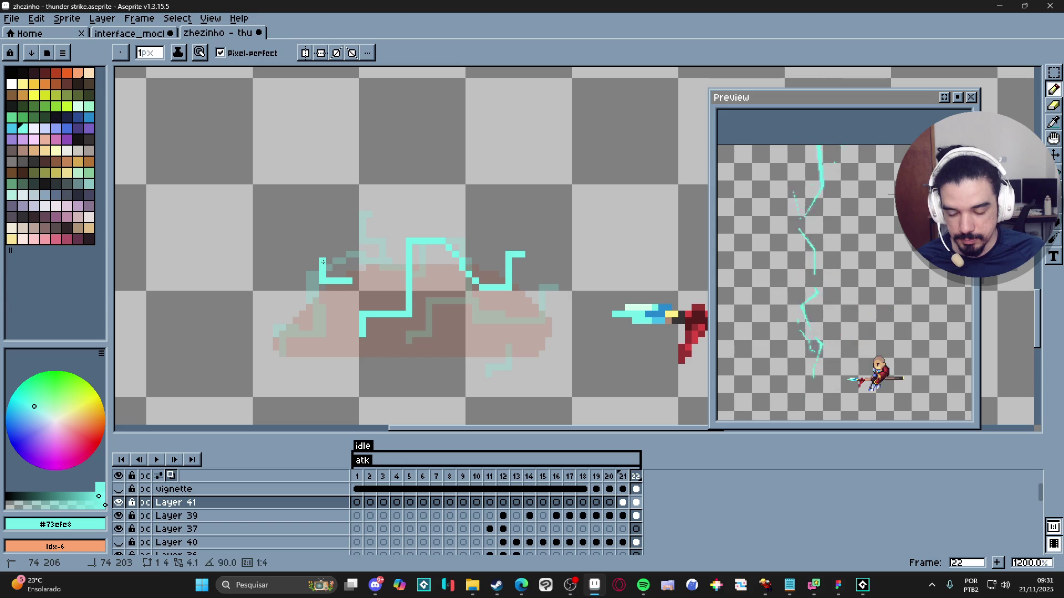
pyautogui.keyDown('shift'); pyautogui.click(296, 248); pyautogui.keyUp('shift')
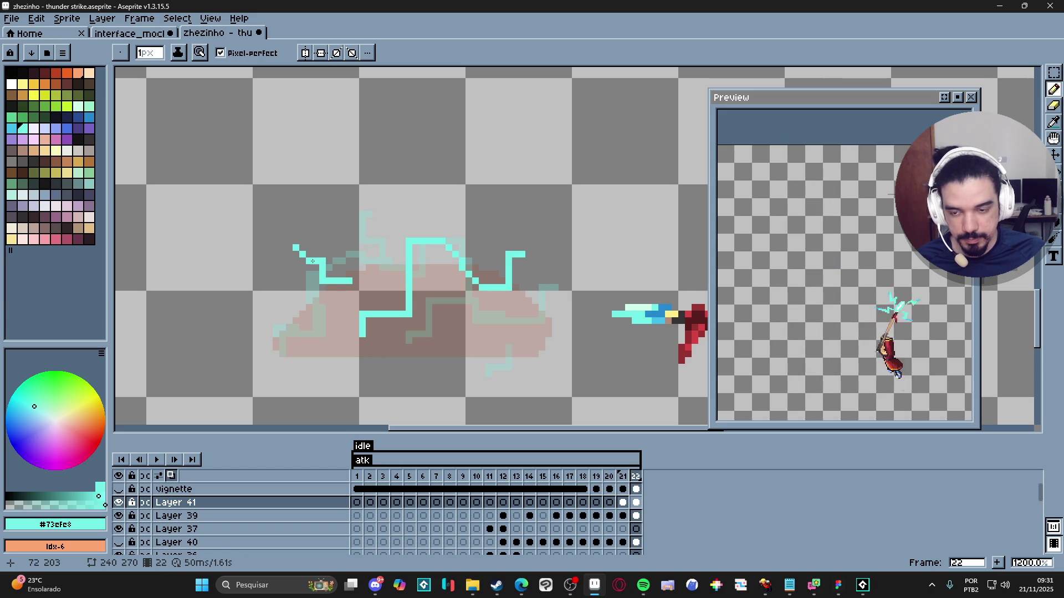
pyautogui.moveTo(351, 281); pyautogui.dragTo(350, 297)
# Step: Pick the pale lavender colour Idx-42 and paint highlight lines along the bolt's top and upper-left edges
pyautogui.click(34, 128)
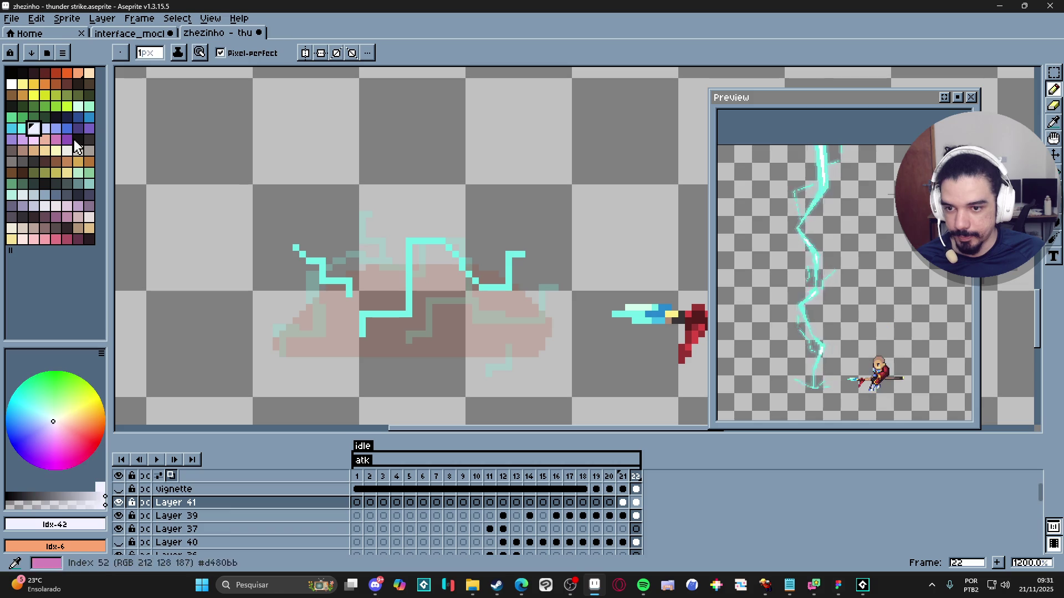
pyautogui.click(409, 241)
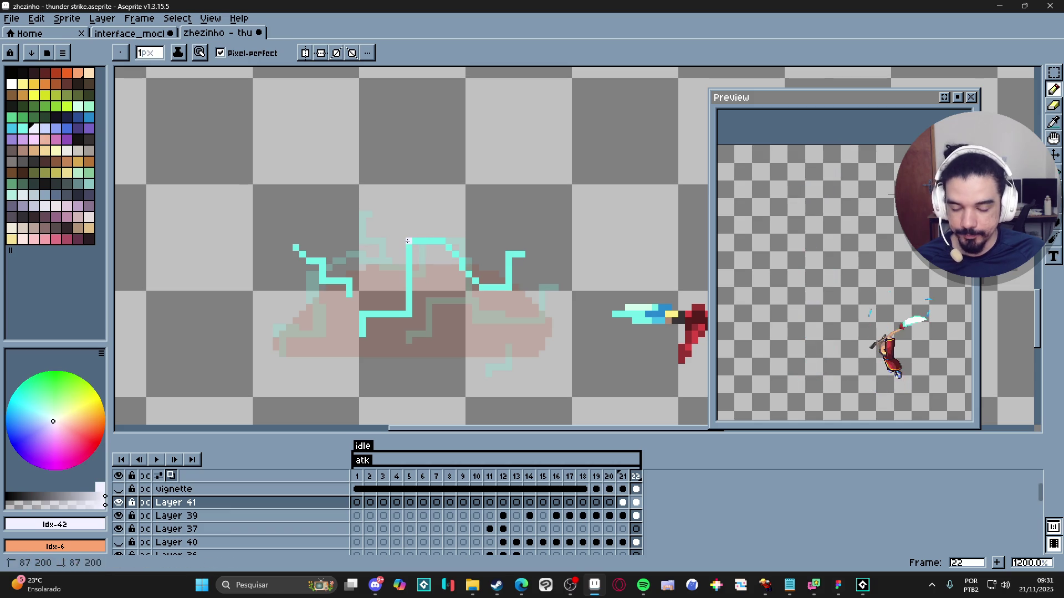
pyautogui.click(445, 241)
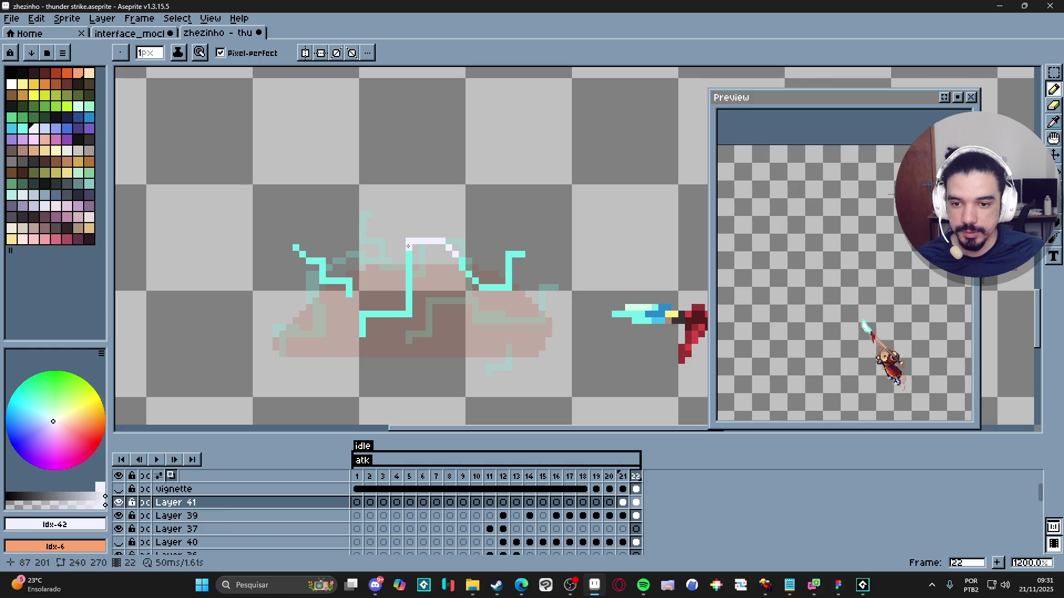
pyautogui.click(409, 260)
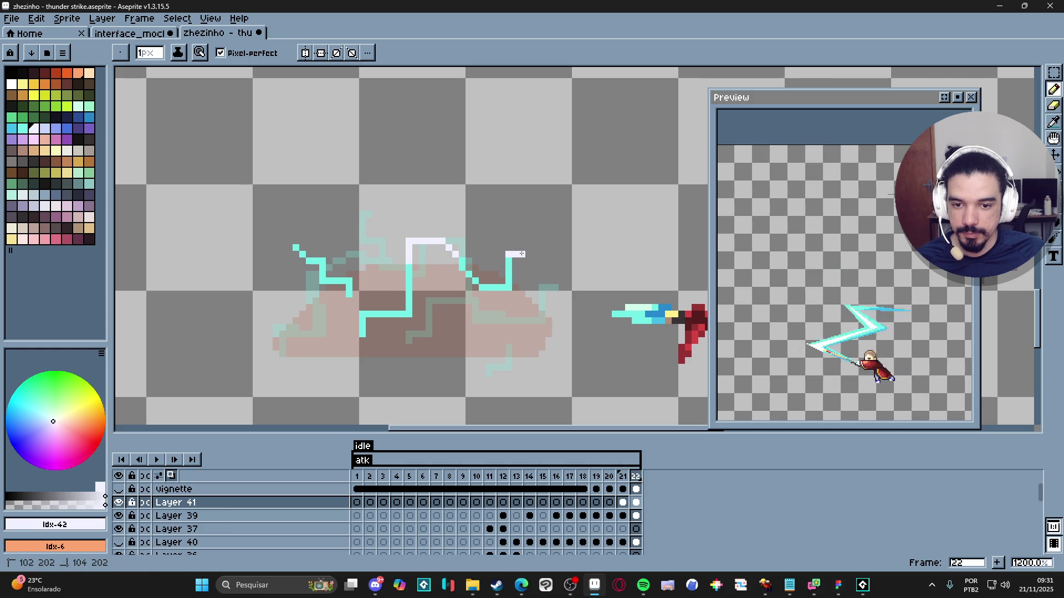
pyautogui.click(521, 254)
pyautogui.click(509, 269)
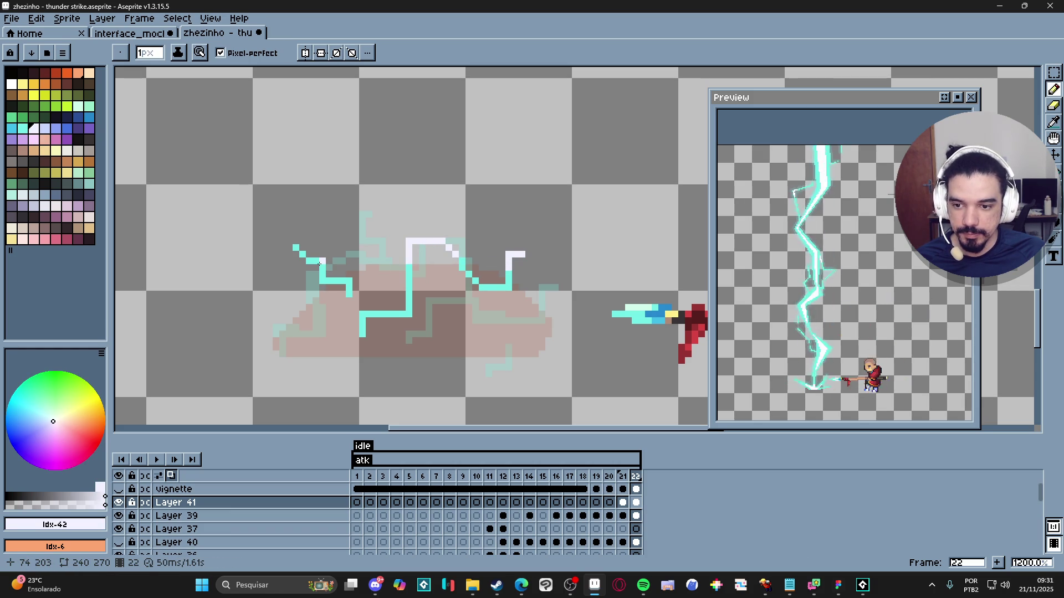
pyautogui.click(320, 264)
pyautogui.click(323, 281)
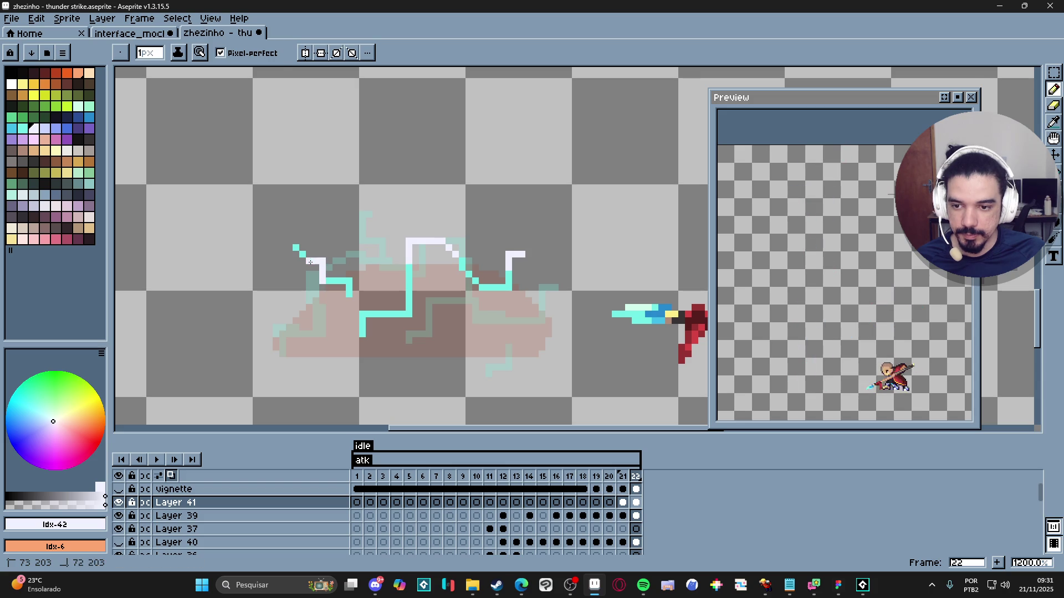
pyautogui.scroll(-3, 311, 261)
pyautogui.scroll(3, 360, 302)
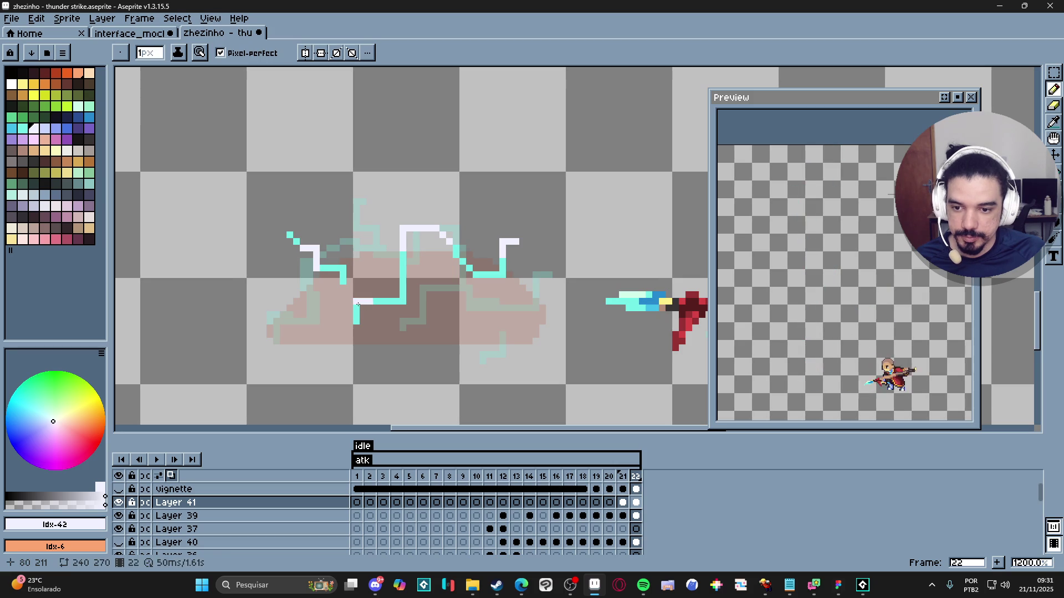
# Step: On frame 21, paint white highlights along the bolt's top edge, top tip and right hook
pyautogui.press('Left')
pyautogui.scroll(1, 458, 298)
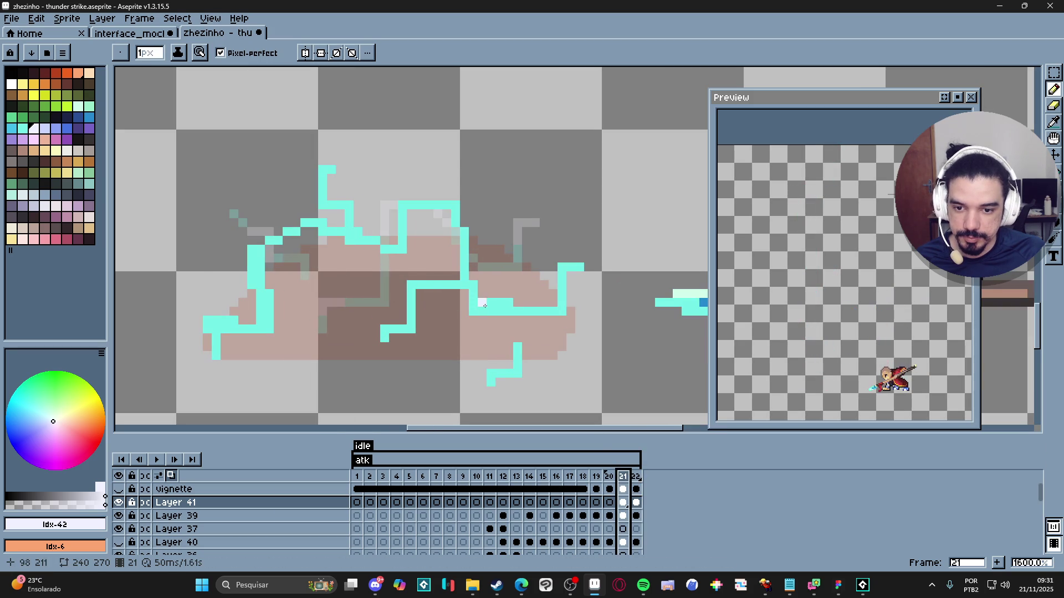
pyautogui.press('ctrl')
pyautogui.moveTo(474, 307); pyautogui.dragTo(524, 314)
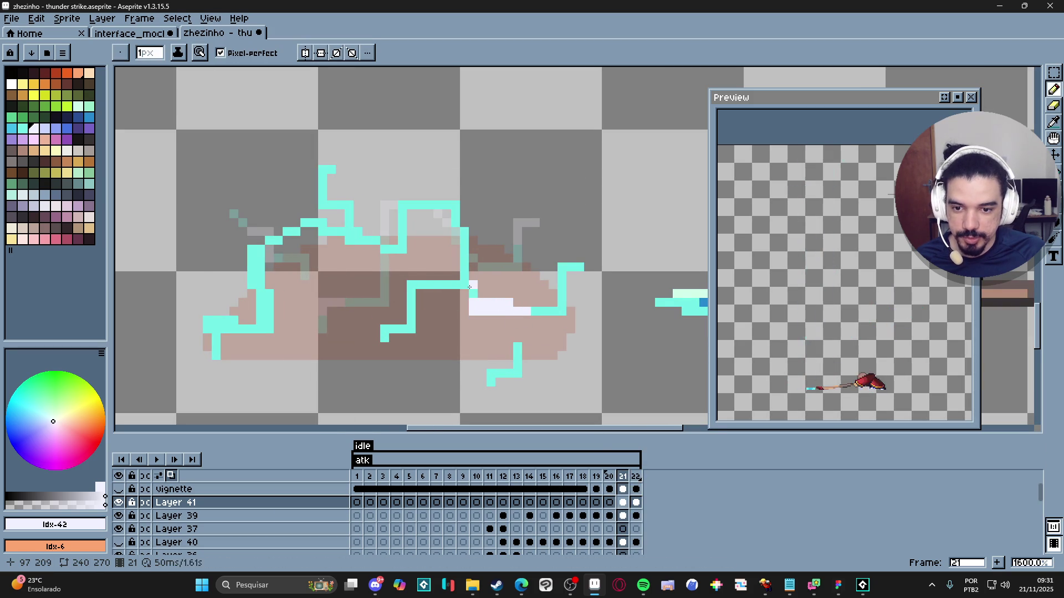
pyautogui.moveTo(455, 285); pyautogui.dragTo(478, 293)
pyautogui.moveTo(452, 204); pyautogui.dragTo(433, 204)
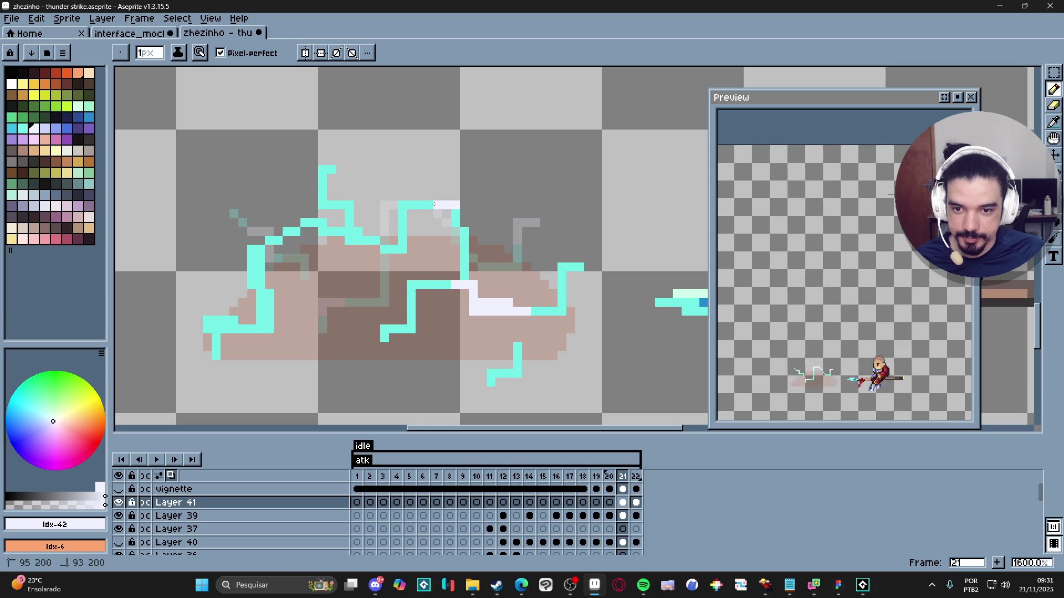
pyautogui.moveTo(331, 169); pyautogui.dragTo(327, 170)
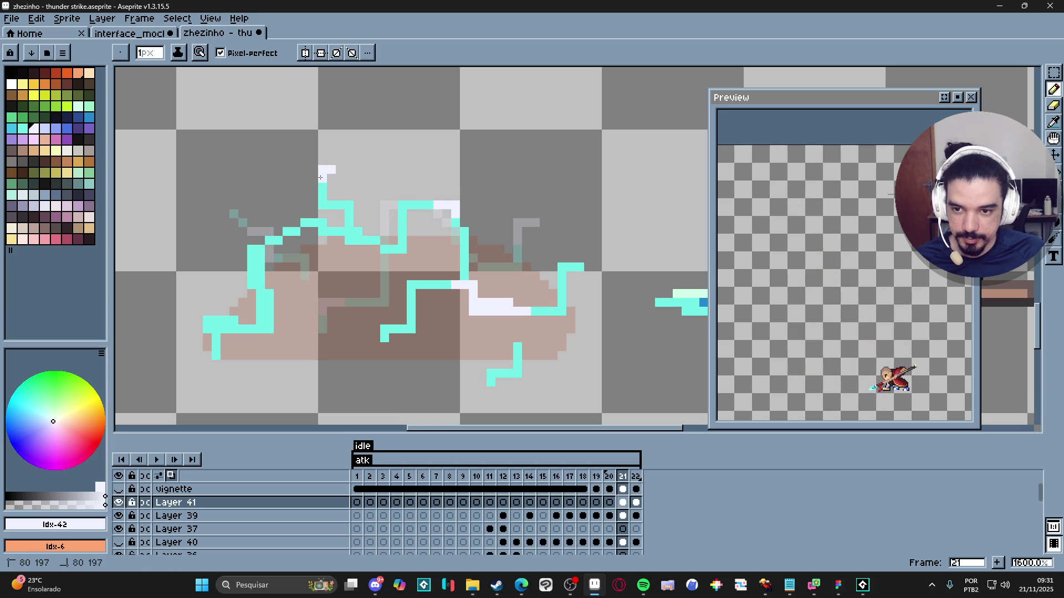
pyautogui.scroll(-1, 544, 248)
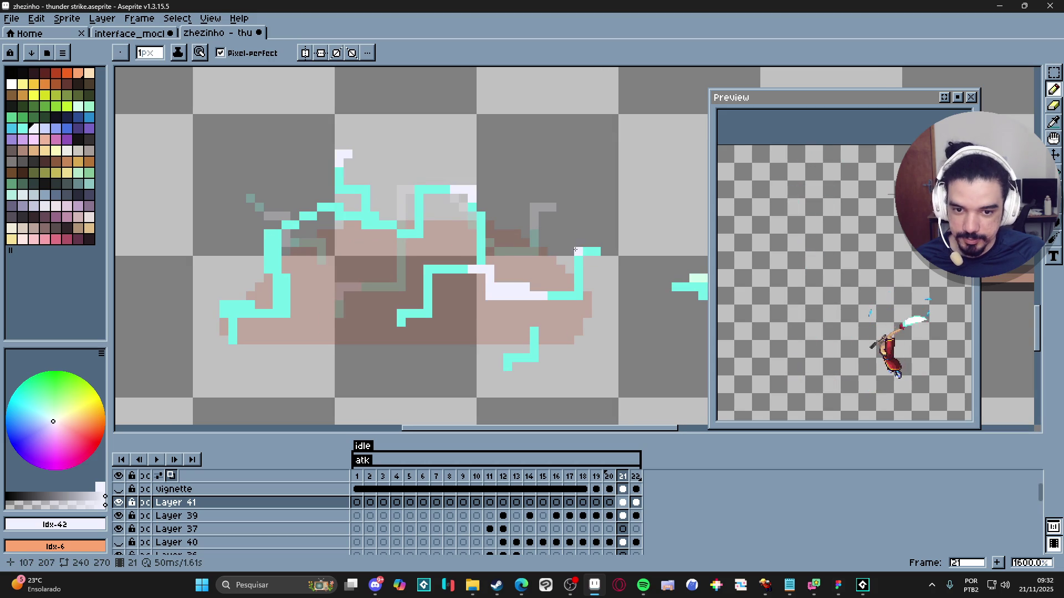
pyautogui.moveTo(575, 251)
pyautogui.mouseDown()
pyautogui.moveTo(596, 251)
pyautogui.moveTo(578, 269)
pyautogui.mouseUp()
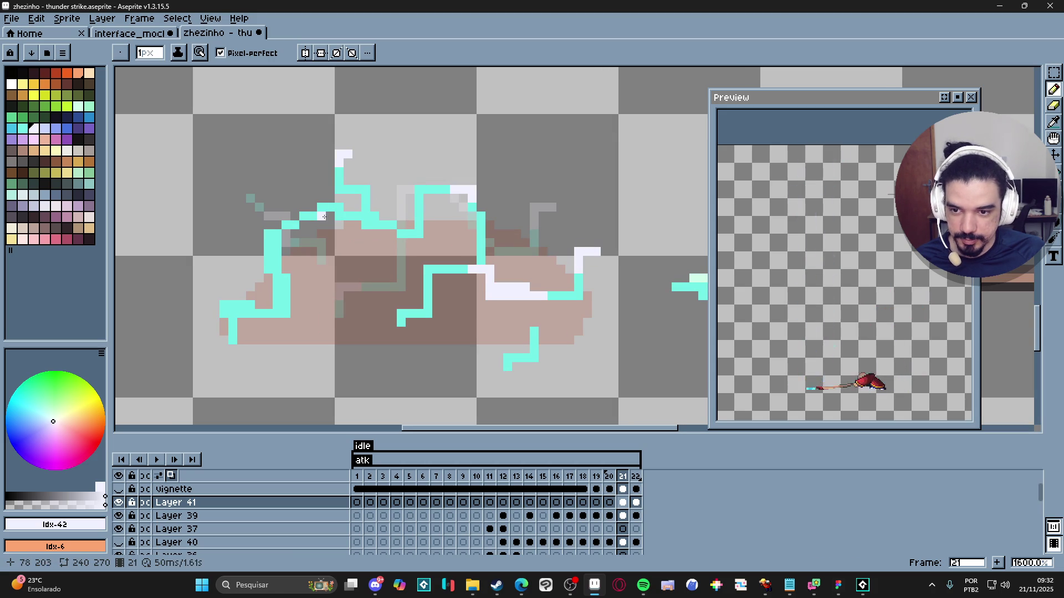
pyautogui.click(323, 208)
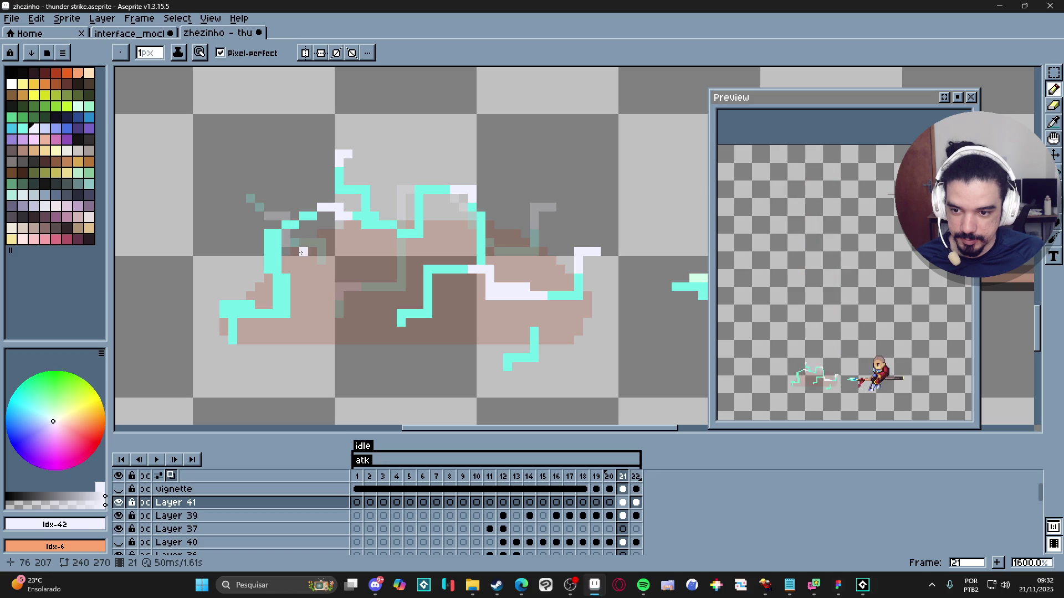
# Step: Switch to a 2px brush and paint a white highlight on the left branch
pyautogui.press('+')
pyautogui.moveTo(282, 286); pyautogui.dragTo(277, 267)
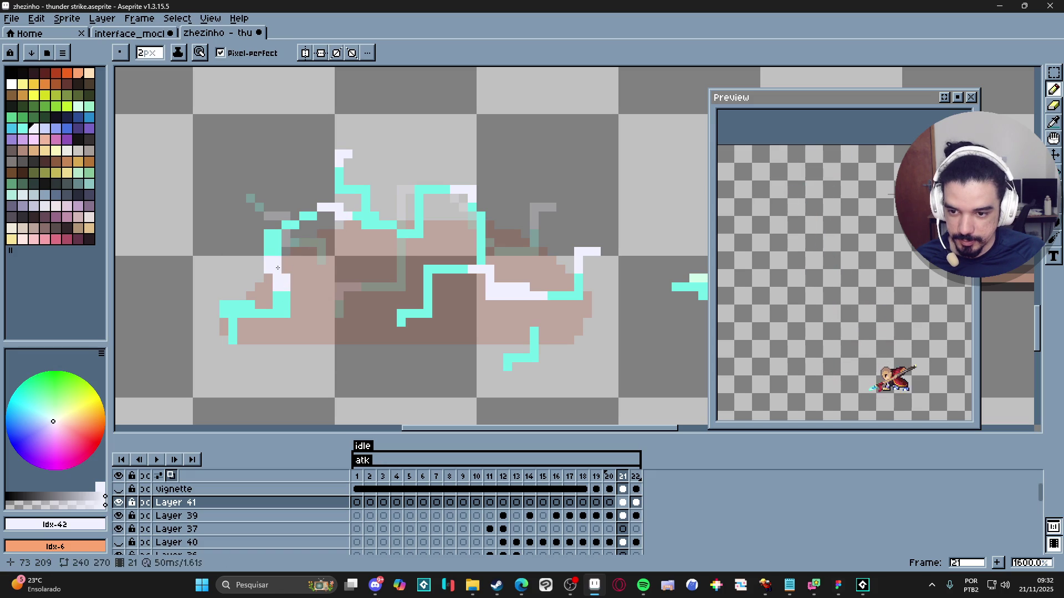
pyautogui.scroll(-4, 288, 281)
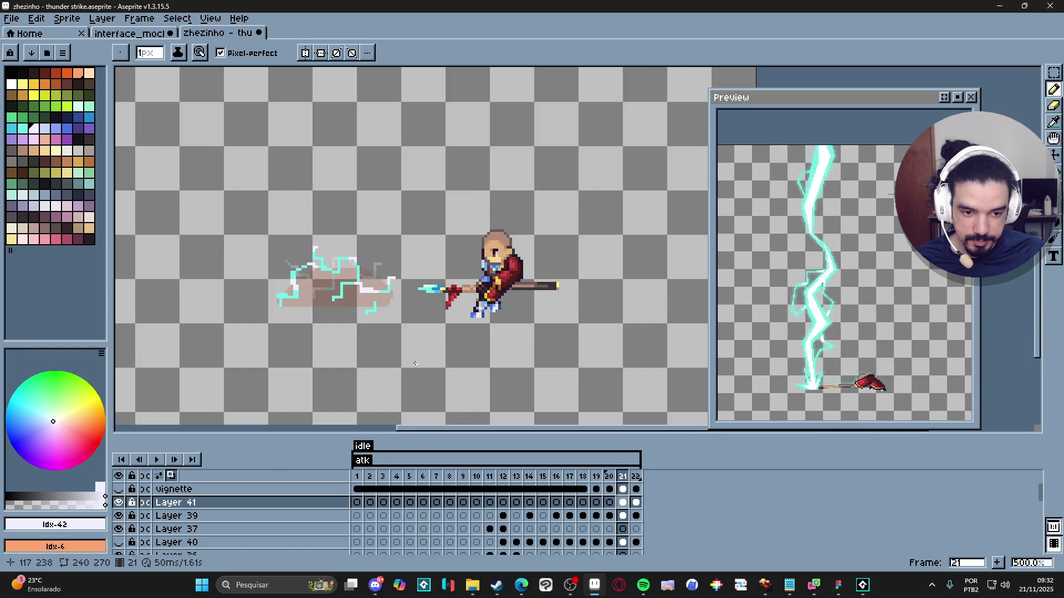
# Step: Review the bolt on frames 22, 21 and 20, switching between Layers 41 and 39
pyautogui.click(637, 490)
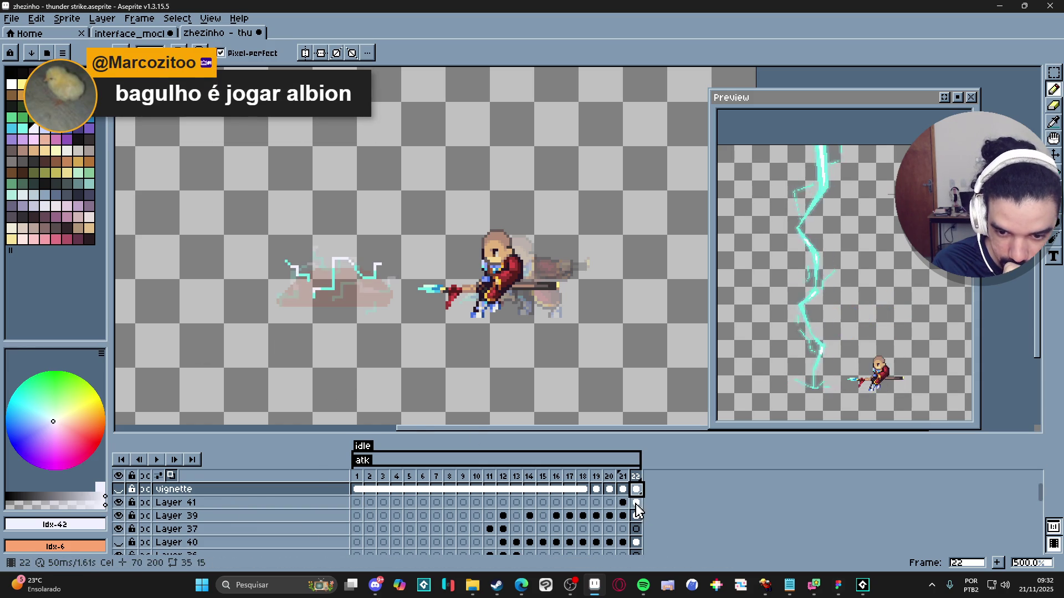
pyautogui.click(636, 502)
pyautogui.keyDown('ctrl'); pyautogui.click(381, 309); pyautogui.keyUp('ctrl')
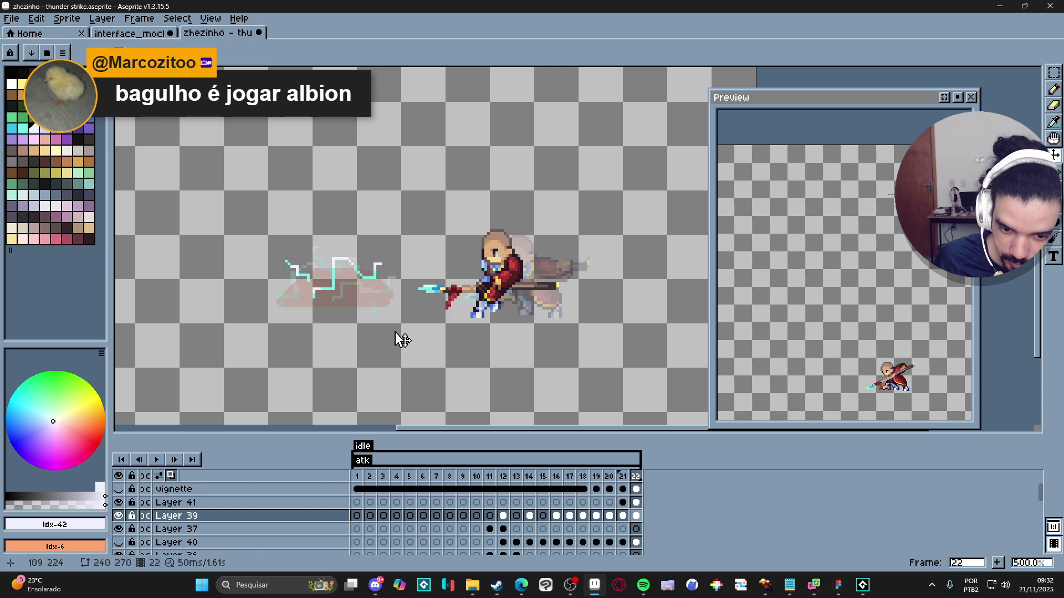
pyautogui.click(624, 518)
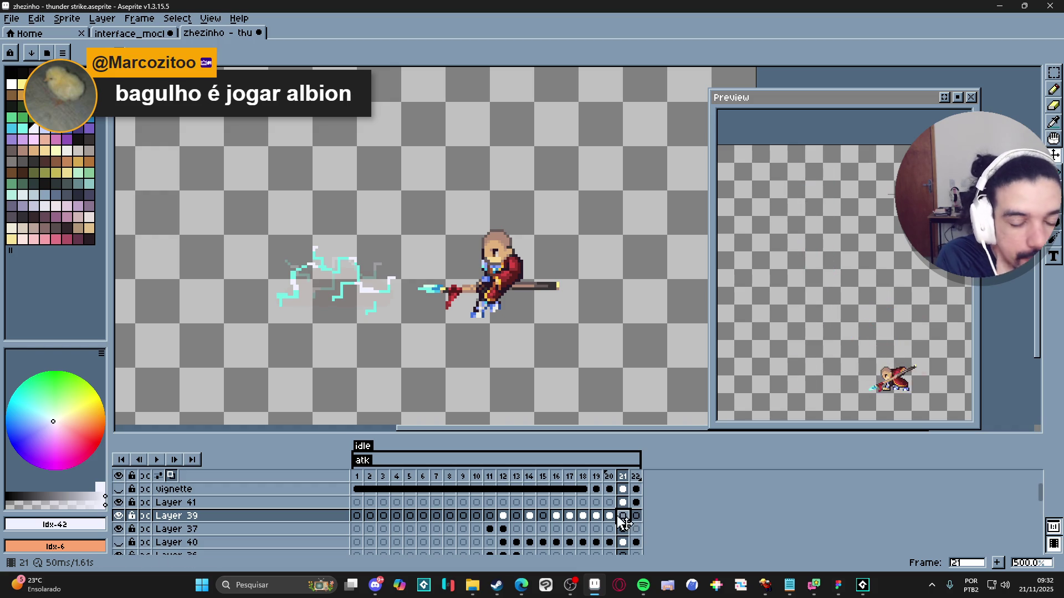
pyautogui.click(609, 516)
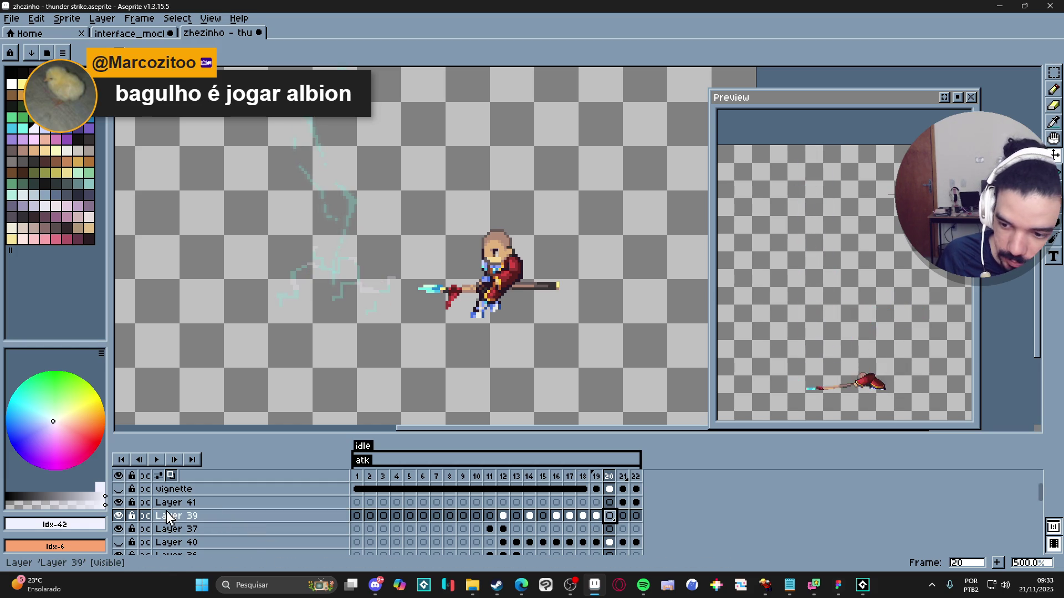
# Step: Show and select Layer 41, go to frame 18, and toggle background Layer 38 off and on
pyautogui.click(118, 503)
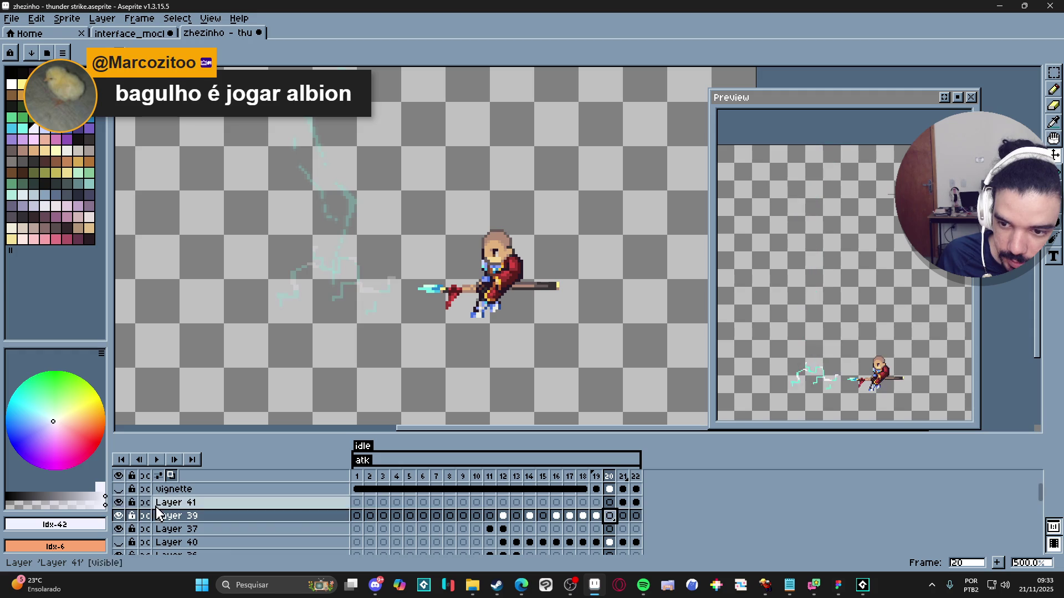
pyautogui.click(171, 503)
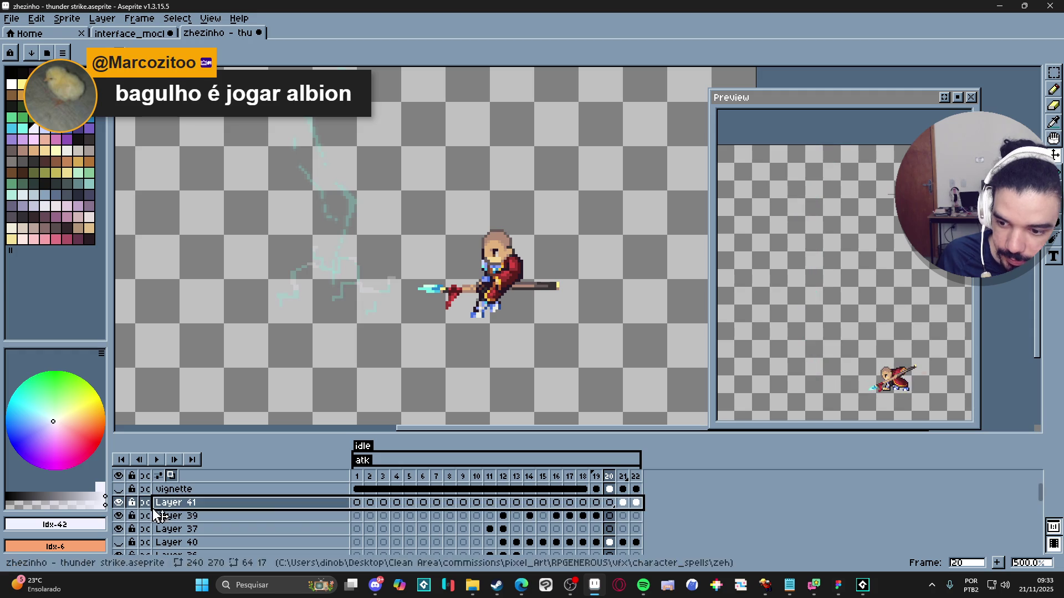
pyautogui.click(583, 477)
pyautogui.scroll(-1, 204, 548)
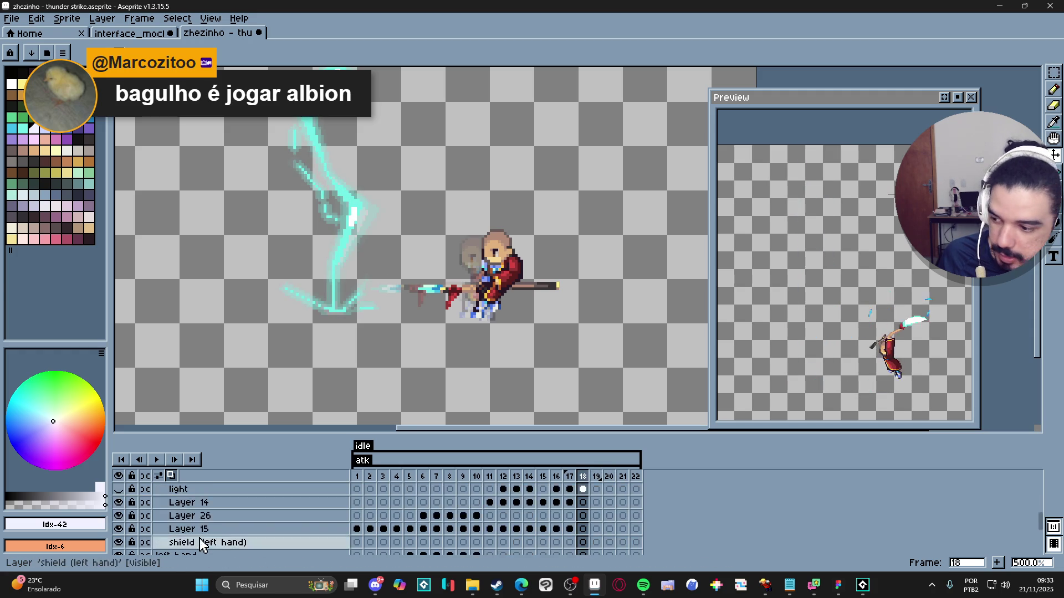
pyautogui.scroll(-3, 199, 538)
pyautogui.click(118, 534)
pyautogui.click(118, 534)
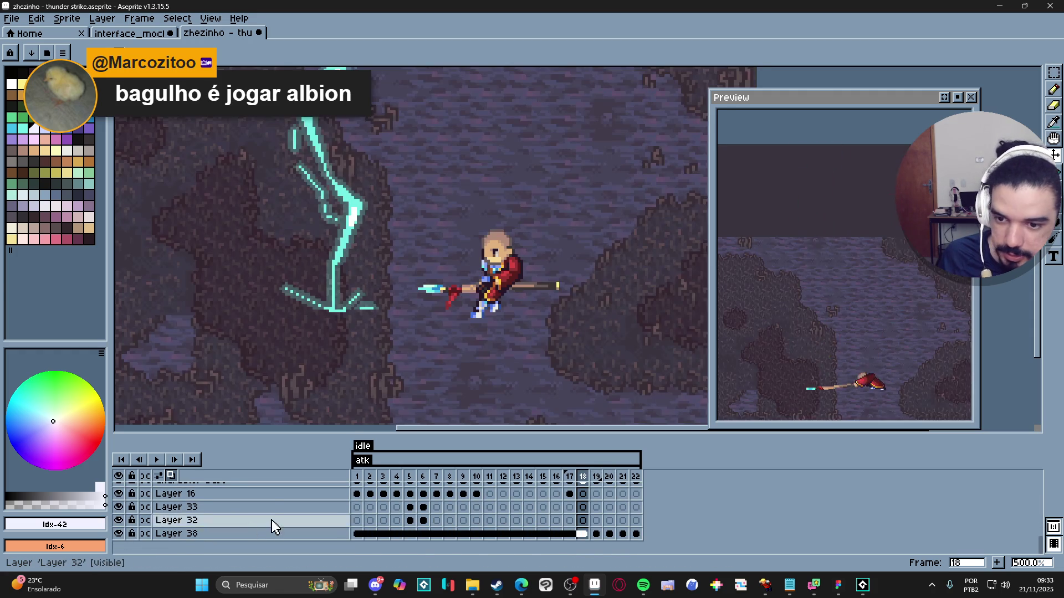
pyautogui.scroll(5, 341, 518)
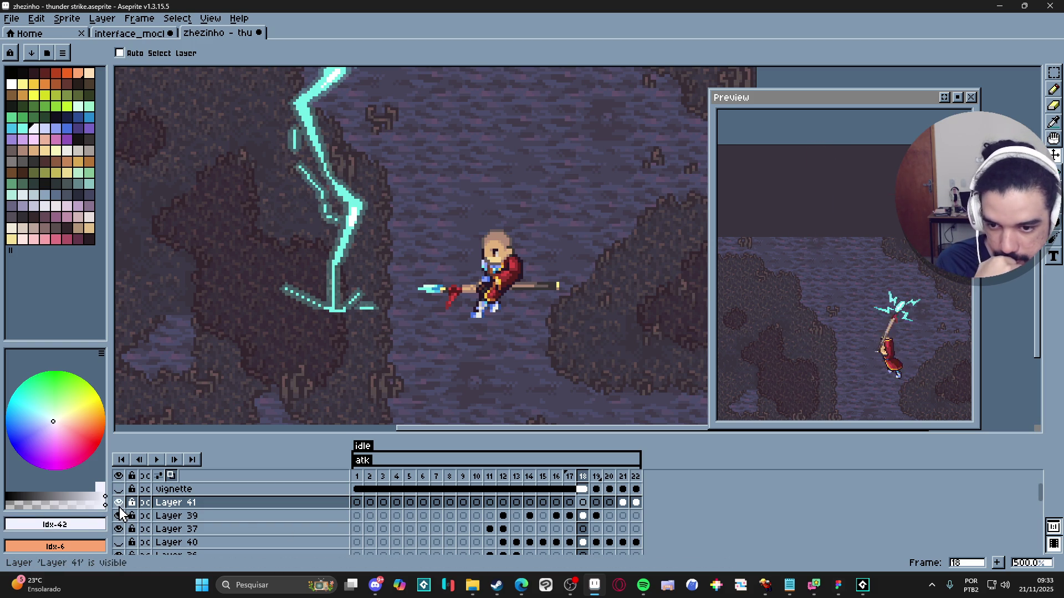
# Step: Merge Layer 41 down into Layer 39 and toggle Layer 39's visibility to verify
pyautogui.rightClick(278, 506)
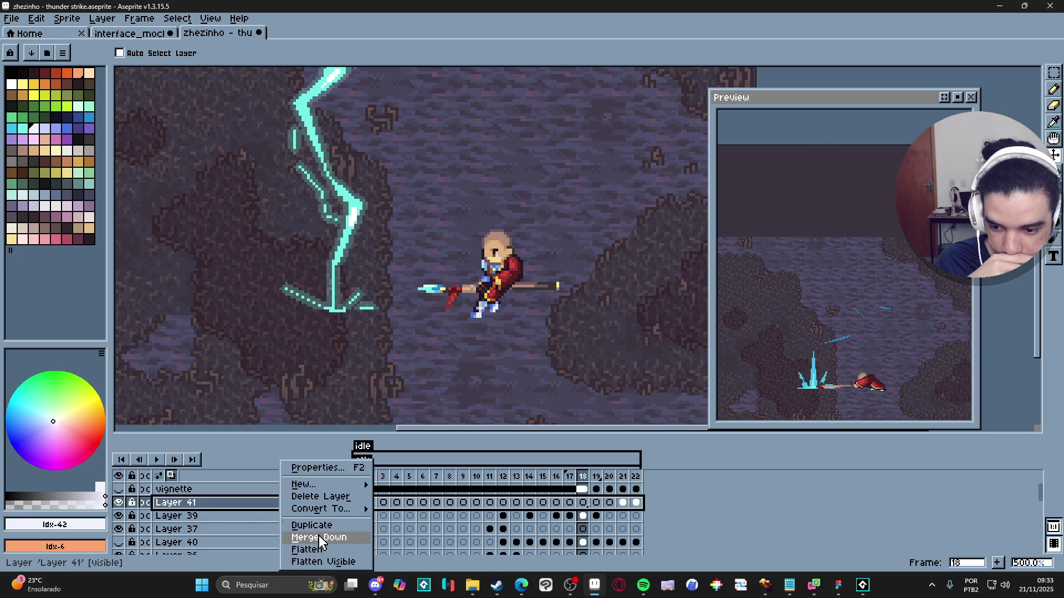
pyautogui.click(308, 535)
pyautogui.click(118, 503)
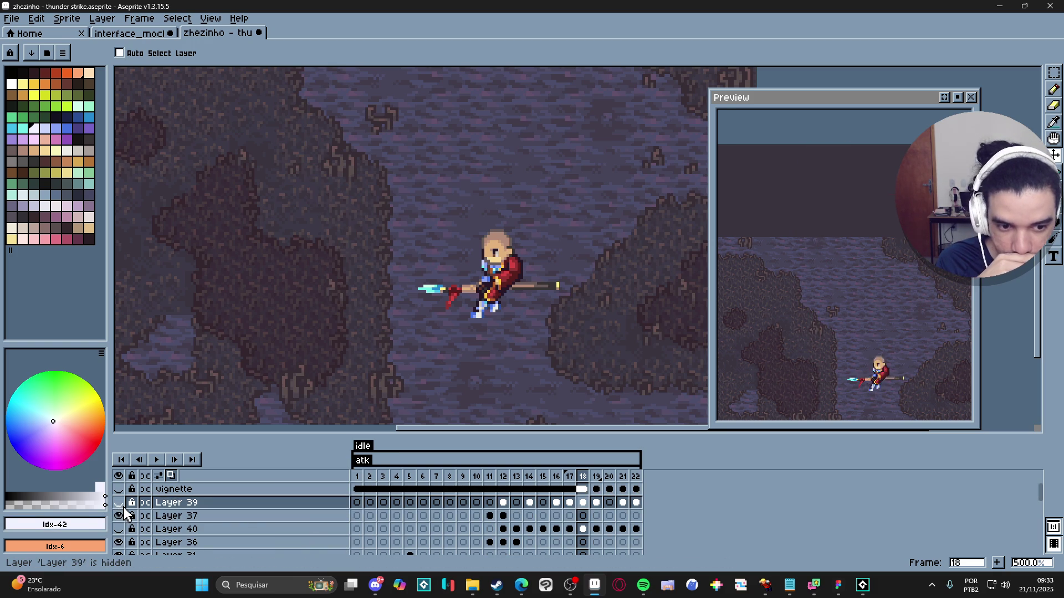
pyautogui.click(119, 503)
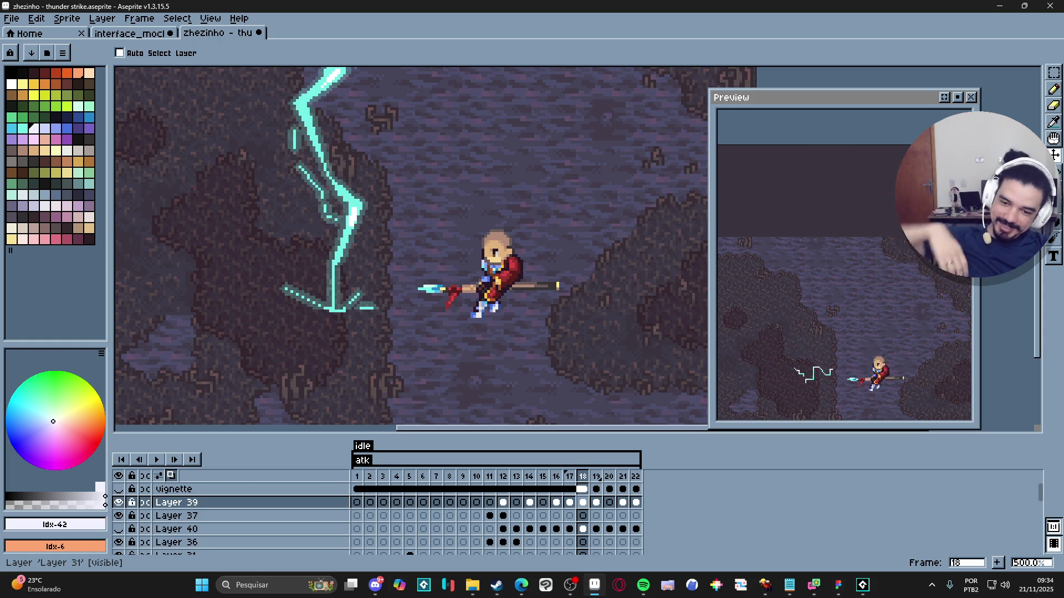
pyautogui.scroll(-1, 422, 364)
pyautogui.scroll(-2, 423, 364)
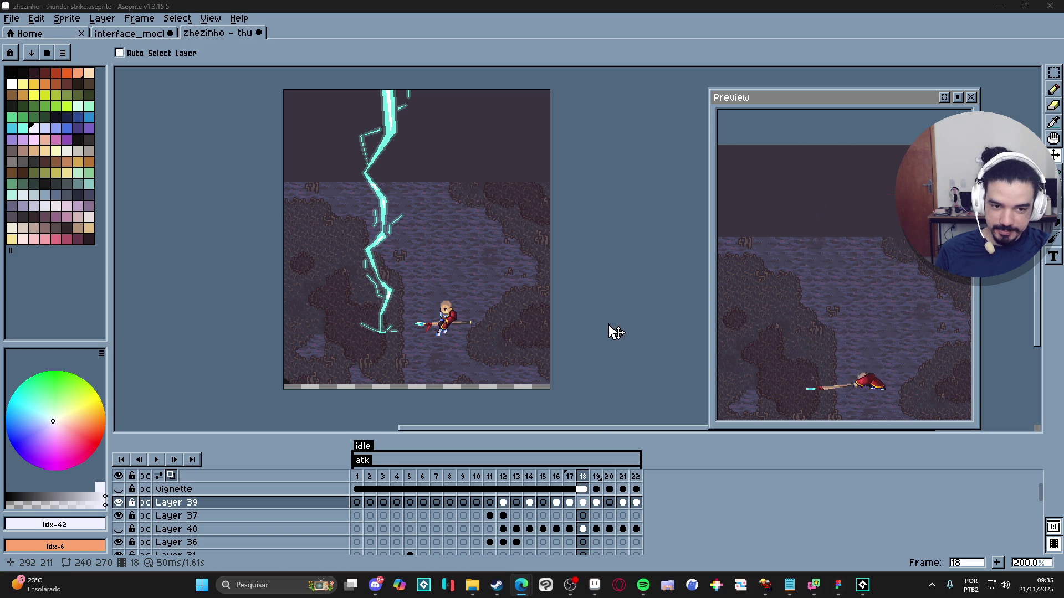
# Step: Compare the bolt across frames 19, 20 and 21, then go to frame 17
pyautogui.click(610, 478)
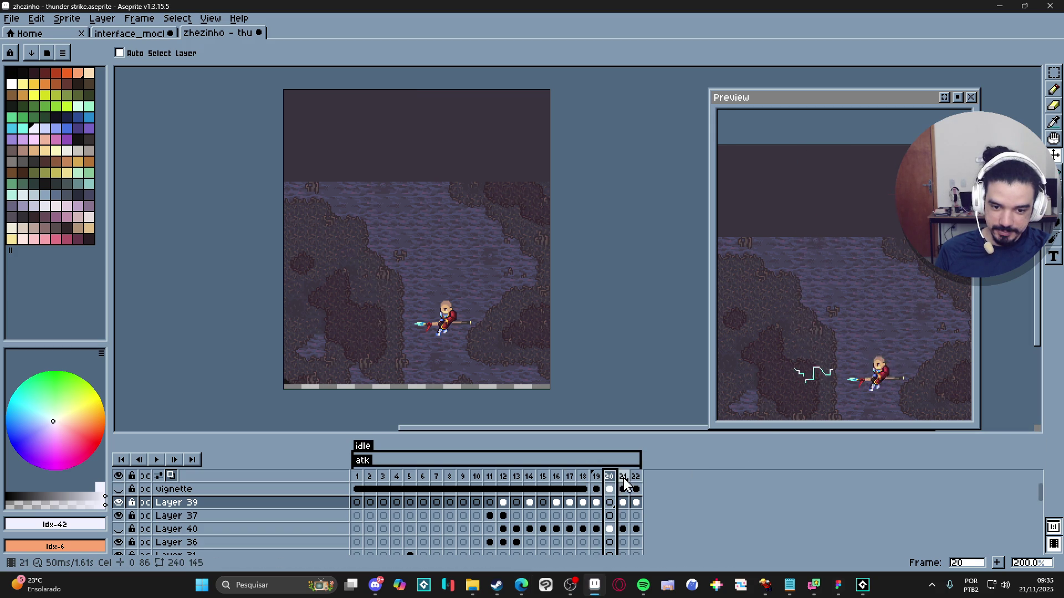
pyautogui.click(625, 485)
pyautogui.click(610, 485)
pyautogui.press('Left')
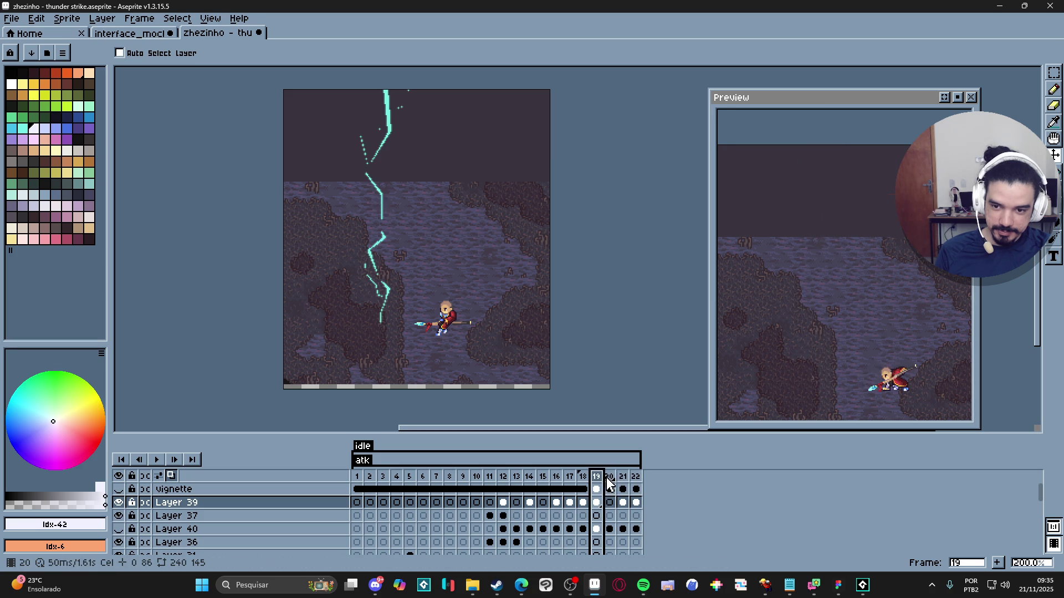
pyautogui.click(621, 480)
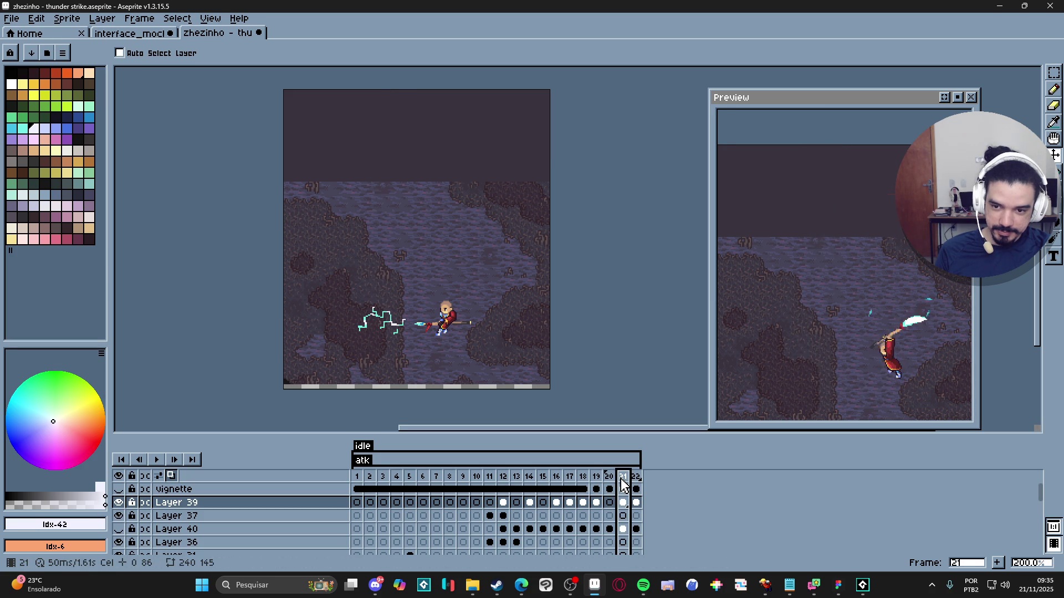
pyautogui.click(609, 481)
pyautogui.click(596, 481)
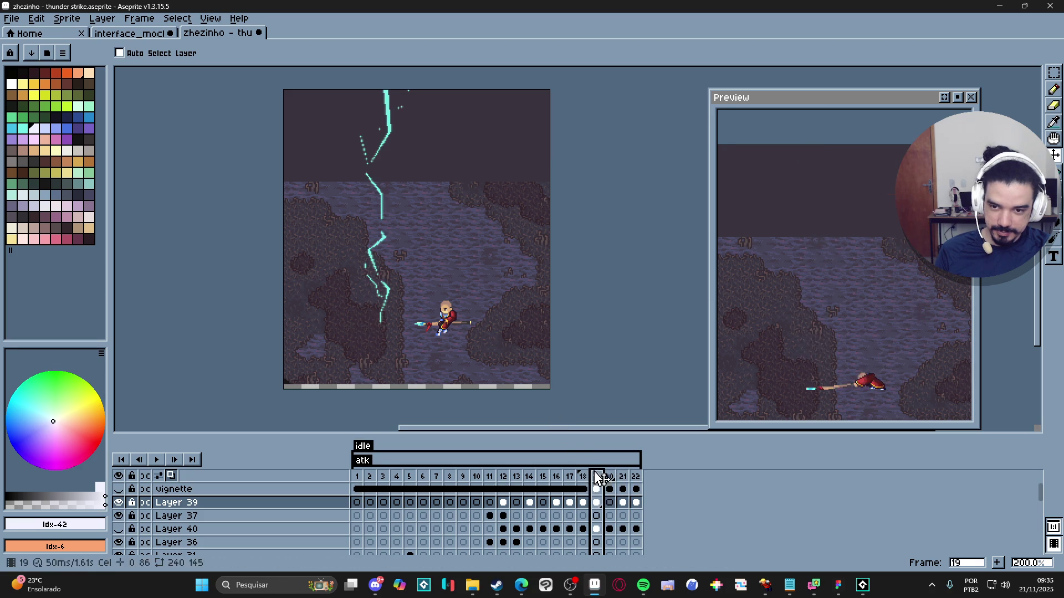
pyautogui.scroll(2, 382, 250)
pyautogui.scroll(2, 382, 250)
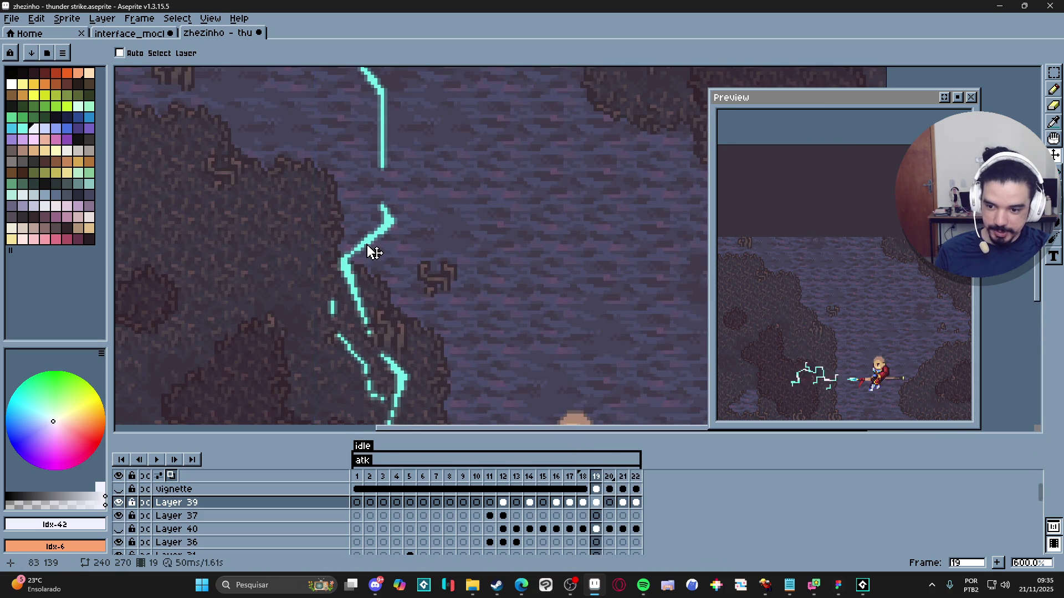
pyautogui.scroll(-3, 380, 254)
pyautogui.scroll(-1, 377, 256)
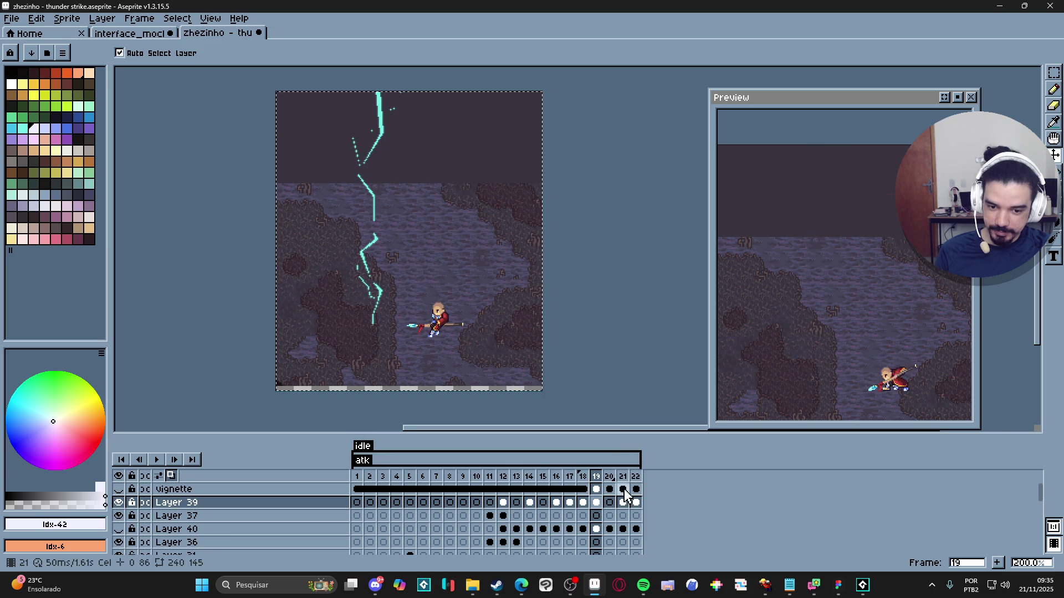
pyautogui.click(573, 502)
# Step: Add new Layer 41 and paste the lightning into its frame 20
pyautogui.hotkey('shift', 'n')
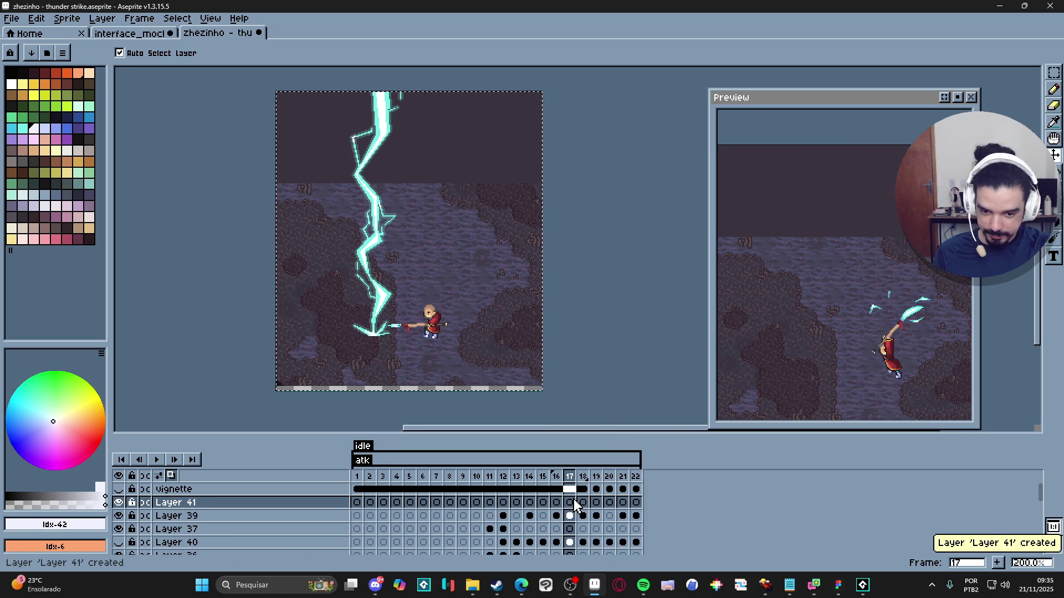
pyautogui.click(583, 503)
pyautogui.click(595, 503)
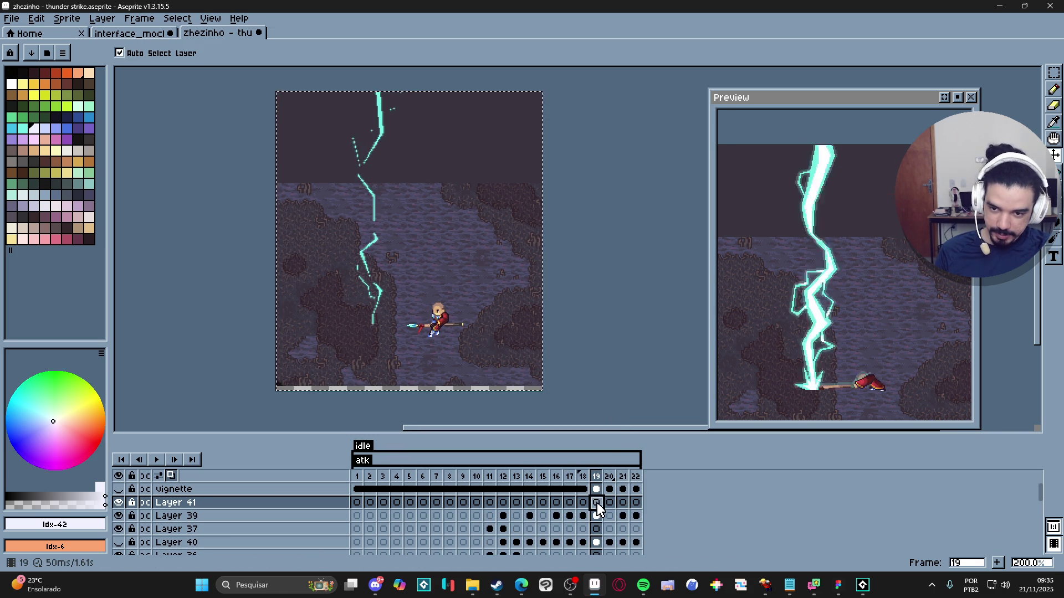
pyautogui.click(610, 504)
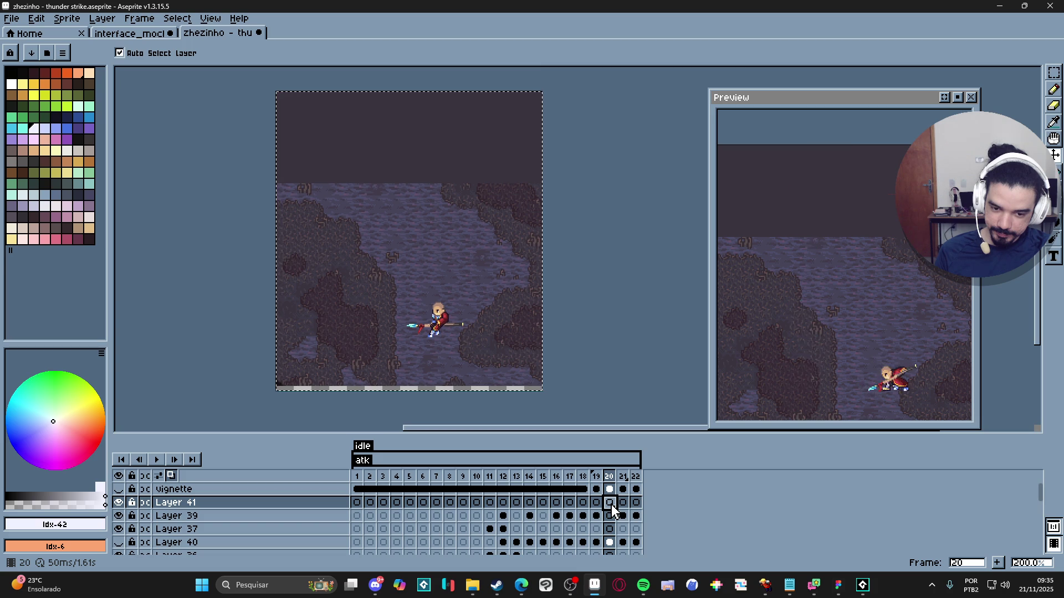
pyautogui.hotkey('ctrl', 'v')
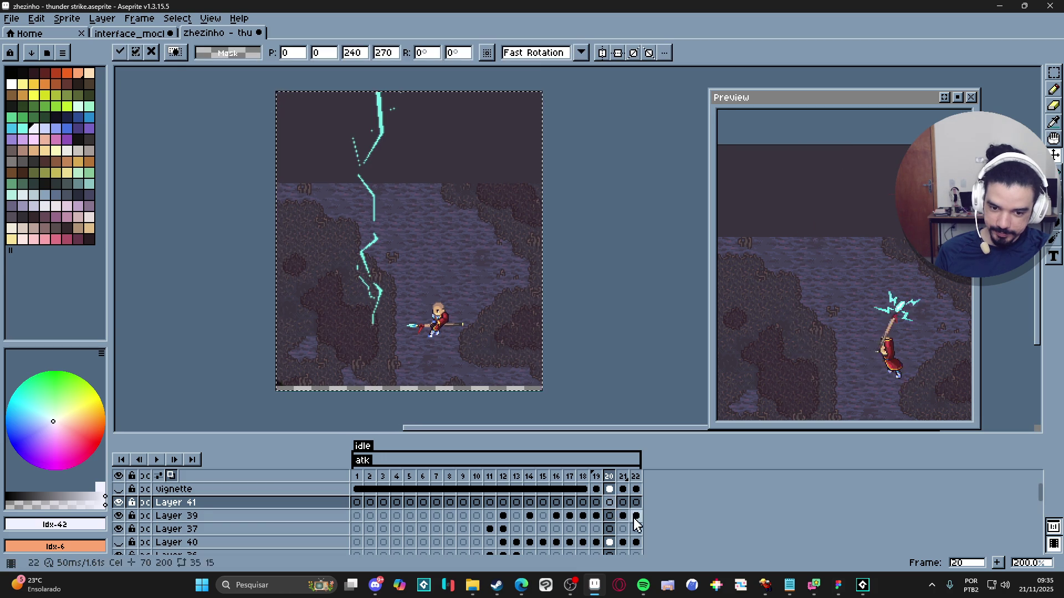
# Step: Set the opacity of Layer 41's frame-20 cel to 19%
pyautogui.click(610, 529)
pyautogui.click(612, 502)
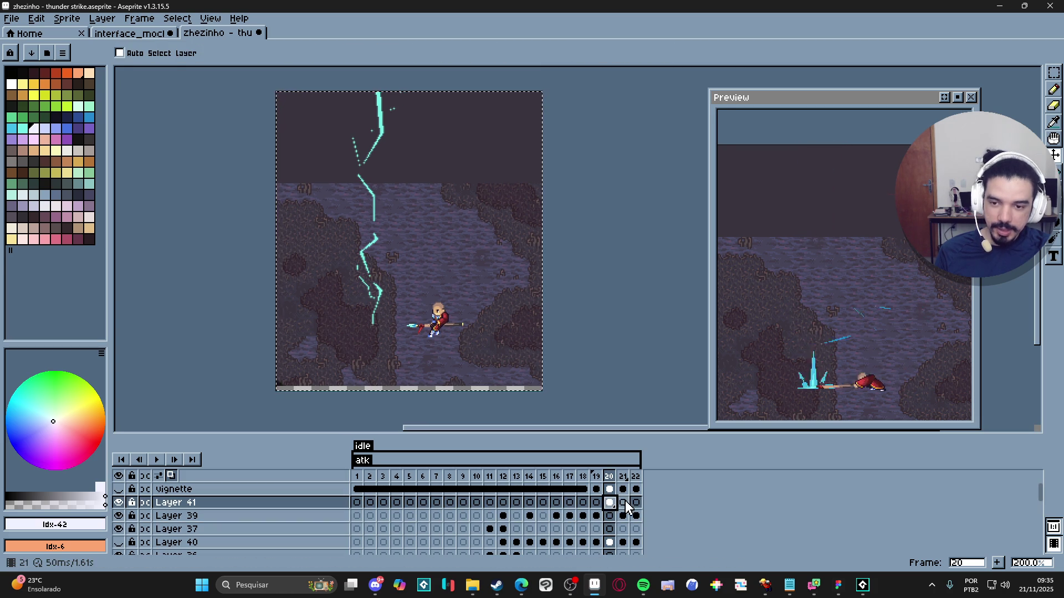
pyautogui.doubleClick(614, 502)
pyautogui.click(577, 442)
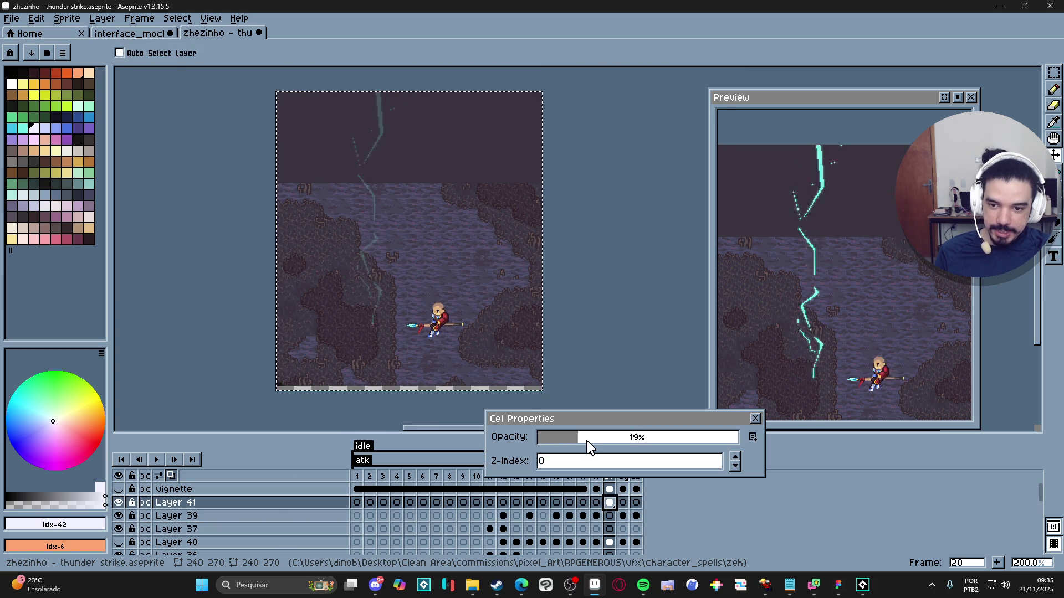
pyautogui.click(755, 419)
pyautogui.click(339, 504)
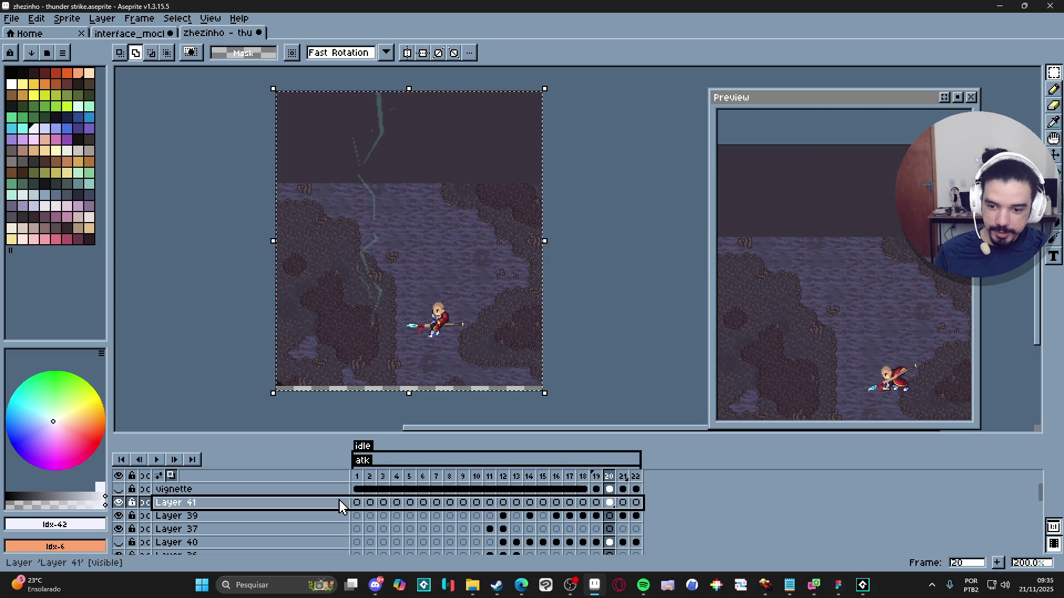
# Step: Add Layer 42, deselect, eyedrop the lightning's cyan, and return to frame 20 with the pencil
pyautogui.hotkey('shift', 'n')
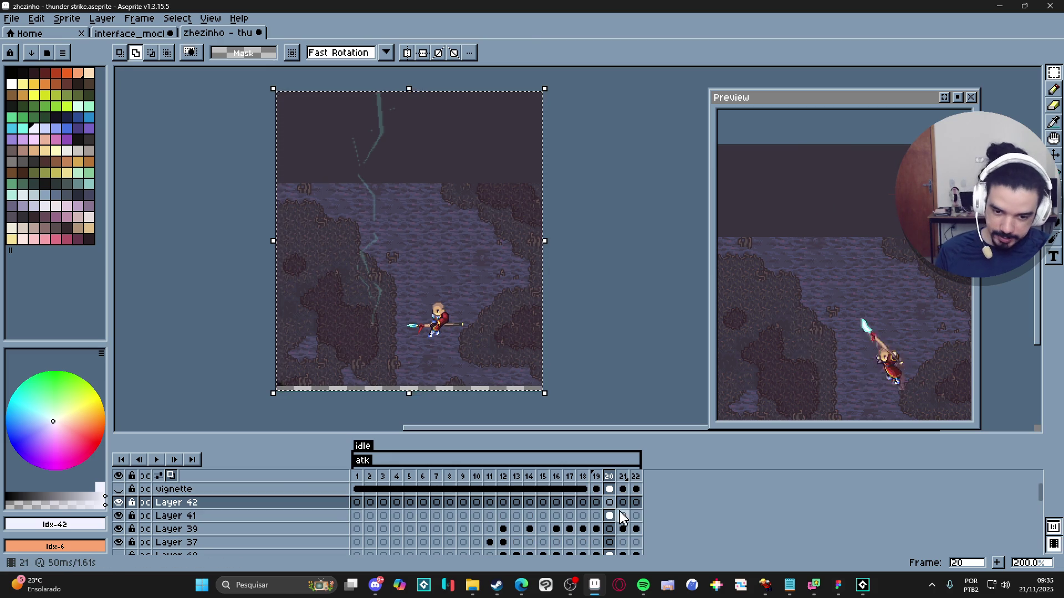
pyautogui.hotkey('ctrl', 'd')
pyautogui.scroll(4, 363, 279)
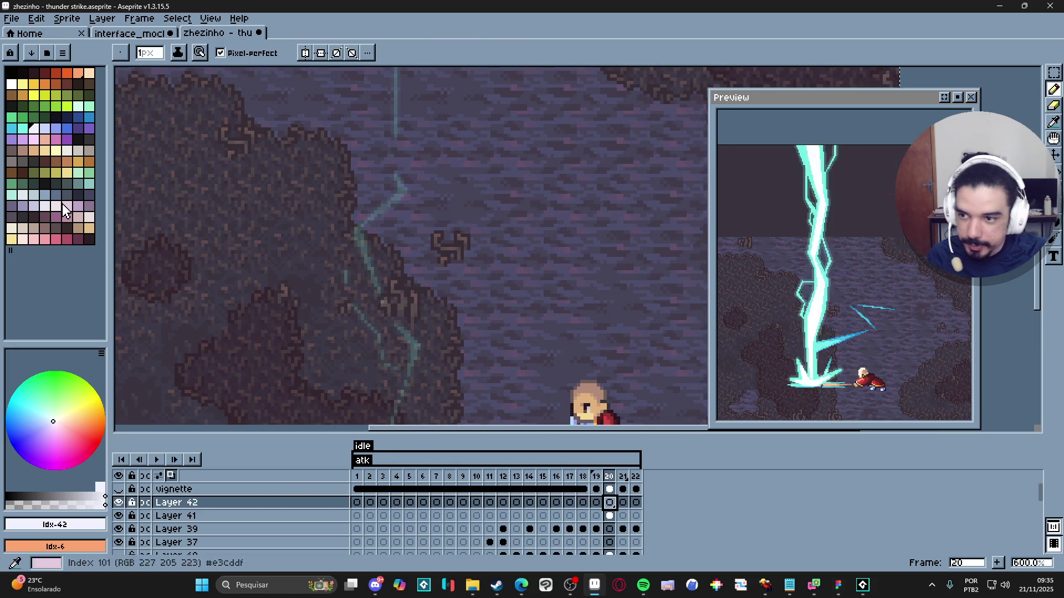
pyautogui.click(596, 529)
pyautogui.press('b')
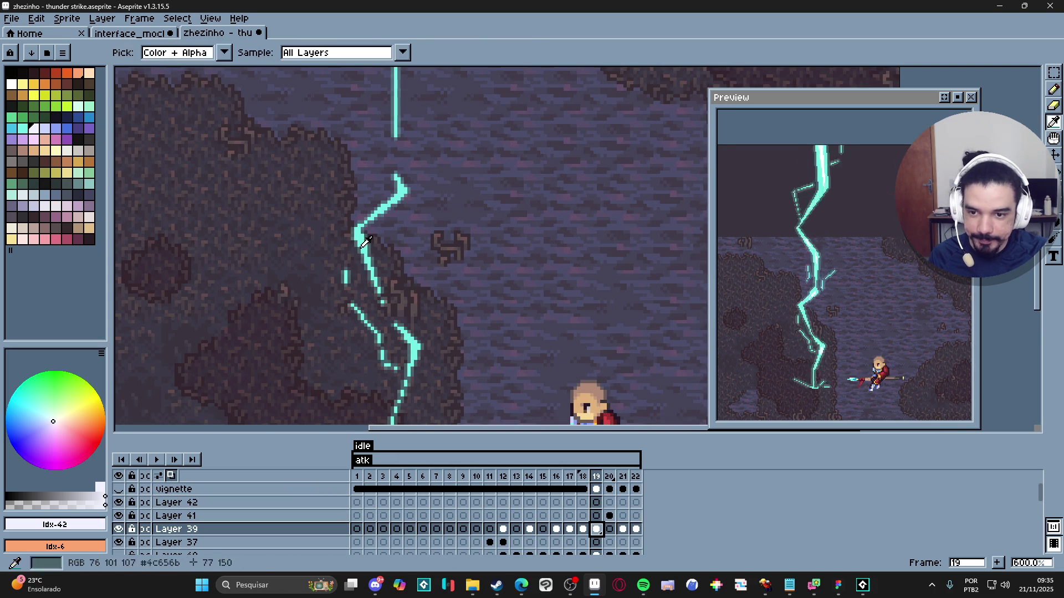
pyautogui.click(609, 502)
# Step: Trace cyan zigzag strokes over the lower and middle sections of the faded bolt
pyautogui.scroll(-2, 419, 305)
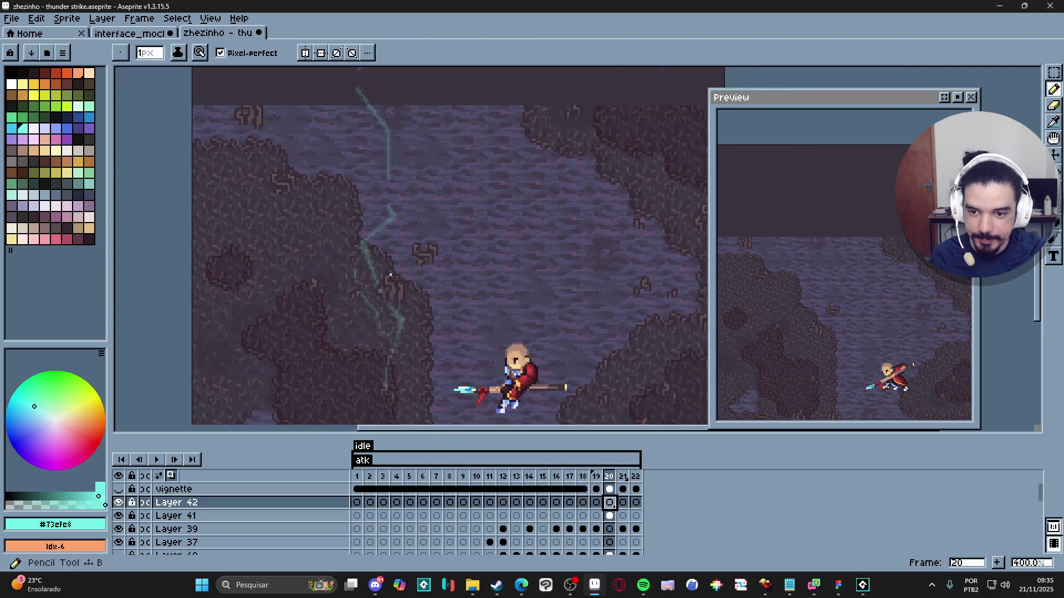
pyautogui.scroll(1, 419, 305)
pyautogui.moveTo(405, 310)
pyautogui.mouseDown()
pyautogui.moveTo(389, 301)
pyautogui.moveTo(390, 280)
pyautogui.moveTo(415, 275)
pyautogui.mouseUp()
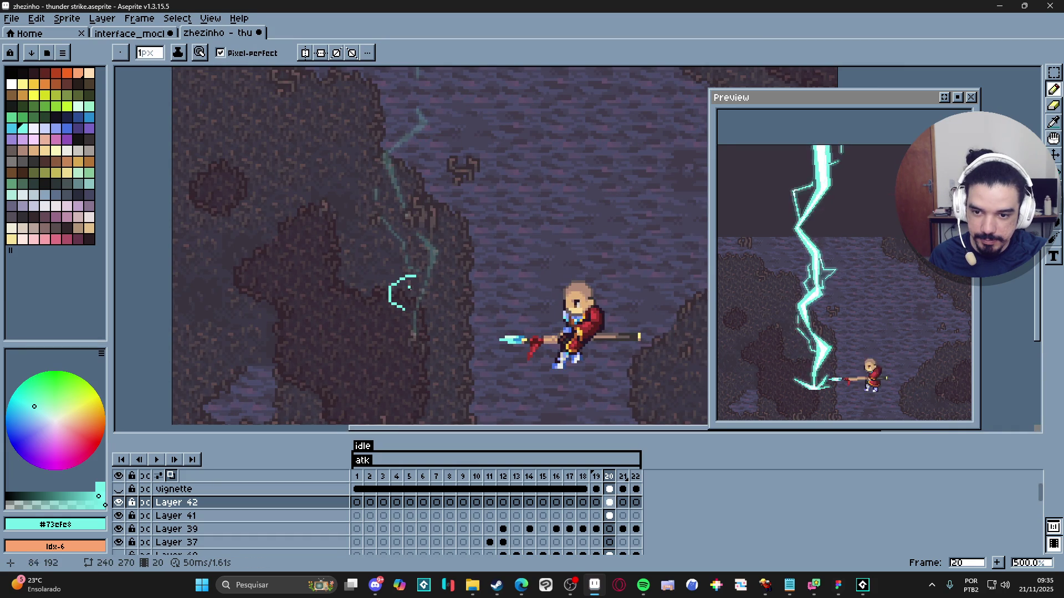
pyautogui.moveTo(453, 283)
pyautogui.mouseDown()
pyautogui.moveTo(456, 258)
pyautogui.moveTo(433, 242)
pyautogui.moveTo(419, 255)
pyautogui.mouseUp()
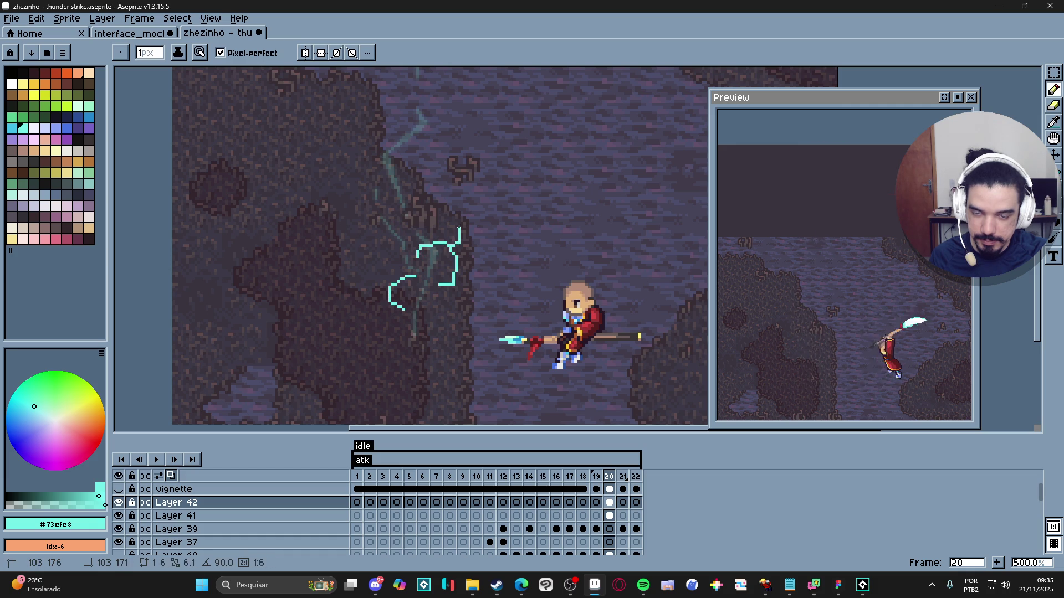
pyautogui.scroll(-2, 454, 238)
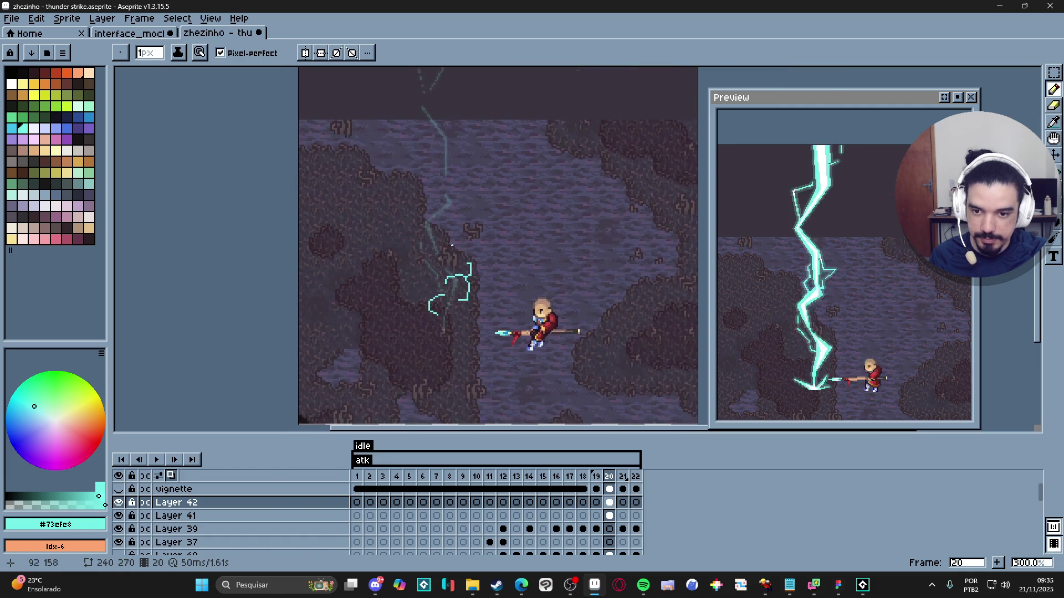
pyautogui.scroll(2, 451, 243)
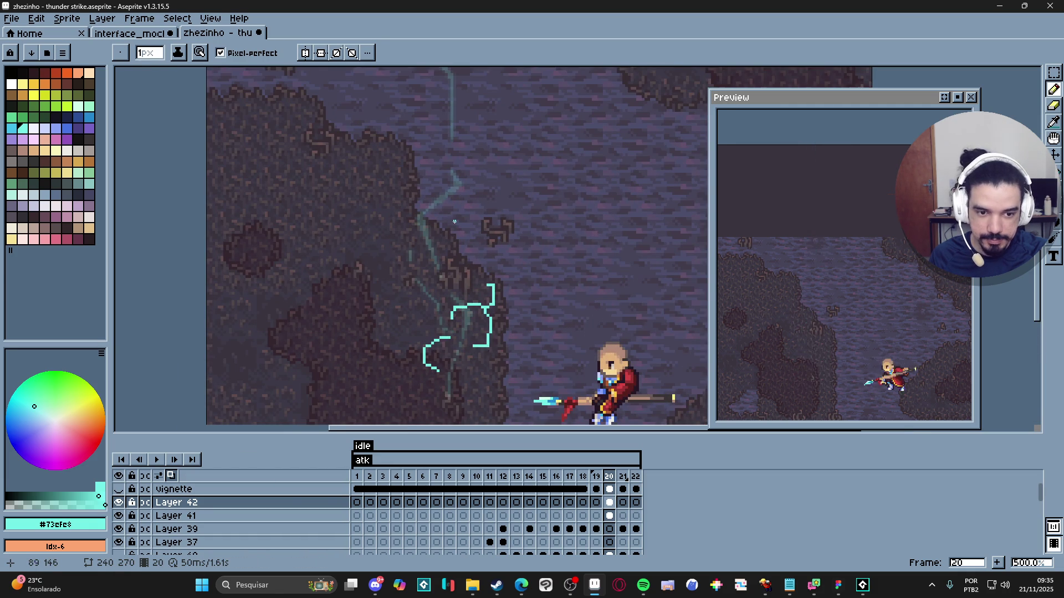
pyautogui.scroll(-1, 458, 223)
pyautogui.scroll(1, 457, 228)
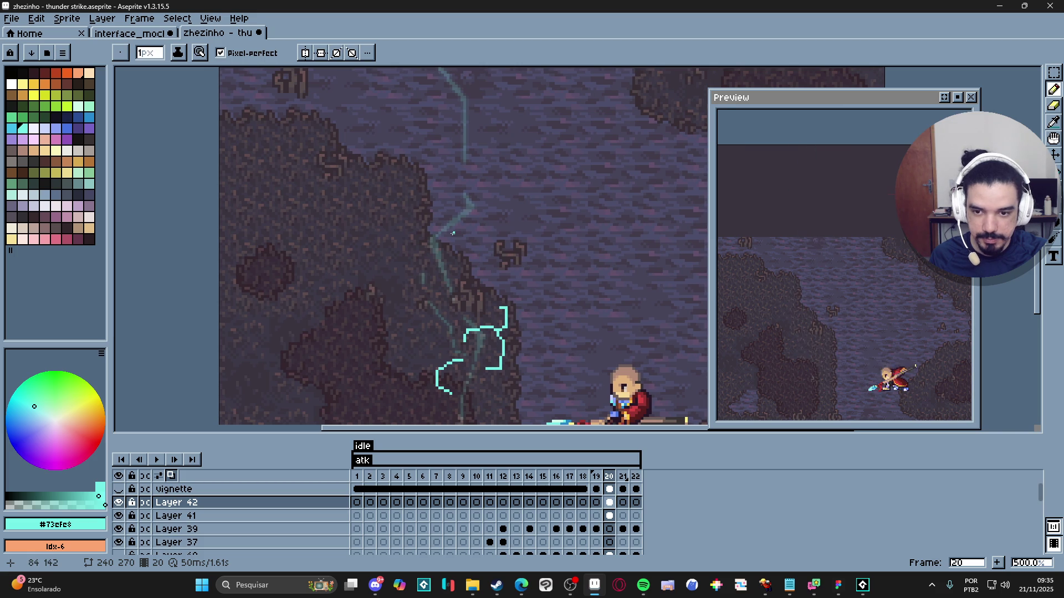
pyautogui.moveTo(453, 233)
pyautogui.mouseDown()
pyautogui.moveTo(465, 250)
pyautogui.moveTo(450, 259)
pyautogui.moveTo(442, 227)
pyautogui.moveTo(456, 219)
pyautogui.mouseUp()
pyautogui.scroll(1, 441, 239)
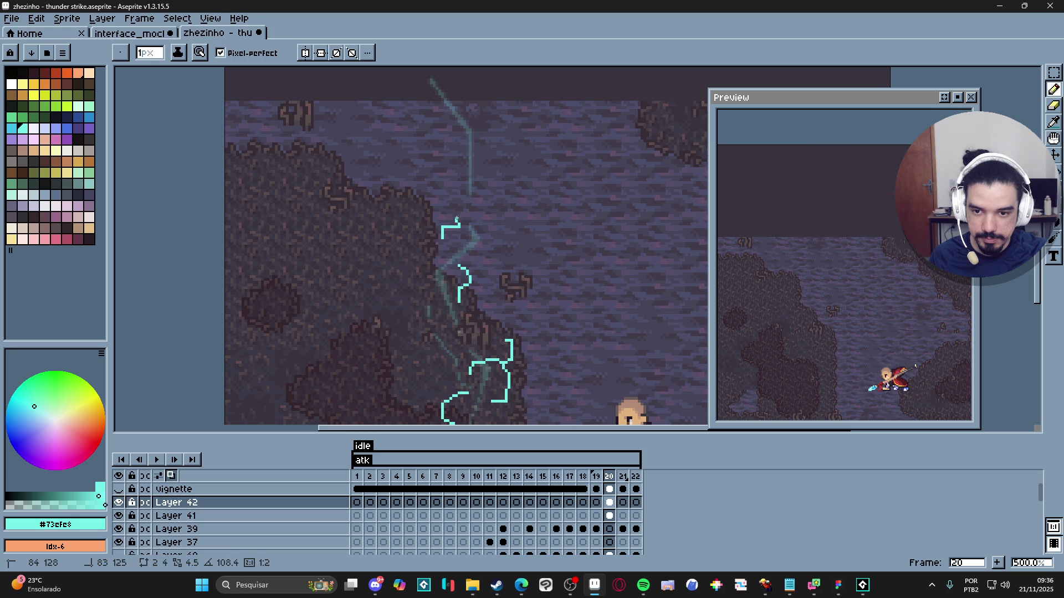
pyautogui.scroll(-3, 518, 226)
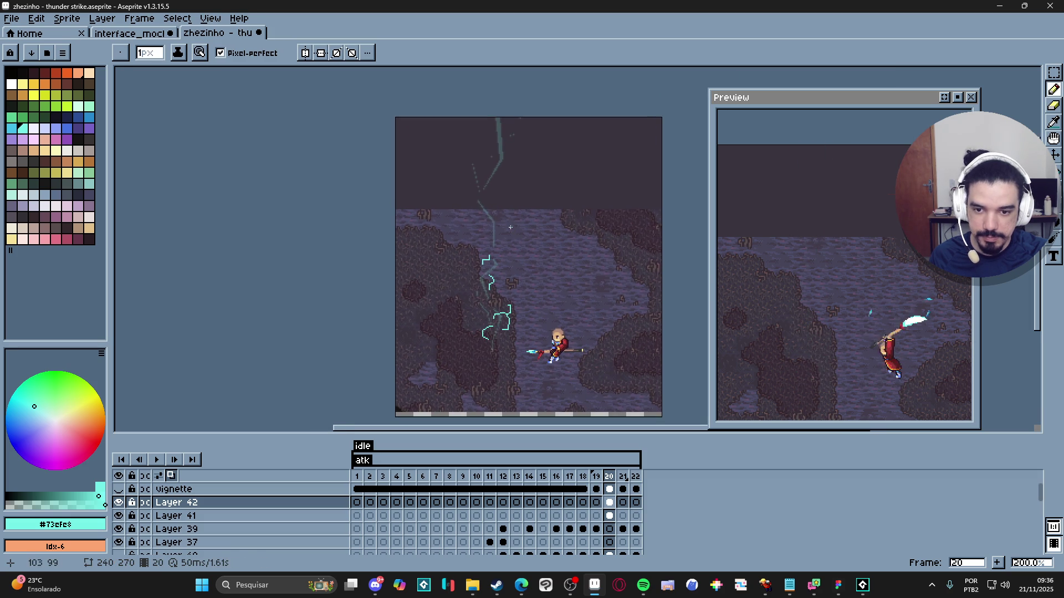
pyautogui.scroll(3, 518, 233)
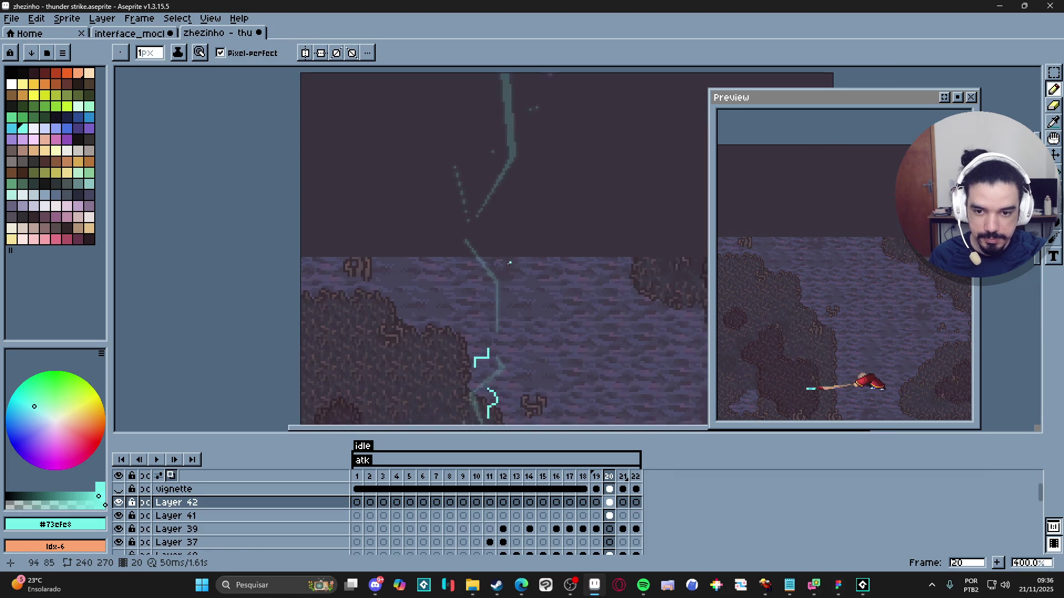
pyautogui.moveTo(504, 271)
pyautogui.mouseDown()
pyautogui.moveTo(493, 270)
pyautogui.moveTo(495, 234)
pyautogui.moveTo(471, 226)
pyautogui.moveTo(456, 251)
pyautogui.moveTo(458, 272)
pyautogui.moveTo(475, 273)
pyautogui.mouseUp()
# Step: Add a cyan stroke up the bolt's top section, then select Layer 41's frame-20 cel
pyautogui.scroll(1, 474, 282)
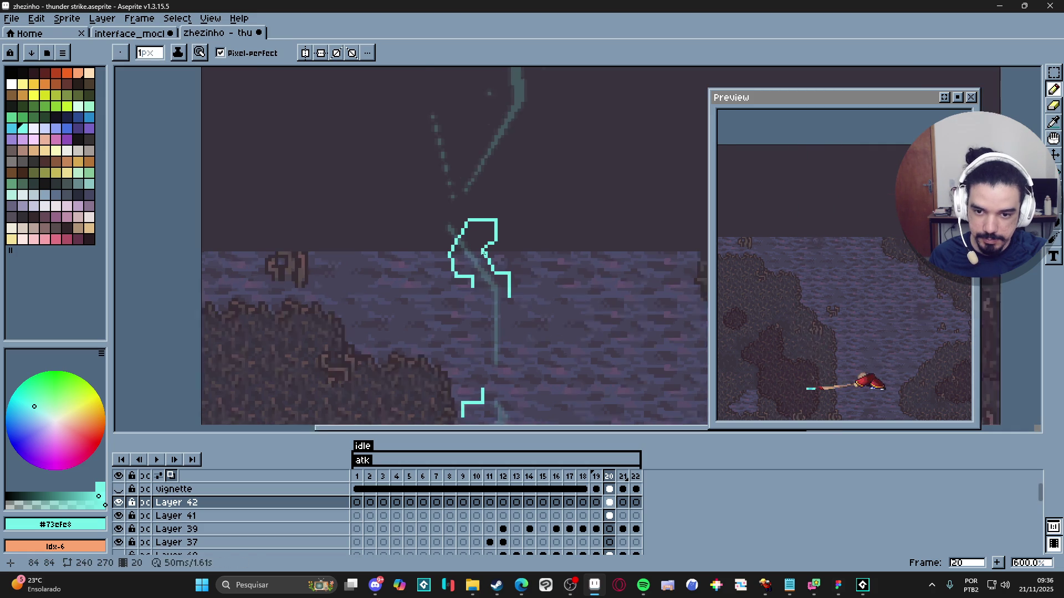
pyautogui.press('e')
pyautogui.scroll(-3, 491, 284)
pyautogui.scroll(-3, 491, 284)
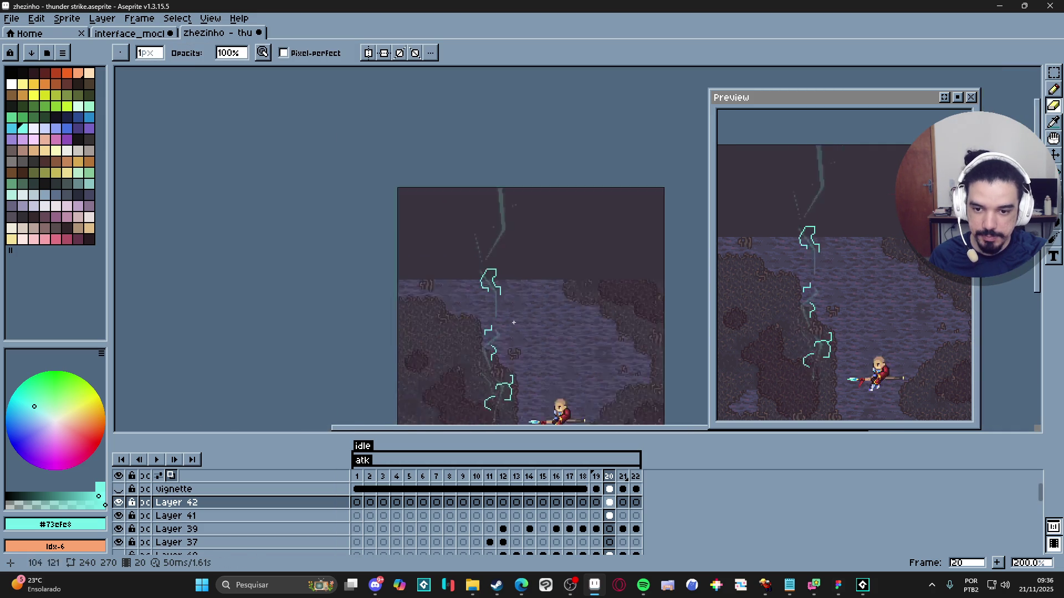
pyautogui.scroll(6, 475, 205)
pyautogui.press('b')
pyautogui.moveTo(475, 204)
pyautogui.mouseDown()
pyautogui.moveTo(472, 170)
pyautogui.moveTo(514, 143)
pyautogui.moveTo(533, 152)
pyautogui.moveTo(533, 177)
pyautogui.moveTo(519, 179)
pyautogui.mouseUp()
pyautogui.scroll(-3, 521, 209)
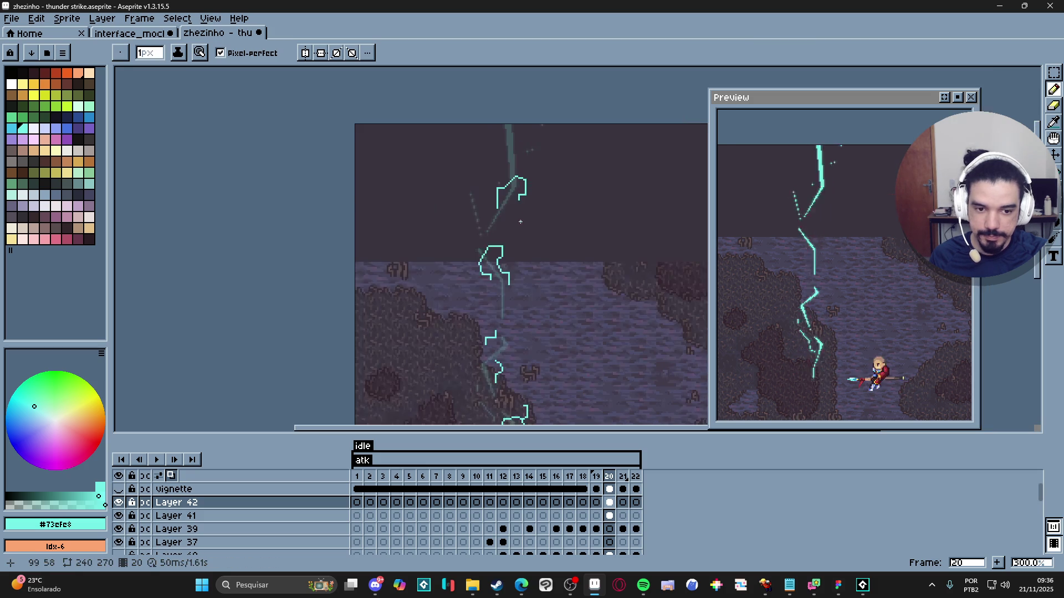
pyautogui.moveTo(524, 223); pyautogui.dragTo(528, 279)
pyautogui.scroll(3, 506, 201)
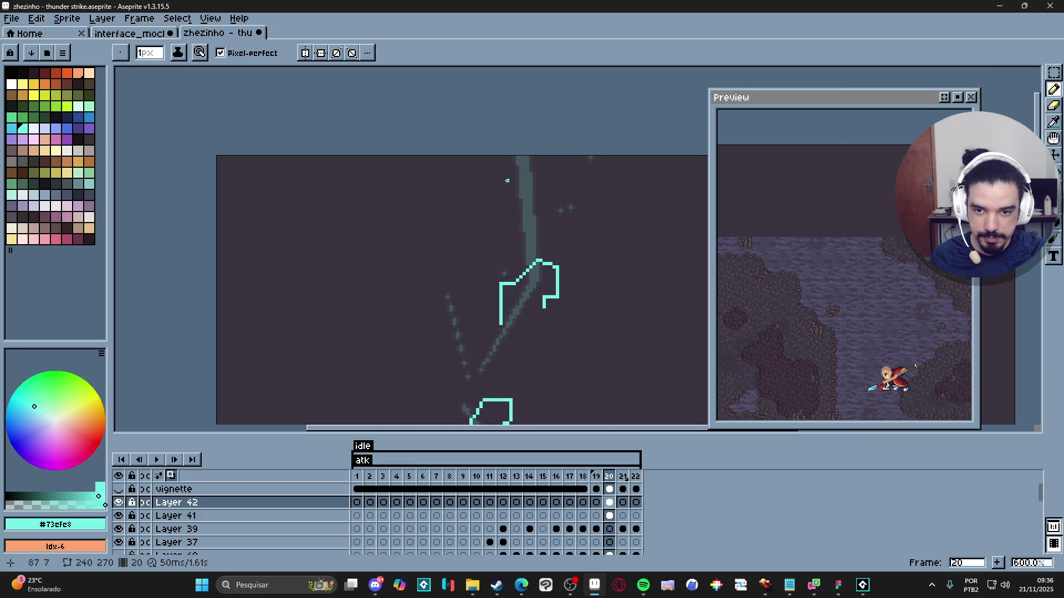
pyautogui.scroll(-4, 542, 238)
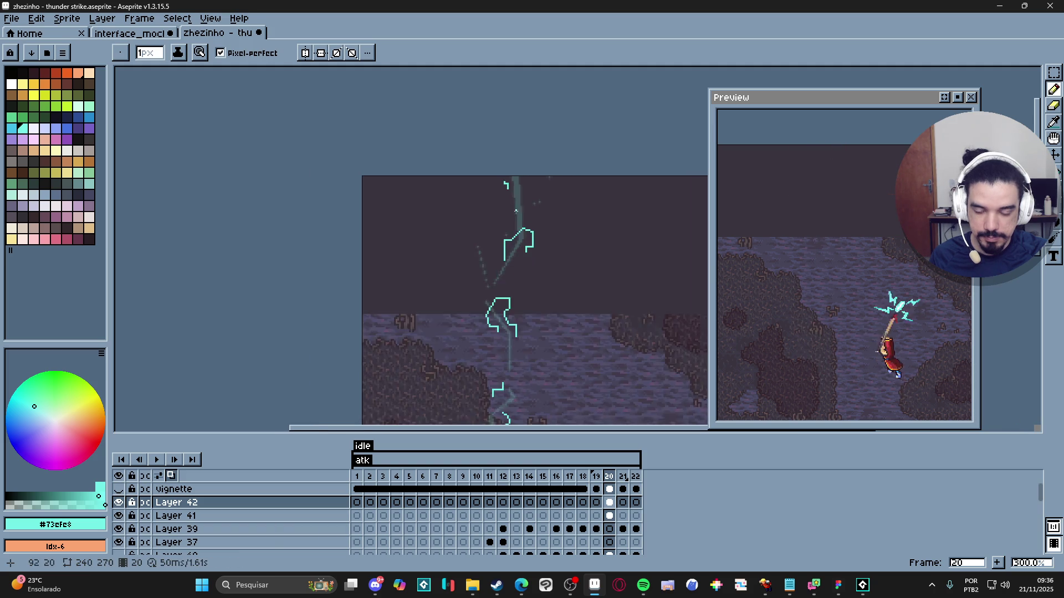
pyautogui.scroll(-2, 542, 239)
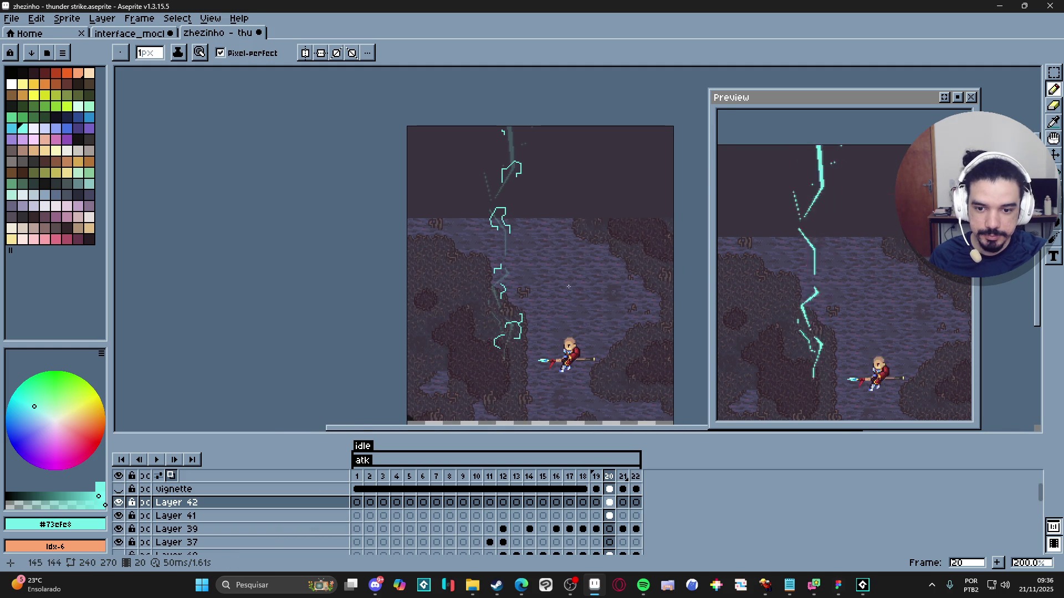
pyautogui.scroll(-2, 526, 322)
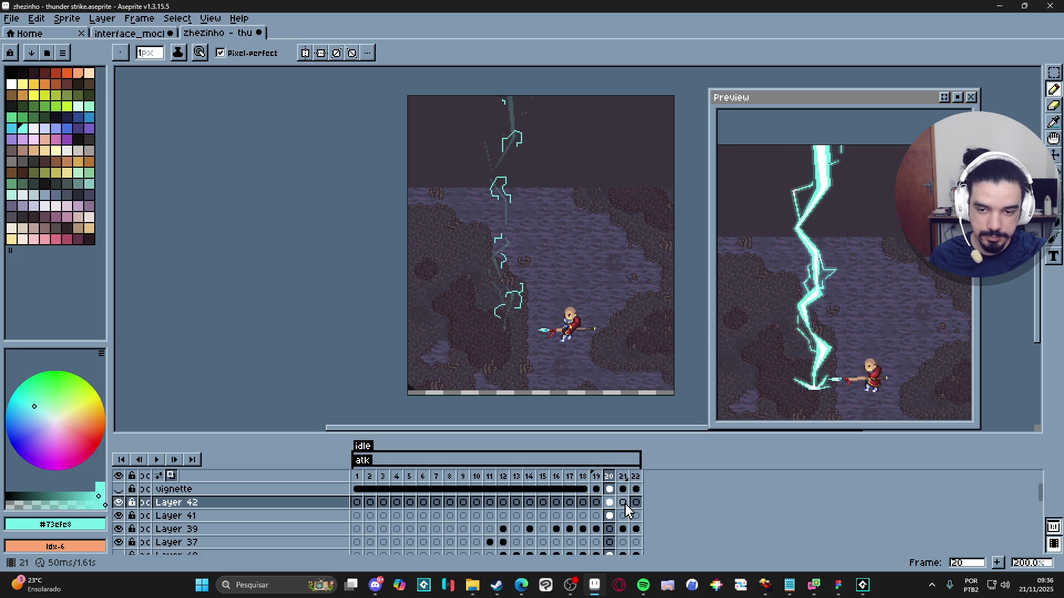
pyautogui.click(610, 516)
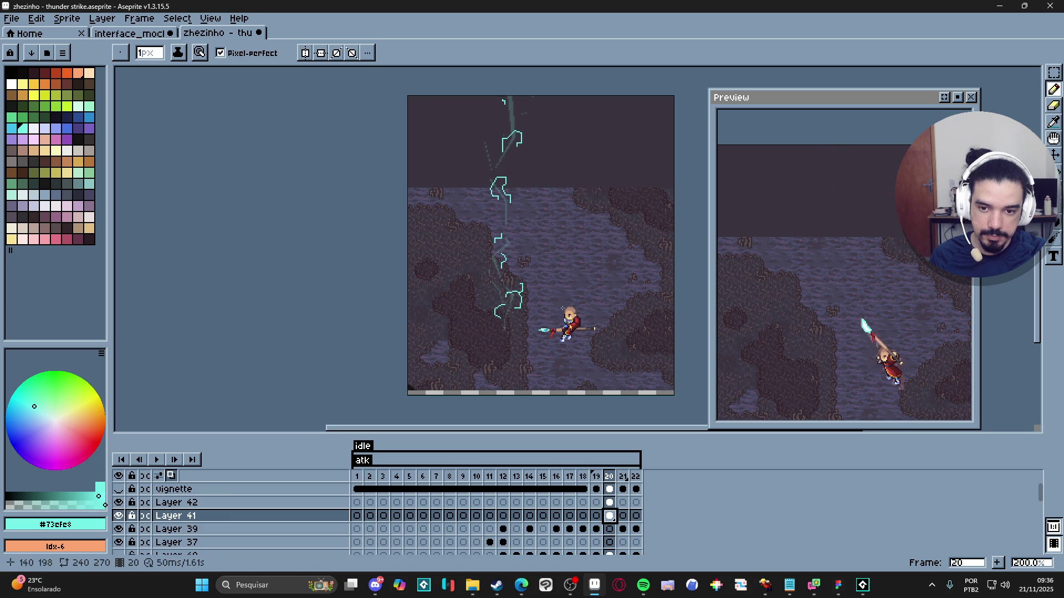
# Step: Select and copy the traced lightning on Layer 42's frame 20
pyautogui.press('m')
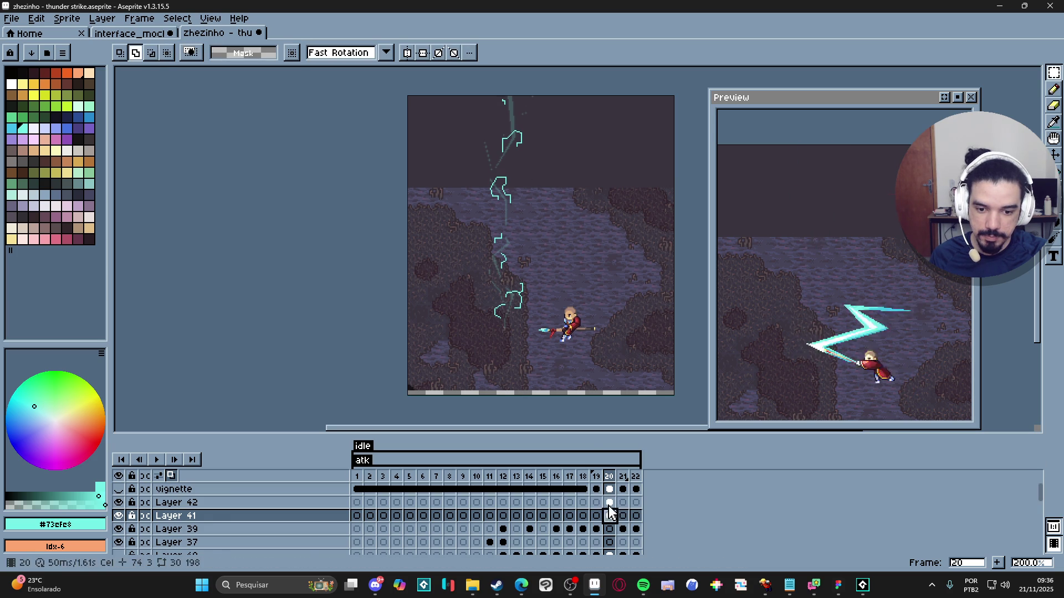
pyautogui.press('Up')
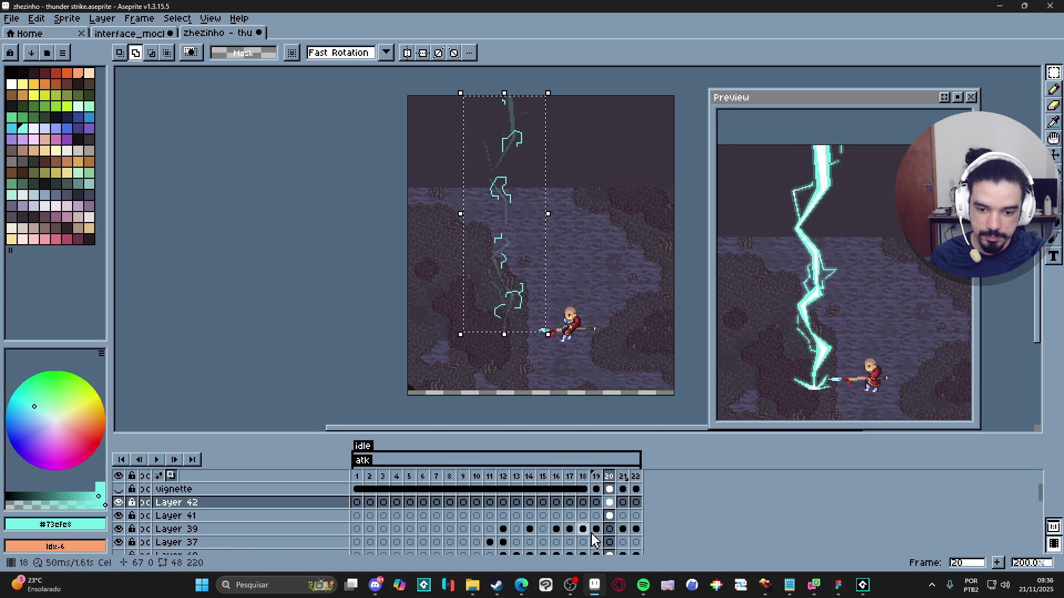
pyautogui.press('Down')
pyautogui.press('Right')
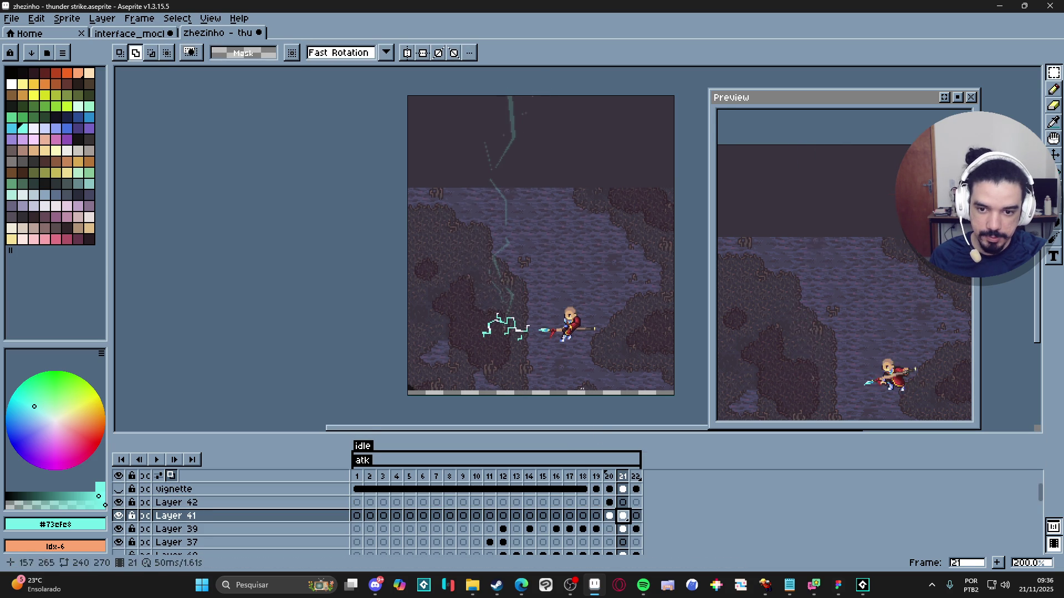
pyautogui.click(609, 503)
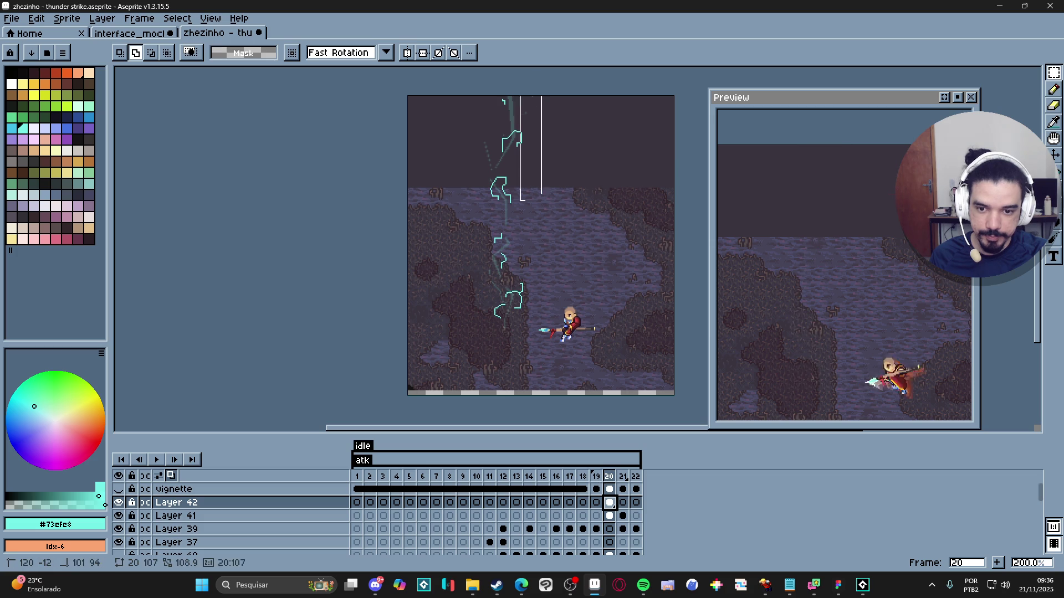
pyautogui.moveTo(541, 82); pyautogui.dragTo(464, 330)
pyautogui.press('Down')
pyautogui.press('Right')
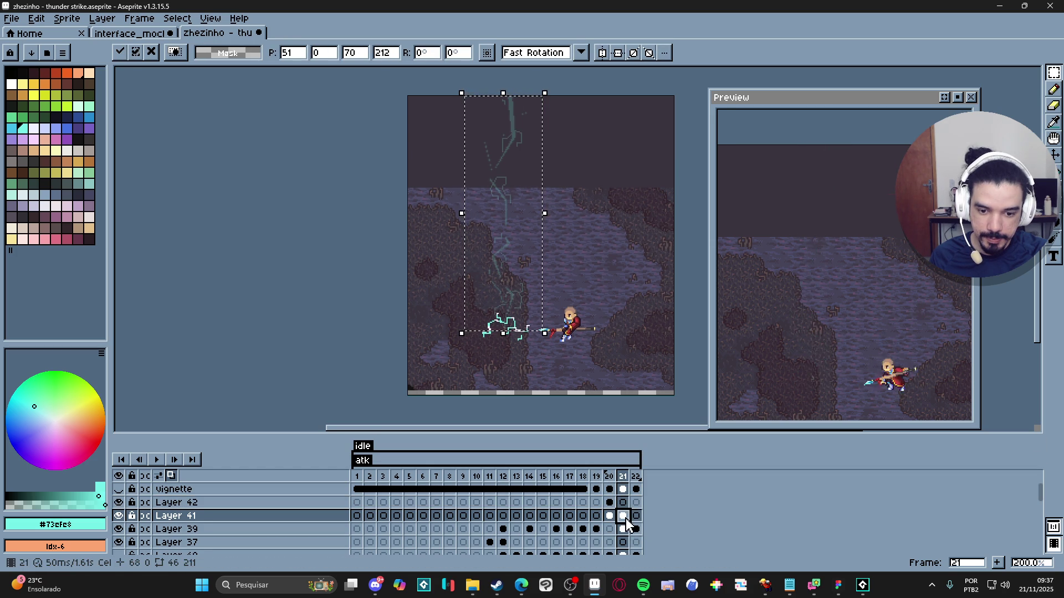
pyautogui.press('Return')
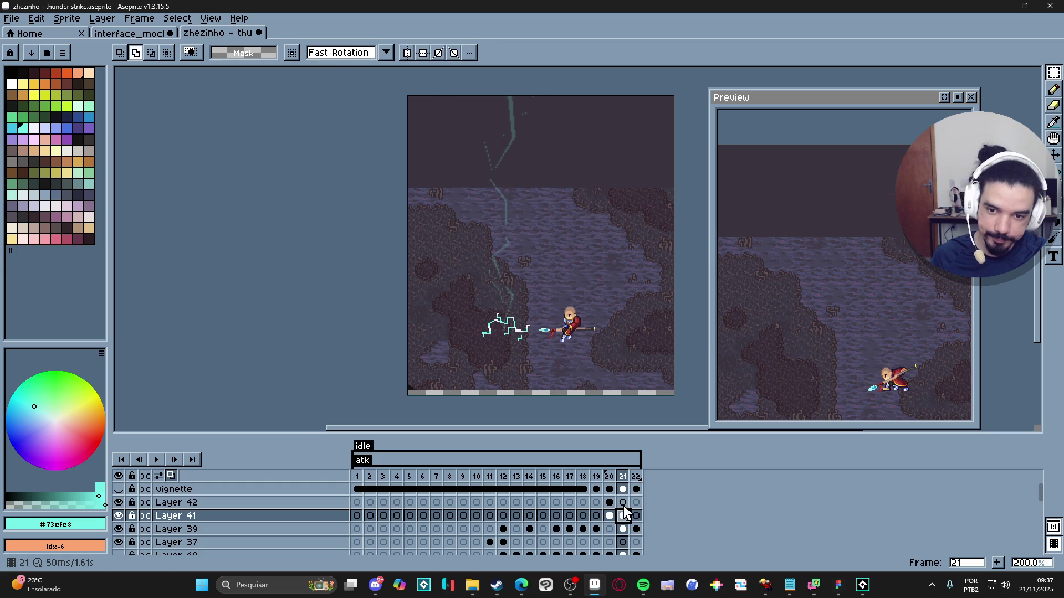
pyautogui.hotkey('ctrl', 'z')
pyautogui.hotkey('ctrl', 'z')
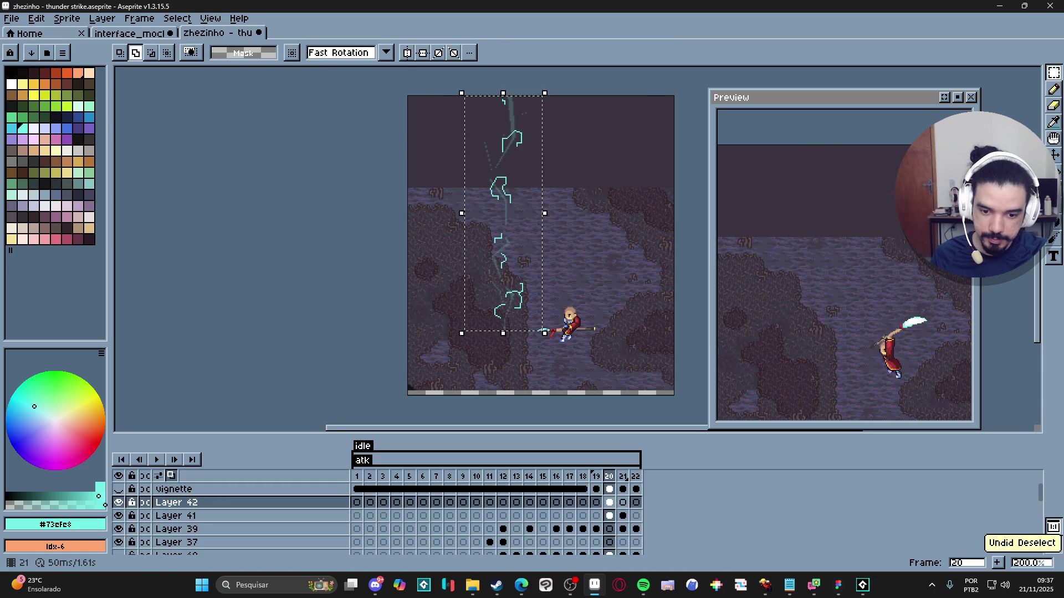
# Step: Paste the lightning into Layer 42's frame 21 and deselect
pyautogui.click(621, 502)
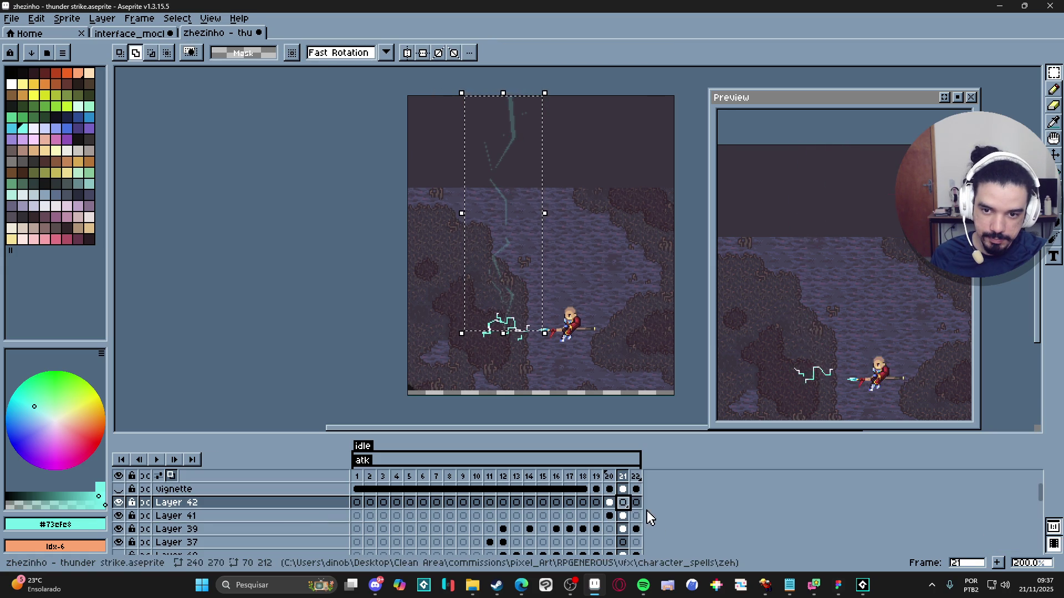
pyautogui.hotkey('ctrl', 'v')
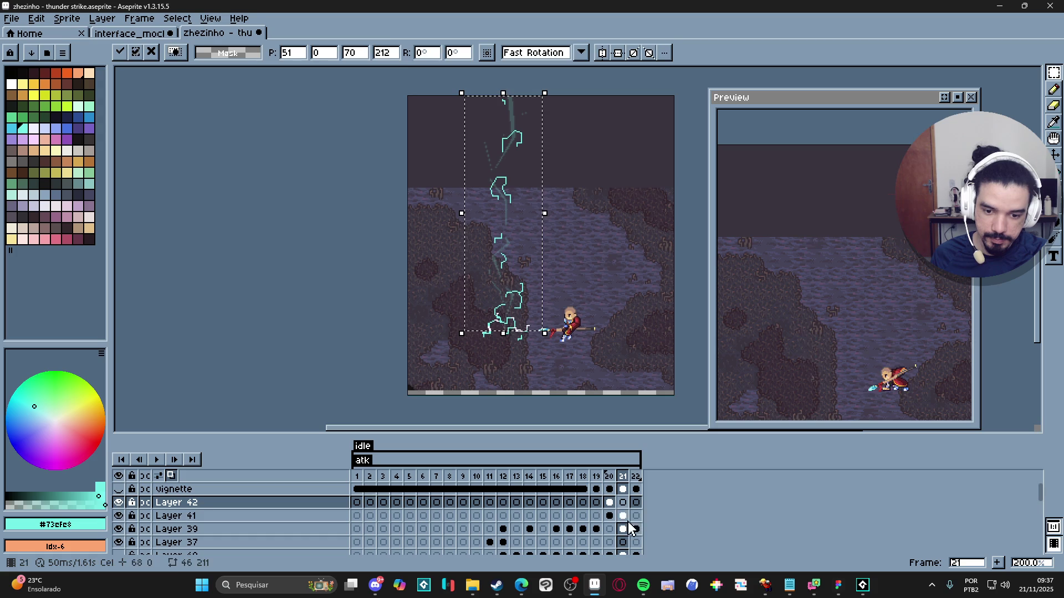
pyautogui.click(623, 516)
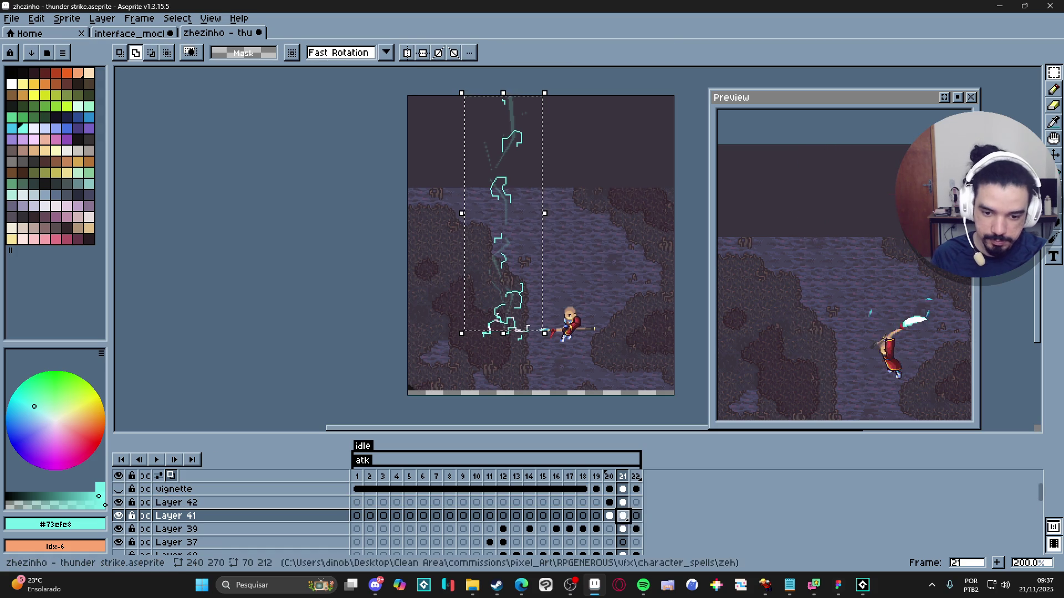
pyautogui.hotkey('ctrl', 'd')
pyautogui.click(623, 502)
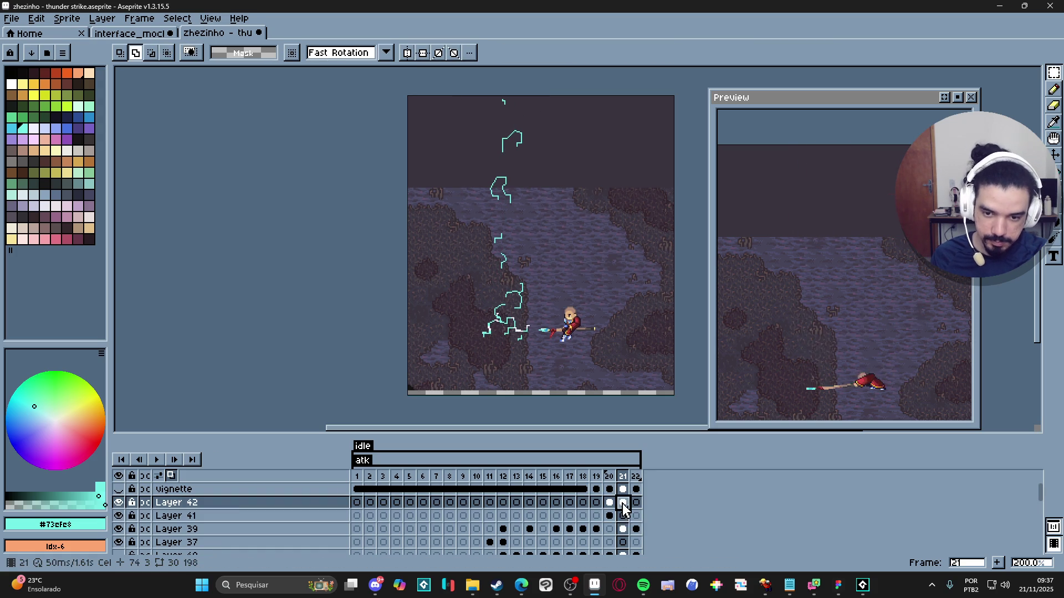
pyautogui.hotkey('ctrl', 'z')
# Step: Paste the lightning onto Layer 41's frame 21 and fade that cel to 22% opacity
pyautogui.click(624, 515)
pyautogui.hotkey('ctrl', 'v')
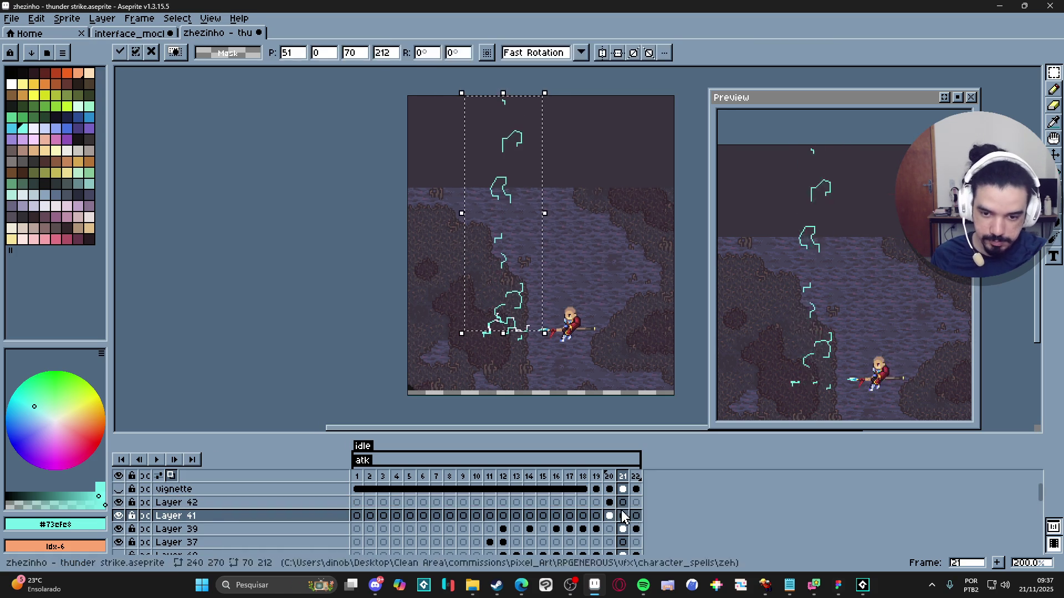
pyautogui.click(624, 517)
pyautogui.doubleClick(624, 517)
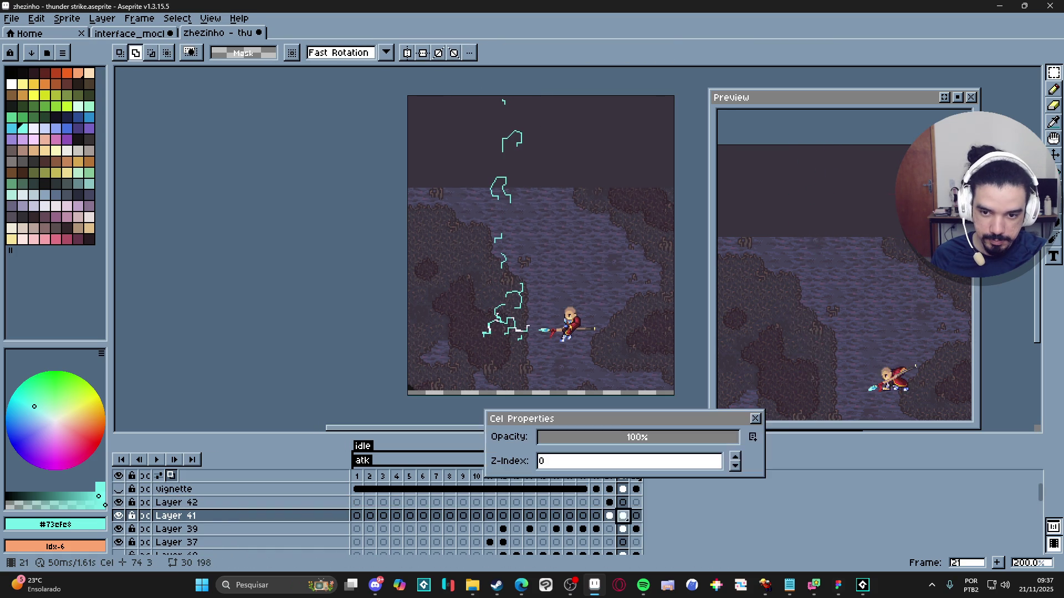
pyautogui.moveTo(615, 442); pyautogui.dragTo(587, 440)
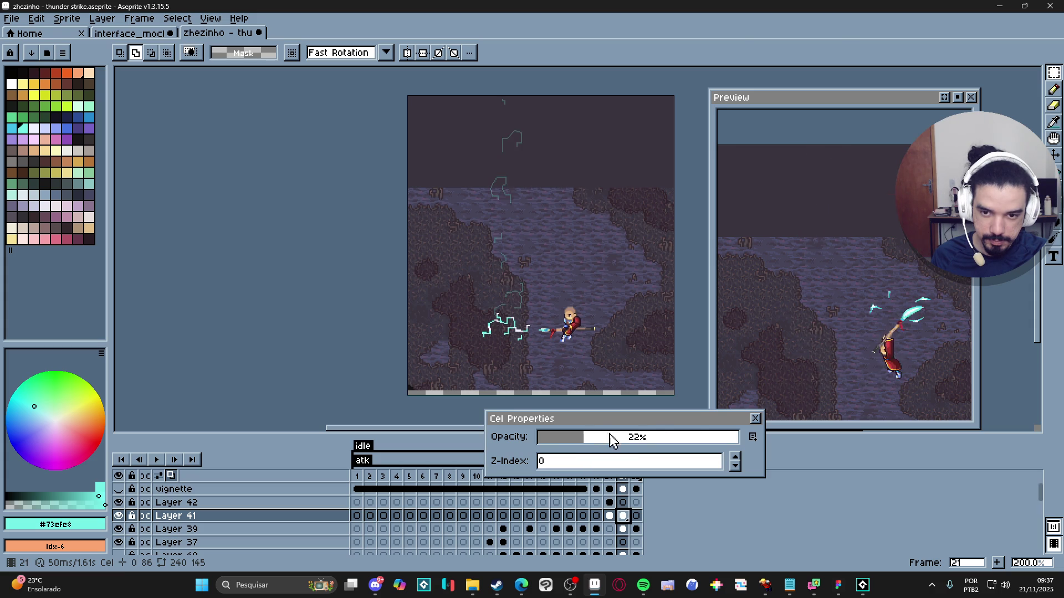
pyautogui.click(755, 419)
# Step: With the Pencil on Layer 42's frame 21 cel, draw a short cyan stroke on the bolt
pyautogui.press('b')
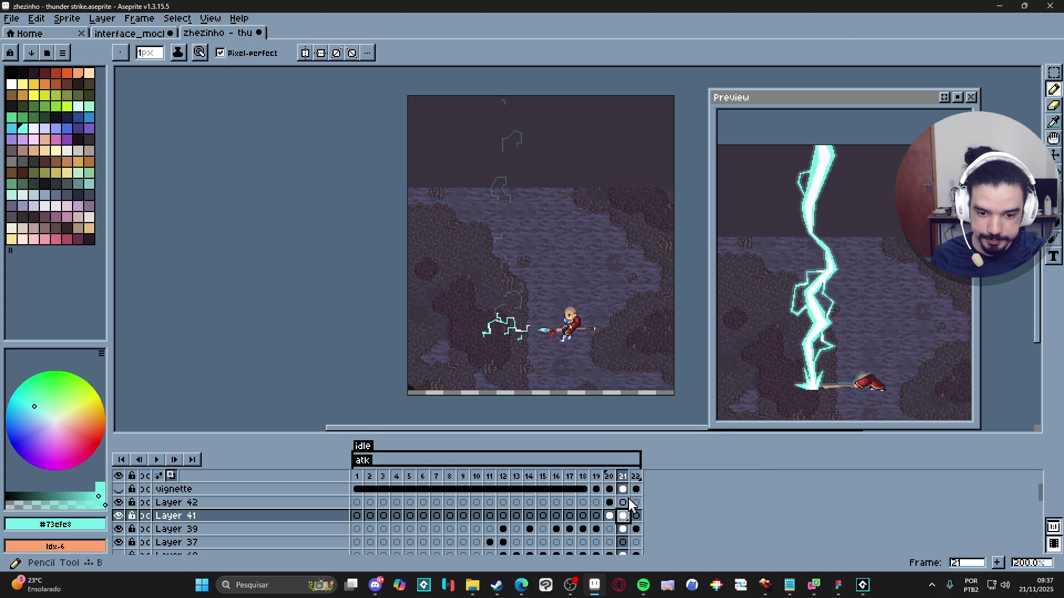
pyautogui.click(629, 503)
pyautogui.scroll(4, 456, 194)
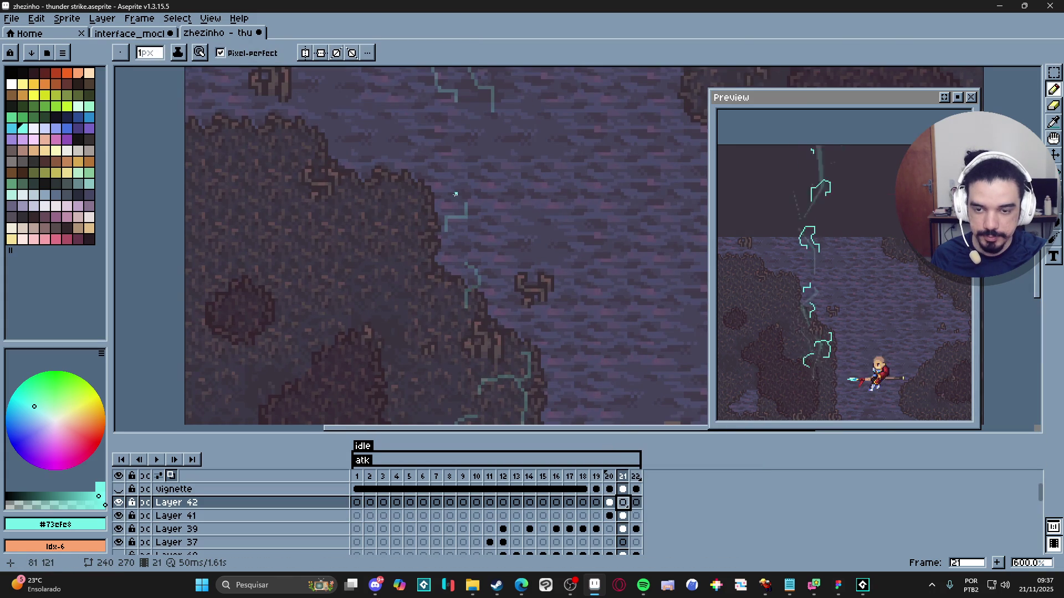
pyautogui.moveTo(452, 191)
pyautogui.mouseDown()
pyautogui.moveTo(476, 203)
pyautogui.moveTo(483, 224)
pyautogui.moveTo(486, 305)
pyautogui.moveTo(476, 320)
pyautogui.moveTo(507, 284)
pyautogui.mouseUp()
pyautogui.scroll(-3, 488, 258)
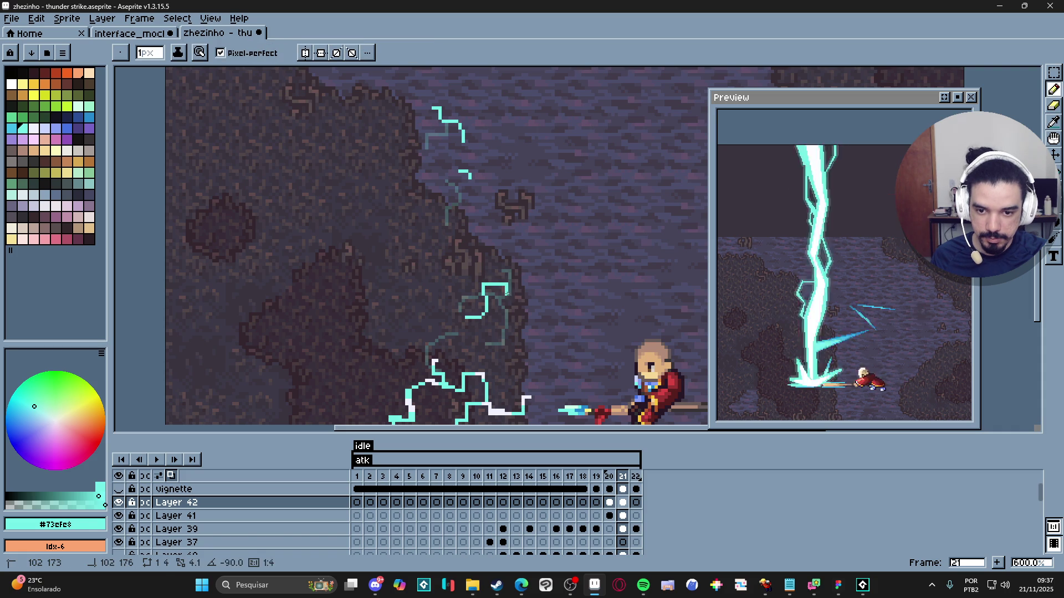
pyautogui.scroll(-2, 544, 304)
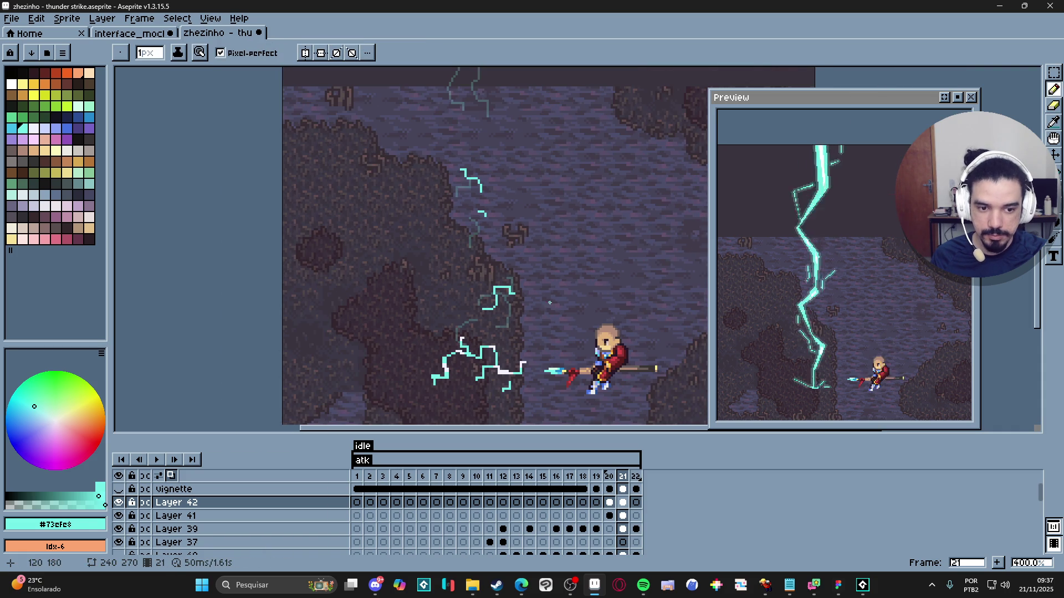
pyautogui.scroll(-3, 544, 304)
pyautogui.scroll(3, 530, 262)
pyautogui.scroll(1, 529, 262)
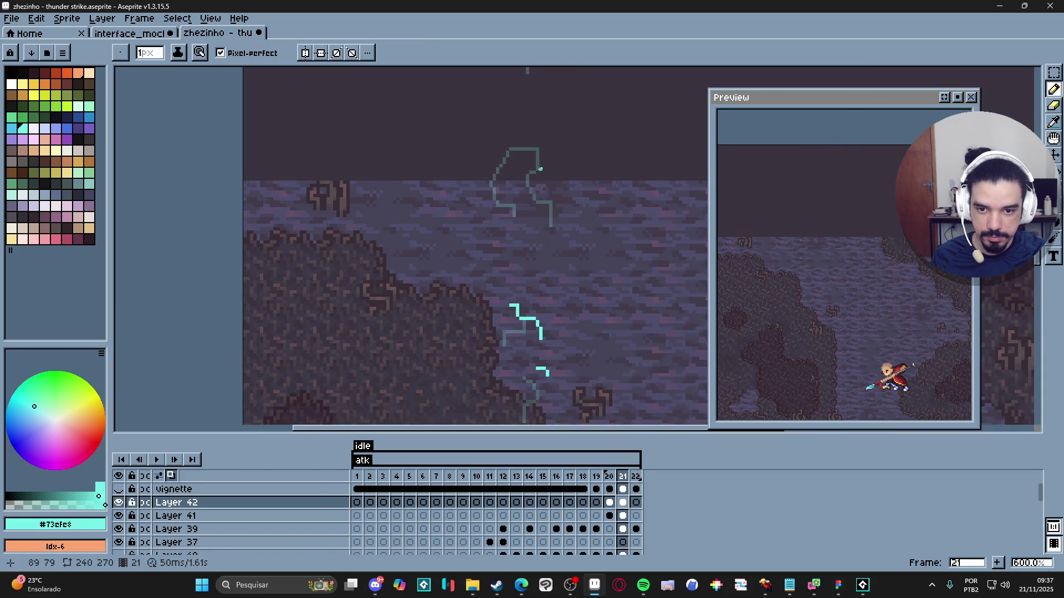
pyautogui.scroll(1, 512, 189)
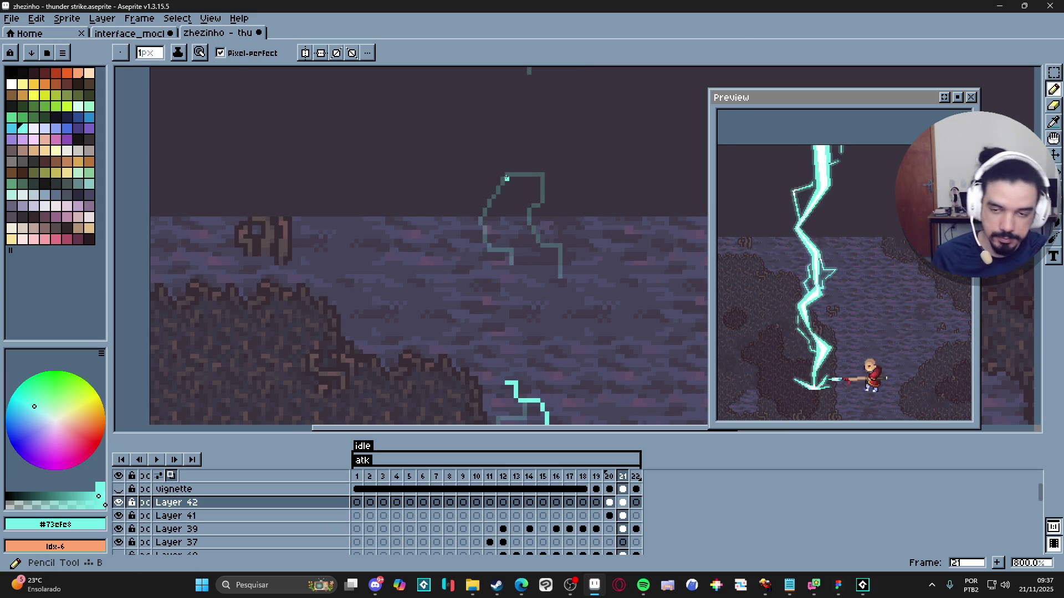
pyautogui.scroll(2, 506, 178)
# Step: Draw a vertical cyan line in the upper bolt and extend it diagonally up-left
pyautogui.moveTo(520, 149)
pyautogui.mouseDown()
pyautogui.moveTo(521, 204)
pyautogui.moveTo(538, 204)
pyautogui.moveTo(540, 229)
pyautogui.mouseUp()
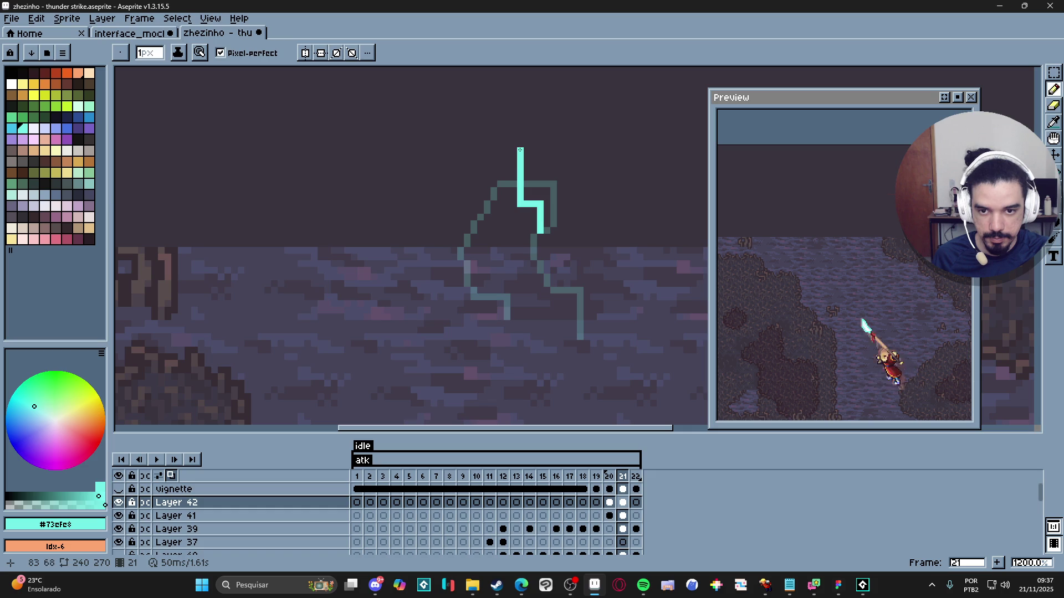
pyautogui.moveTo(520, 150); pyautogui.dragTo(498, 123)
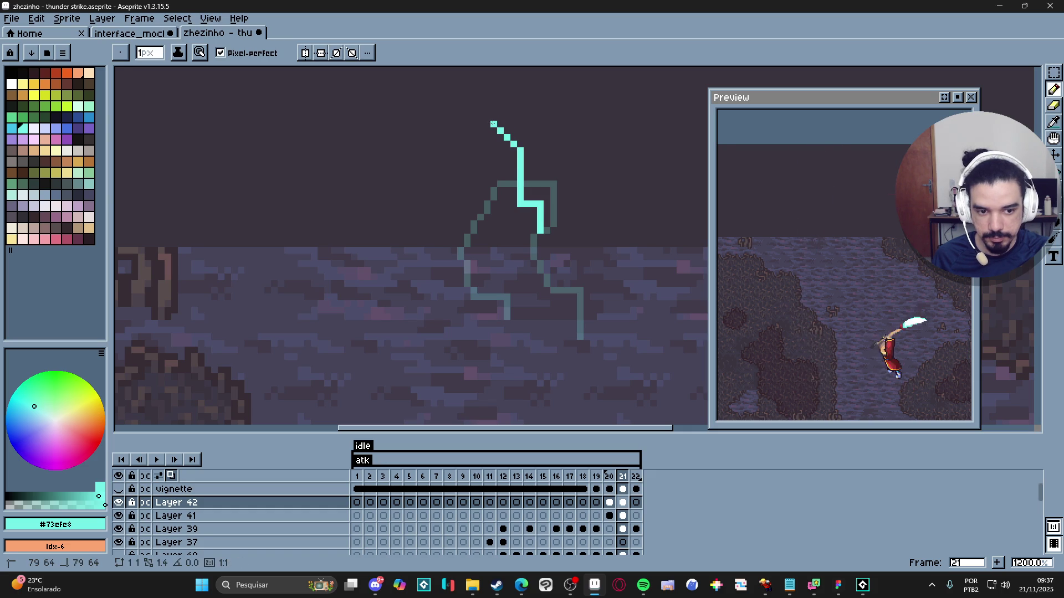
pyautogui.scroll(-3, 493, 126)
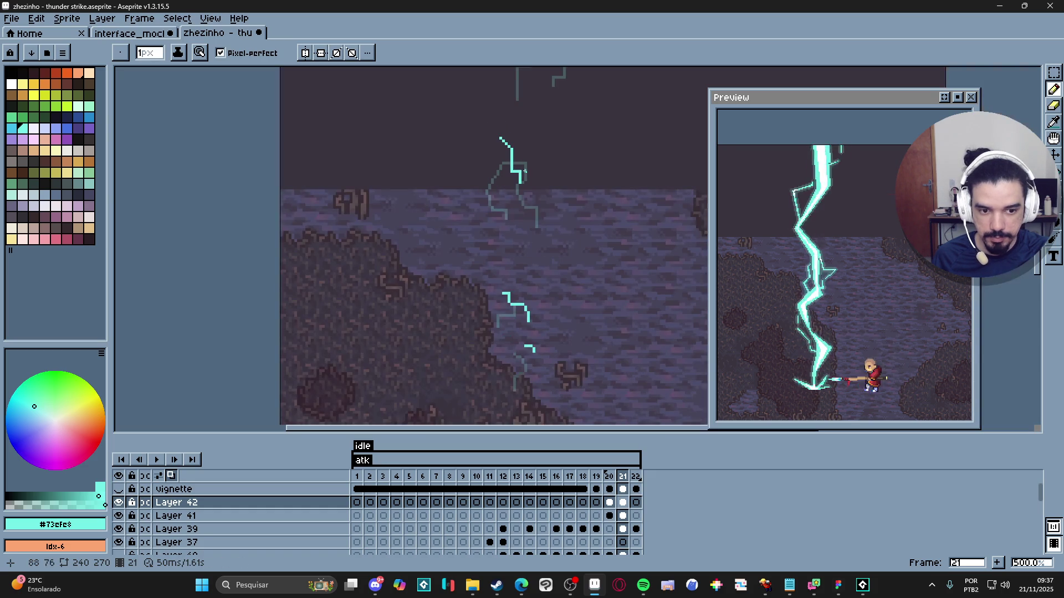
pyautogui.scroll(-4, 535, 183)
pyautogui.scroll(4, 535, 182)
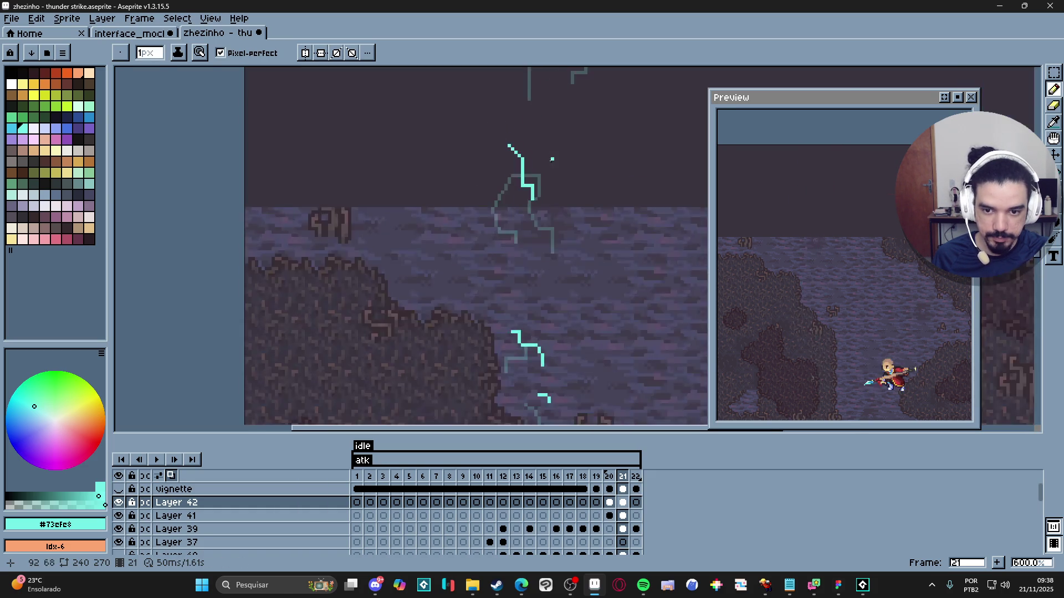
pyautogui.scroll(1, 535, 195)
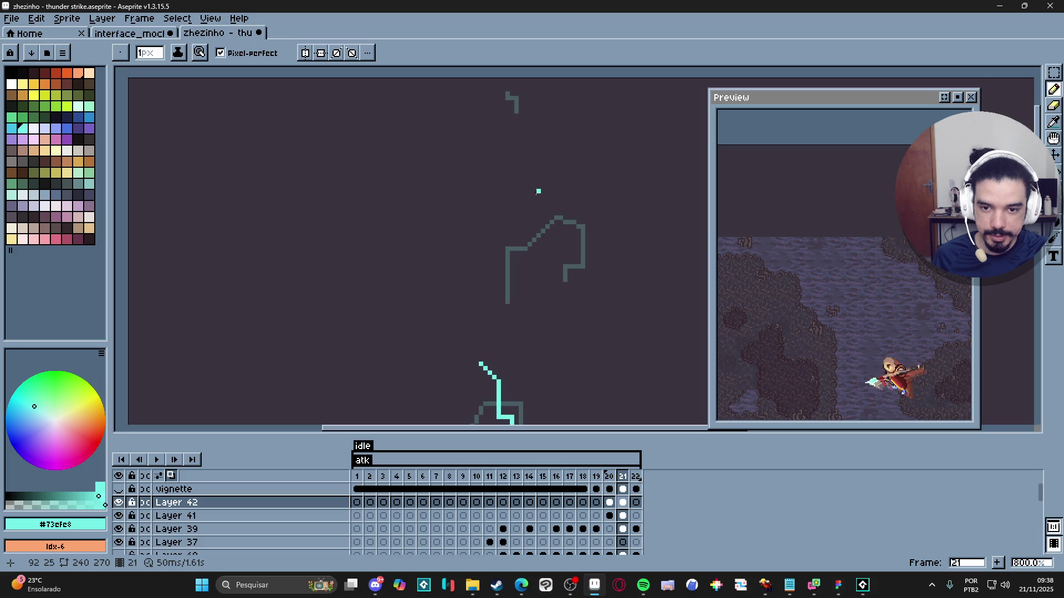
# Step: Add connected cyan zigzag segments running downward, then bending back to the left
pyautogui.keyDown('shift'); pyautogui.click(534, 213); pyautogui.keyUp('shift')
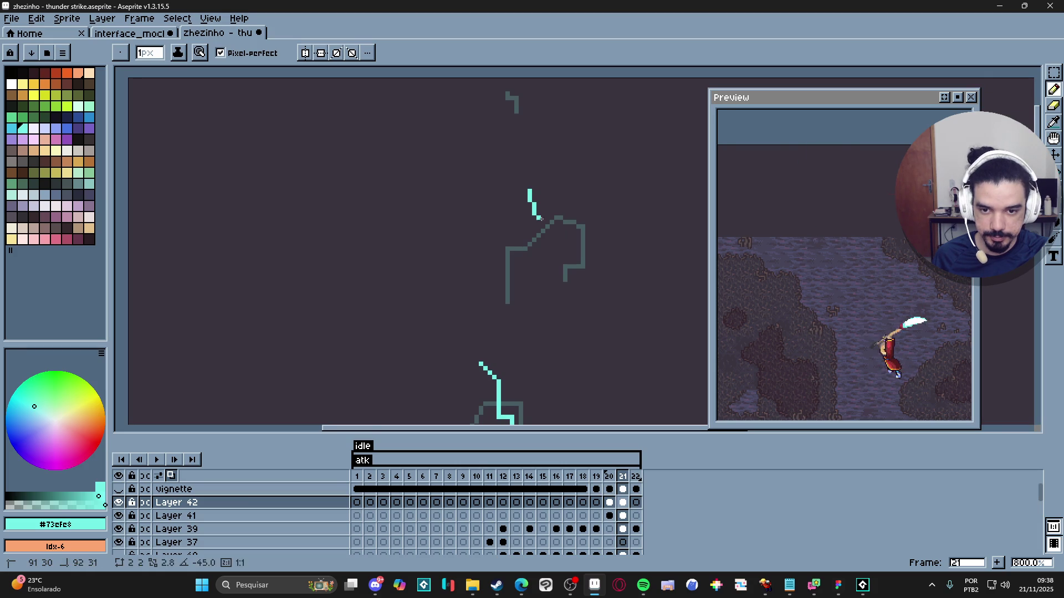
pyautogui.keyDown('shift'); pyautogui.click(560, 230); pyautogui.keyUp('shift')
pyautogui.keyDown('shift'); pyautogui.click(529, 260); pyautogui.keyUp('shift')
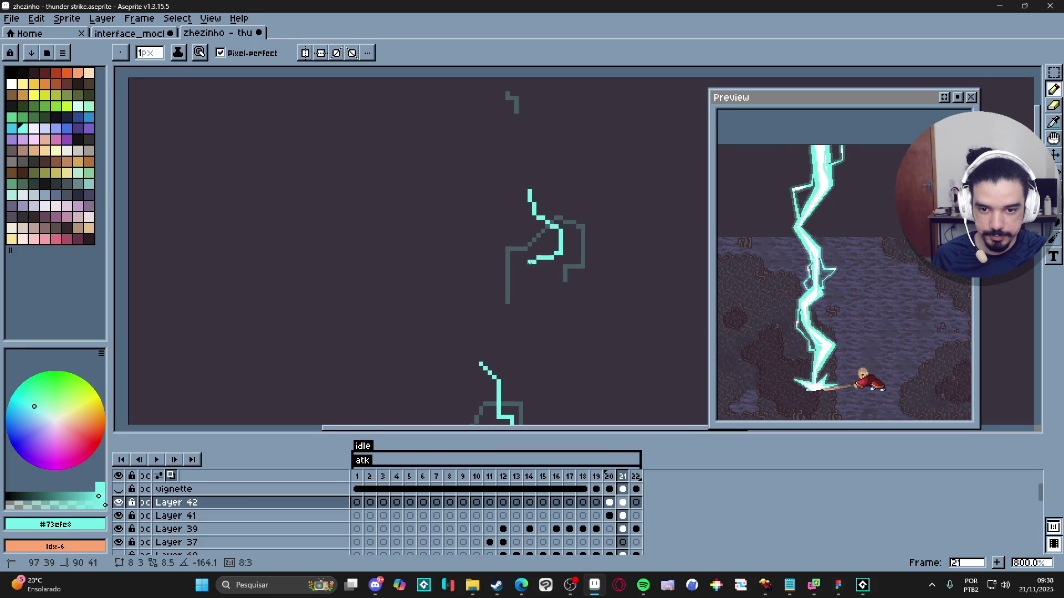
pyautogui.keyDown('shift'); pyautogui.click(491, 261); pyautogui.keyUp('shift')
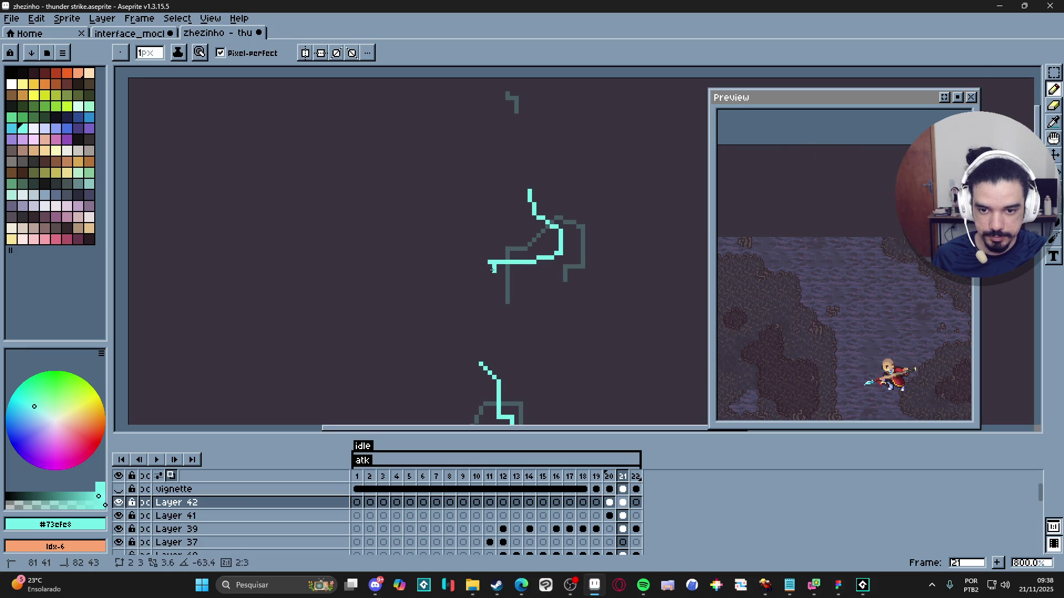
pyautogui.scroll(-3, 490, 270)
pyautogui.scroll(3, 503, 231)
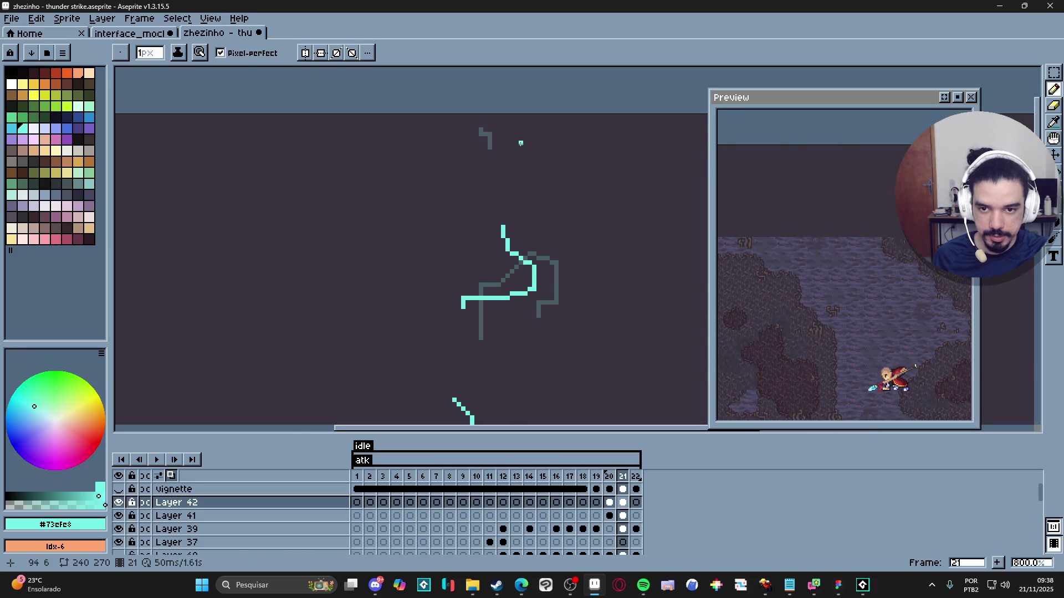
pyautogui.scroll(-5, 521, 143)
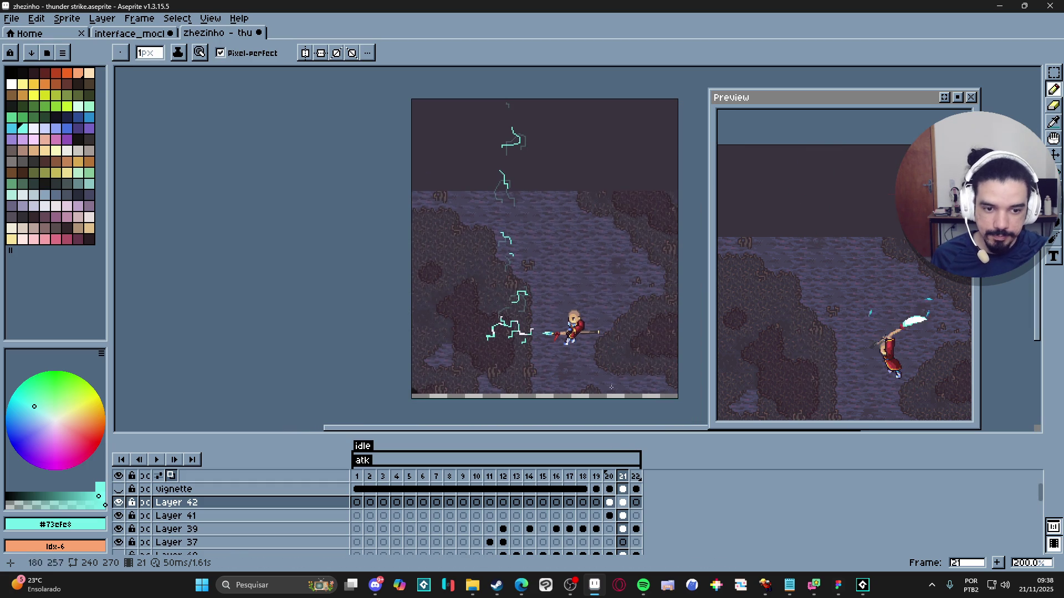
pyautogui.moveTo(621, 430); pyautogui.dragTo(604, 319)
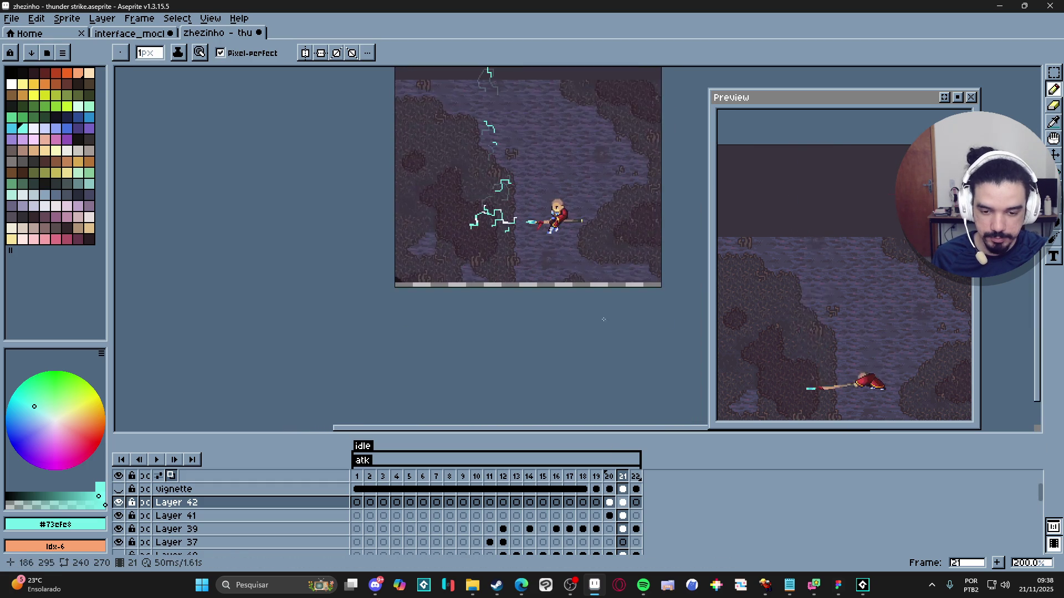
pyautogui.click(625, 516)
pyautogui.press('Delete')
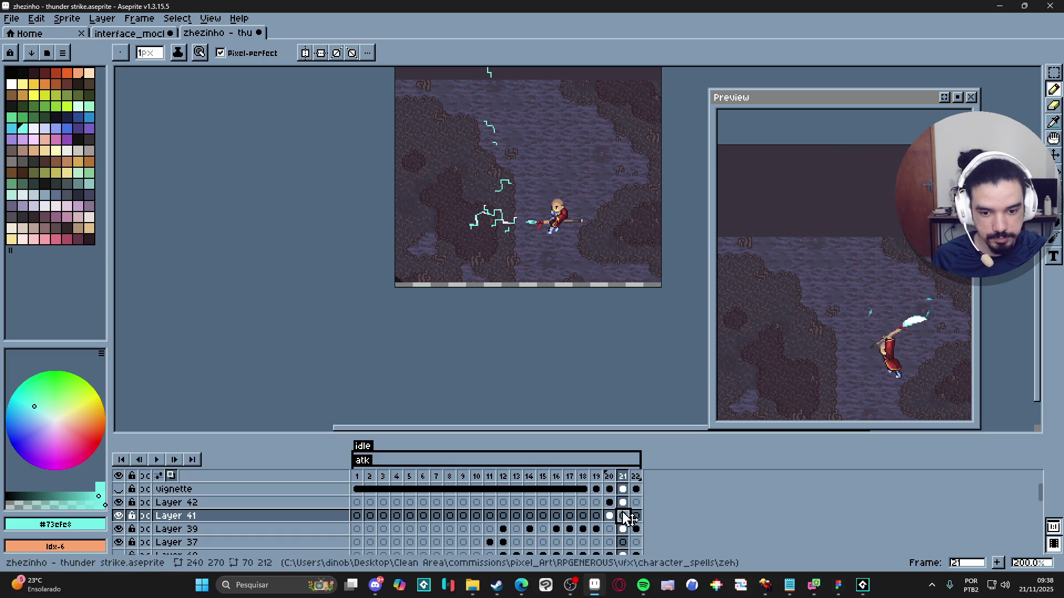
pyautogui.click(609, 516)
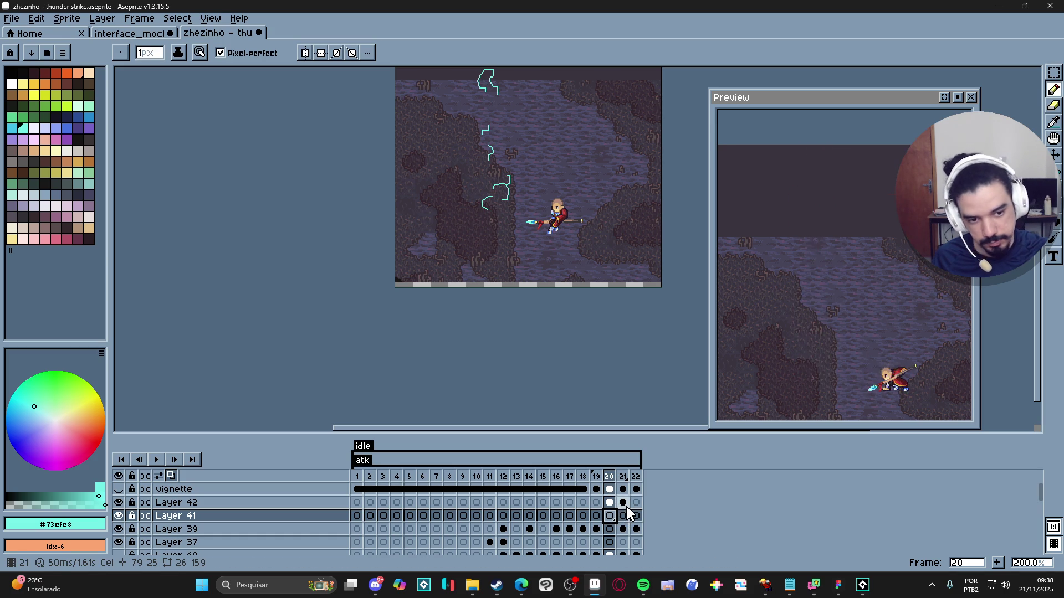
pyautogui.click(598, 529)
pyautogui.click(583, 530)
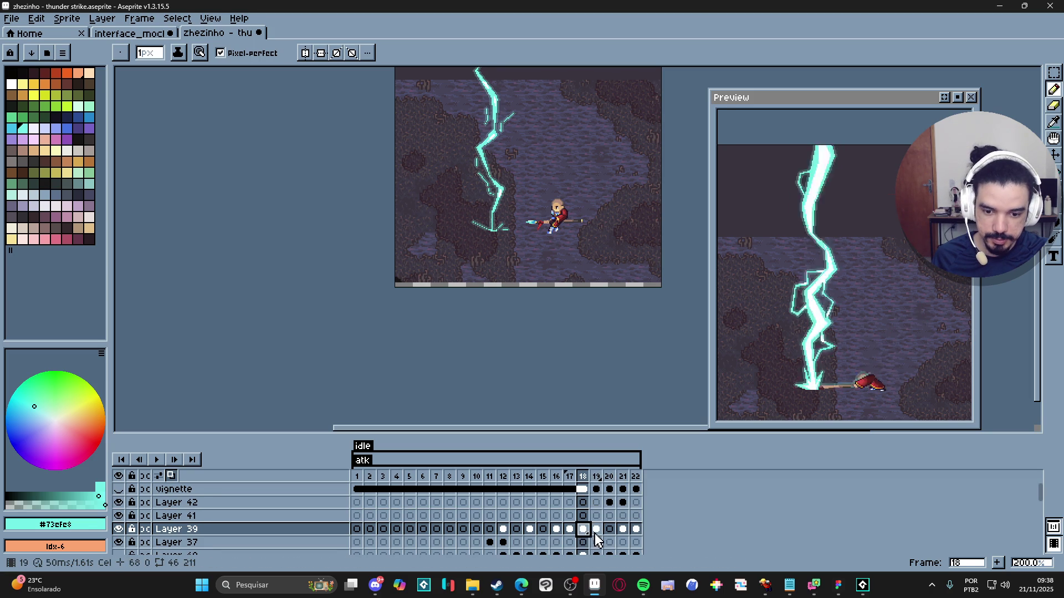
pyautogui.click(596, 530)
pyautogui.click(609, 530)
pyautogui.click(623, 530)
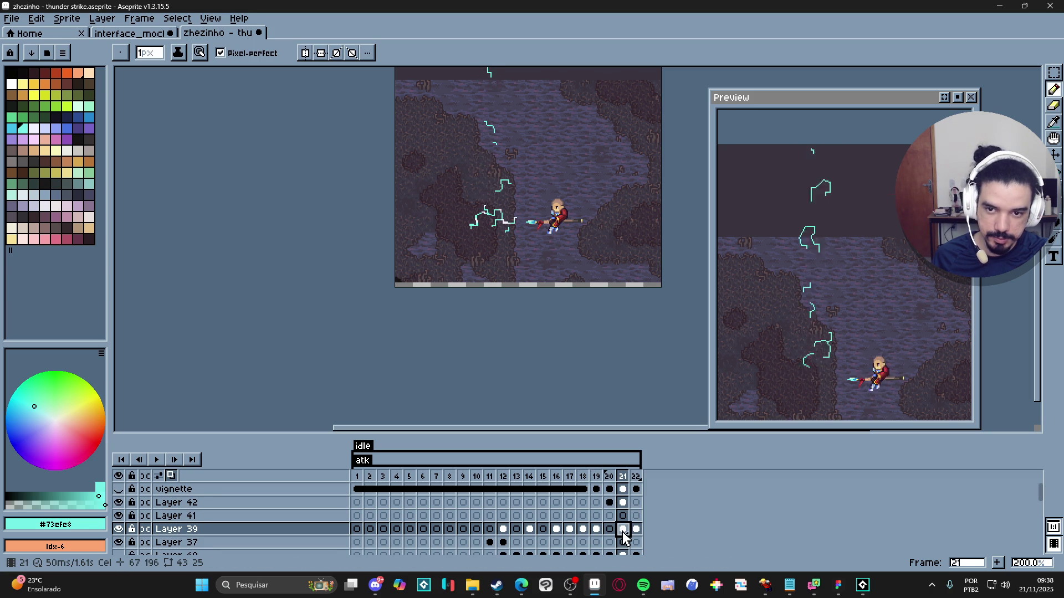
pyautogui.click(636, 530)
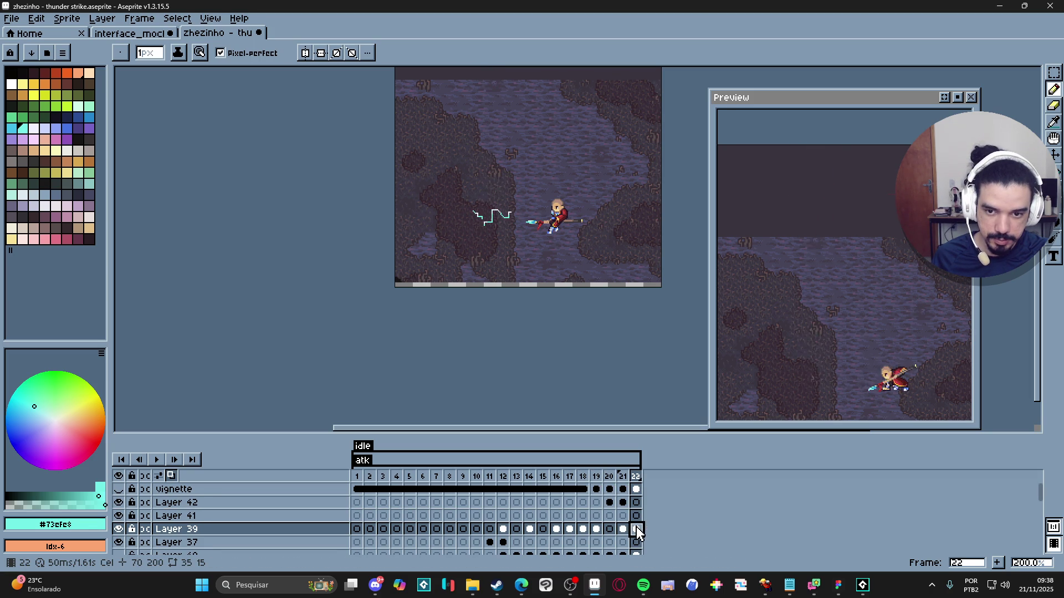
pyautogui.click(623, 530)
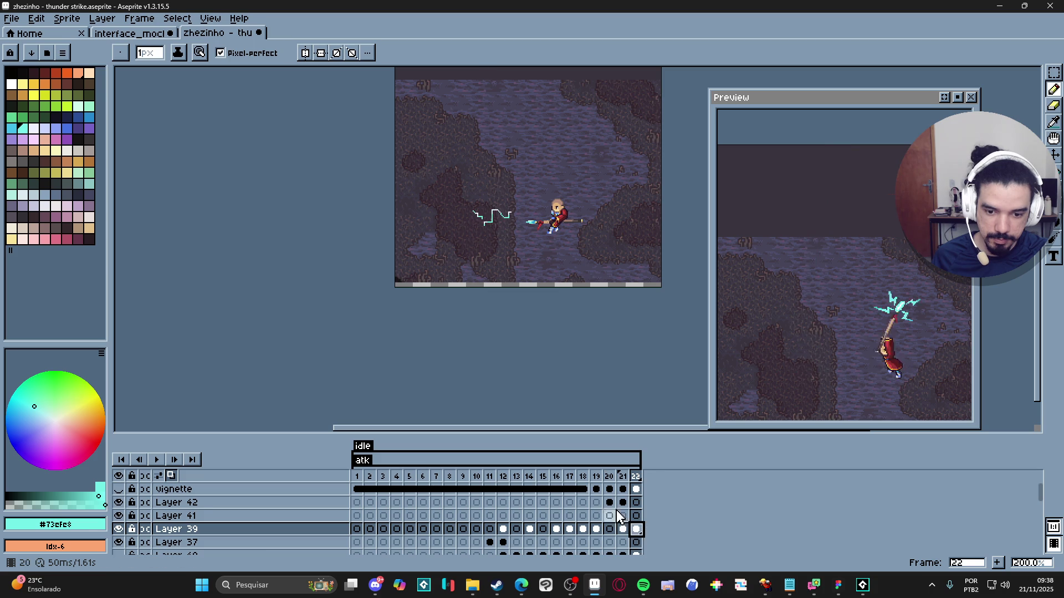
pyautogui.click(610, 502)
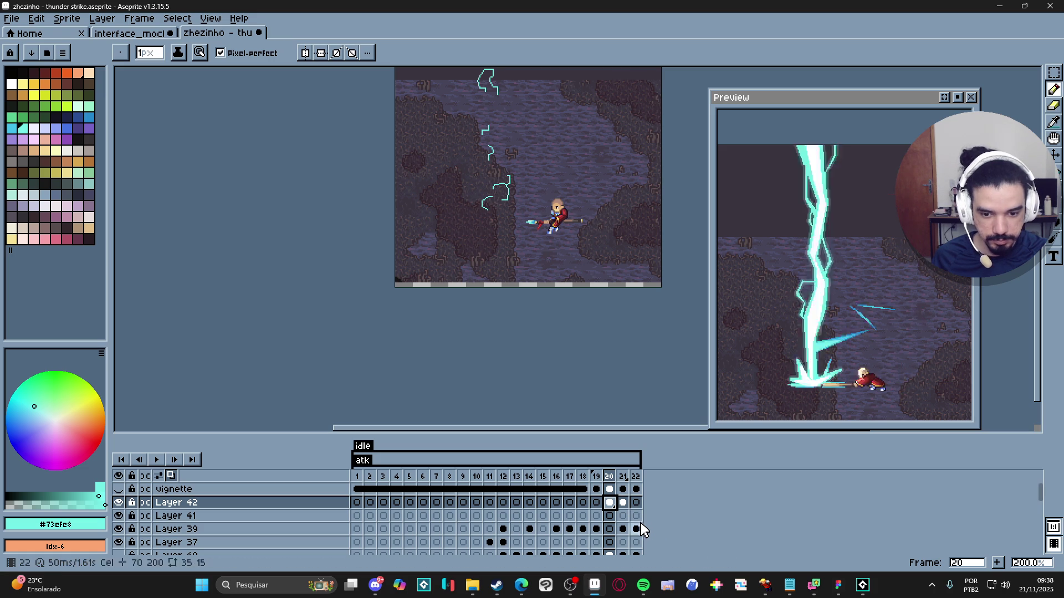
pyautogui.click(628, 503)
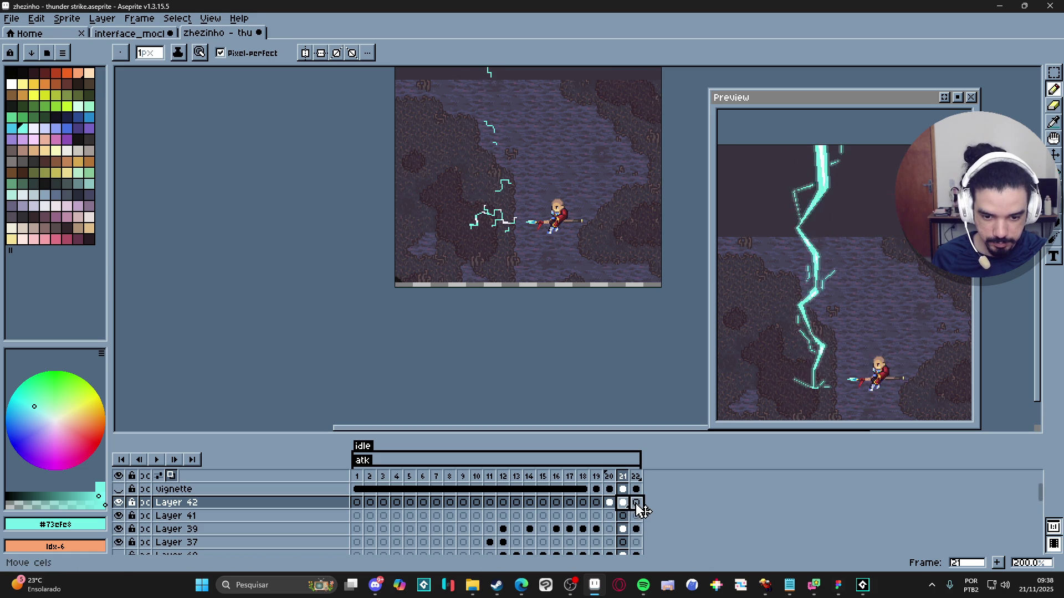
pyautogui.click(637, 503)
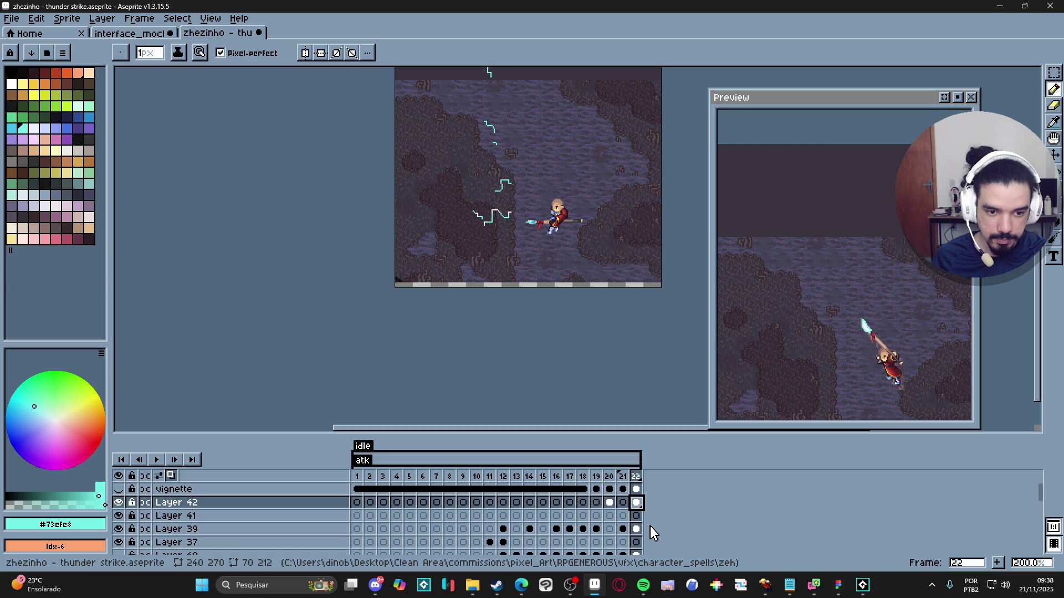
pyautogui.click(623, 529)
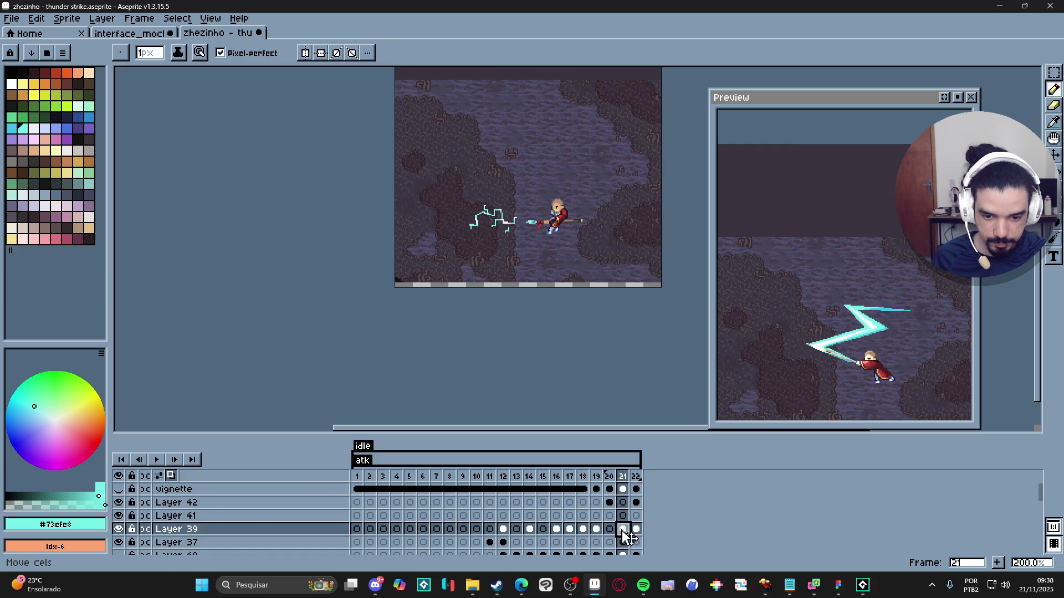
pyautogui.press('Left')
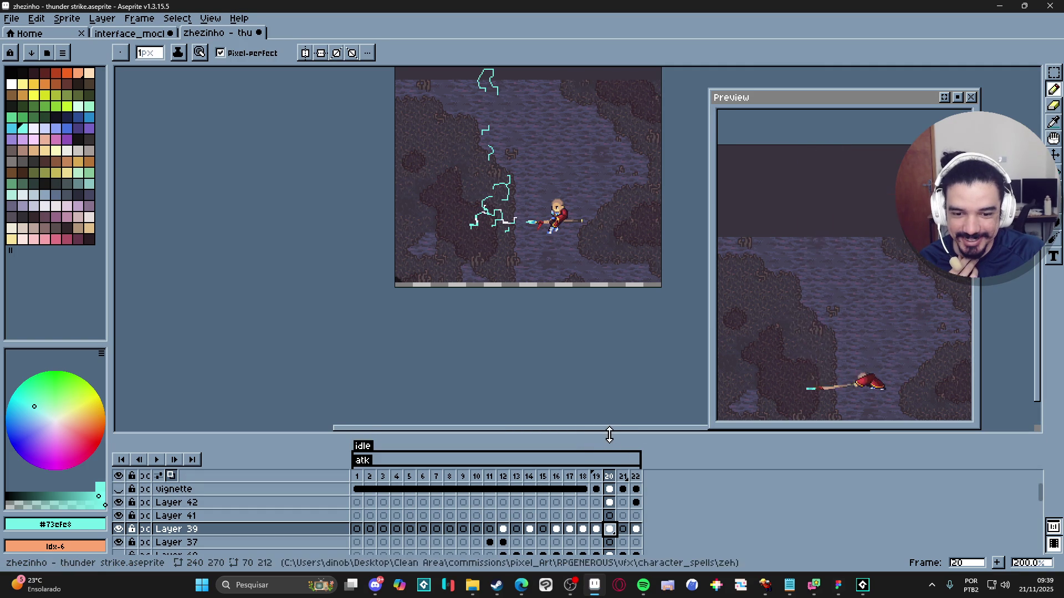
# Step: Enlarge the timeline and hide the non-lightning layers, including Layer 37, via their eye icons
pyautogui.moveTo(609, 435); pyautogui.dragTo(601, 308)
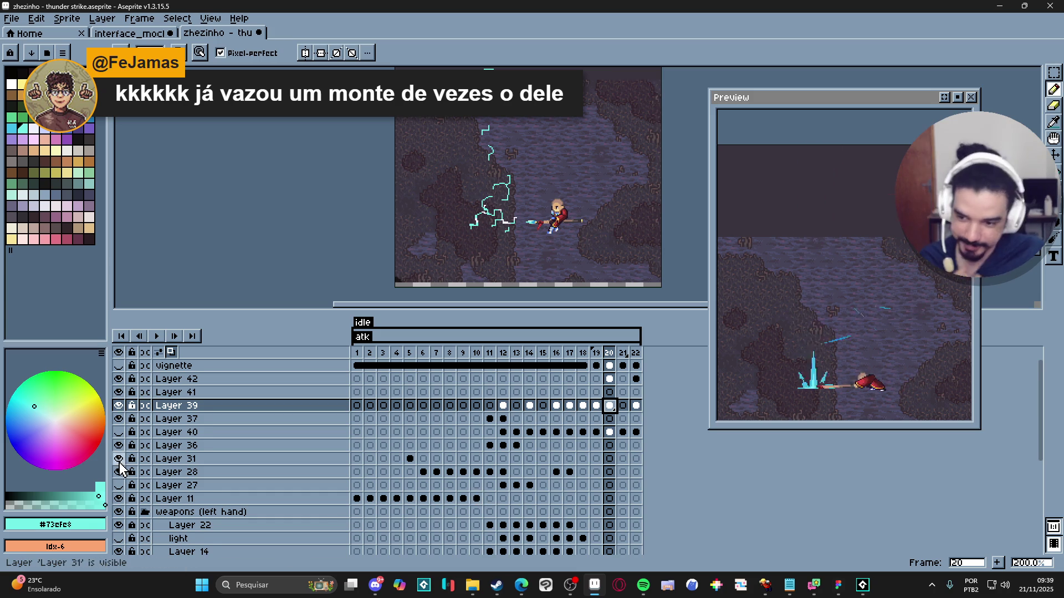
pyautogui.scroll(-2, 122, 454)
pyautogui.moveTo(119, 420); pyautogui.dragTo(122, 548)
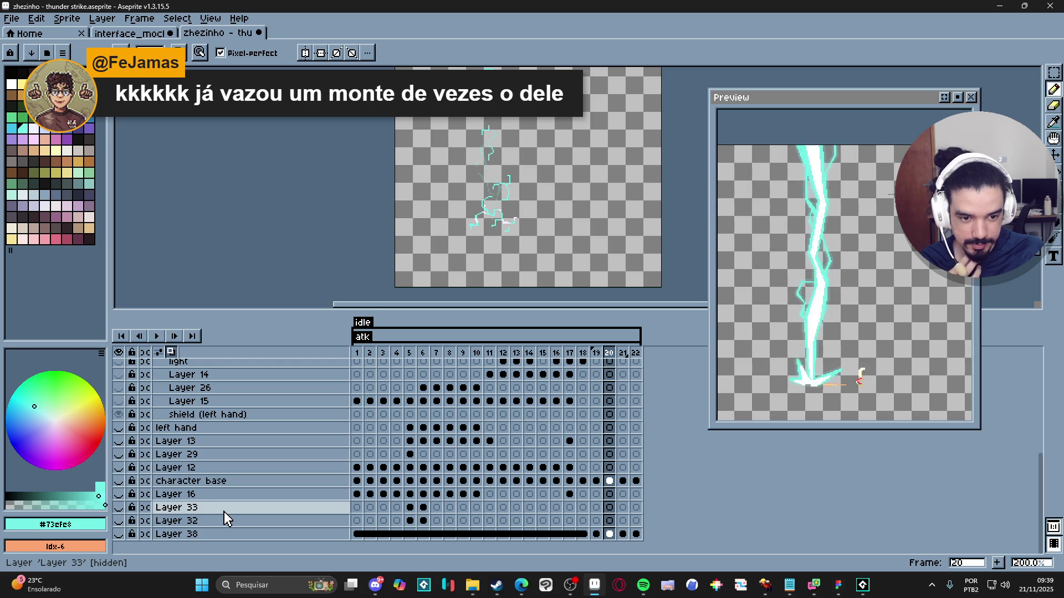
pyautogui.scroll(4, 233, 512)
pyautogui.scroll(1, 161, 485)
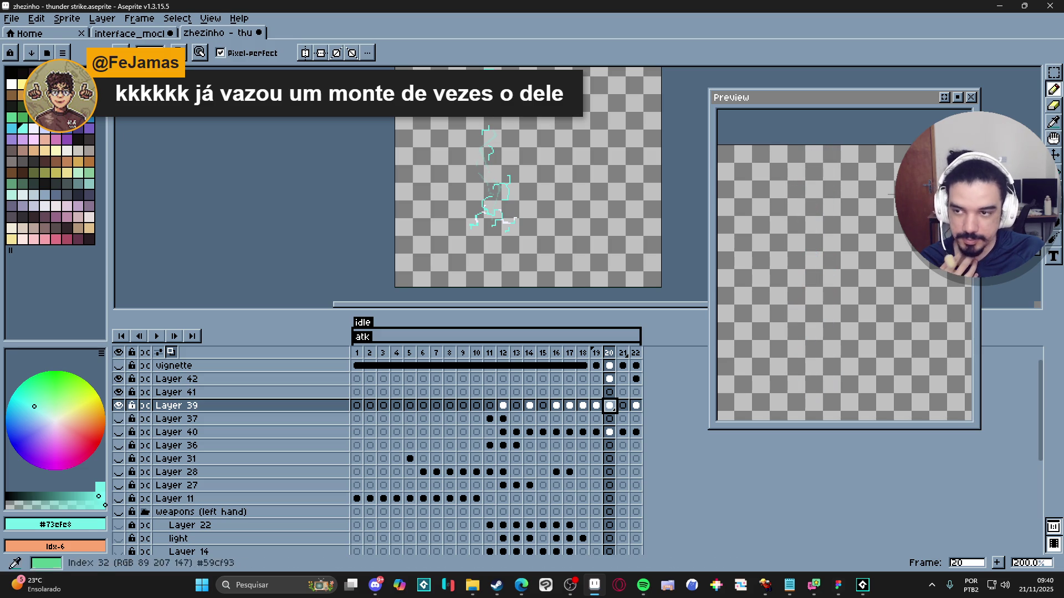
# Step: Trim the canvas to the lightning's bounds with Sprite > Trim
pyautogui.click(65, 18)
pyautogui.click(110, 135)
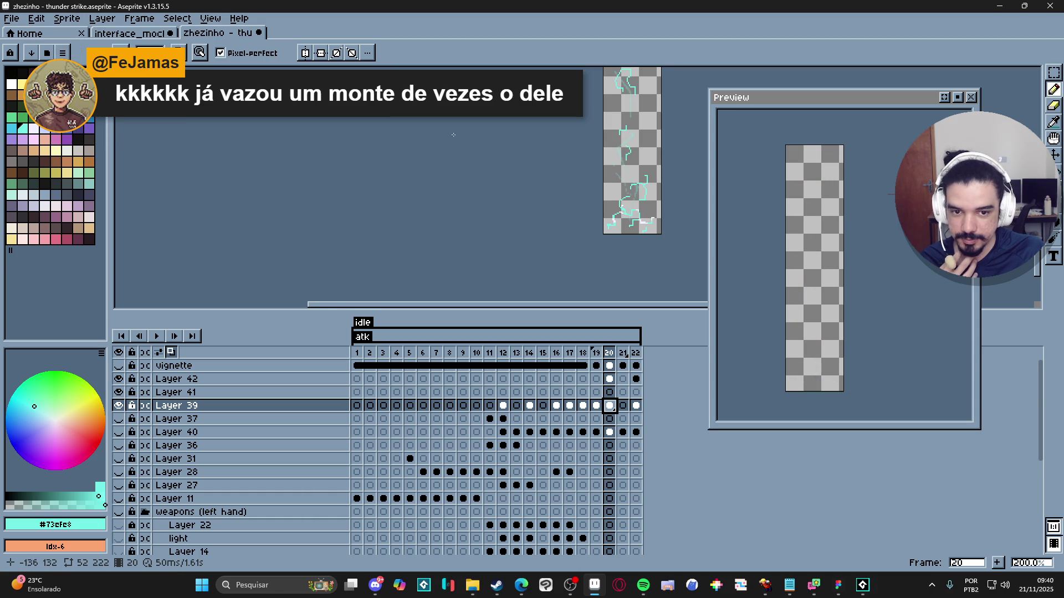
pyautogui.moveTo(381, 201); pyautogui.dragTo(313, 201)
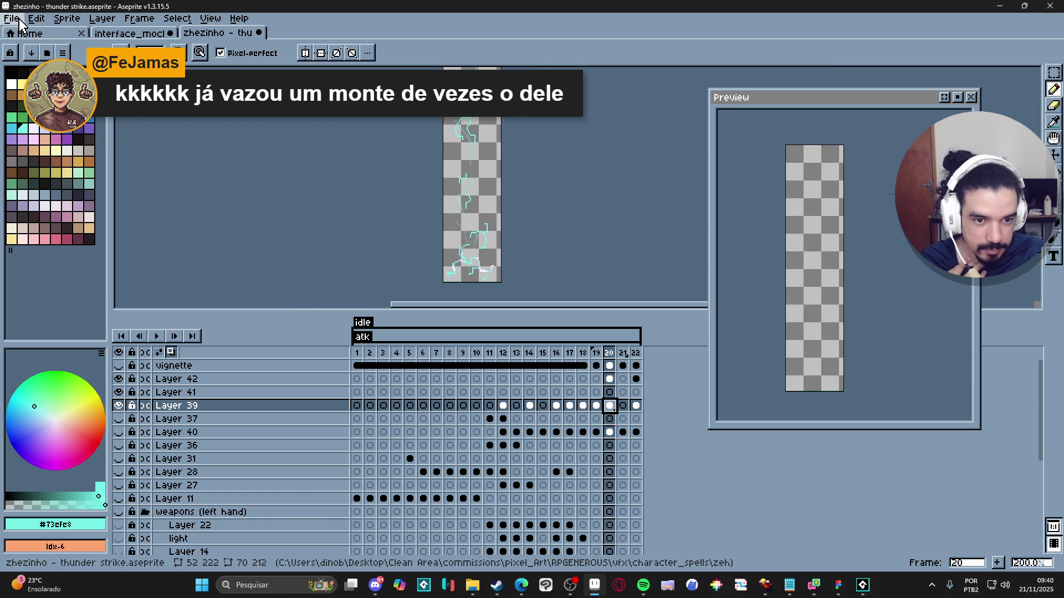
# Step: Bring up the Export Sprite Sheet dialog with Ctrl+E
pyautogui.click(11, 21)
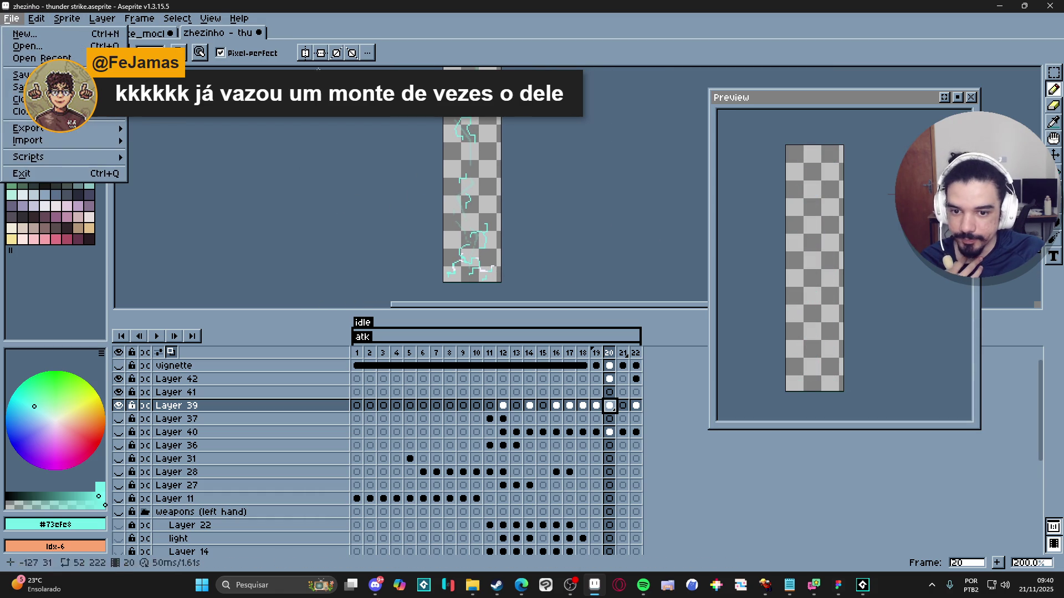
pyautogui.click(521, 48)
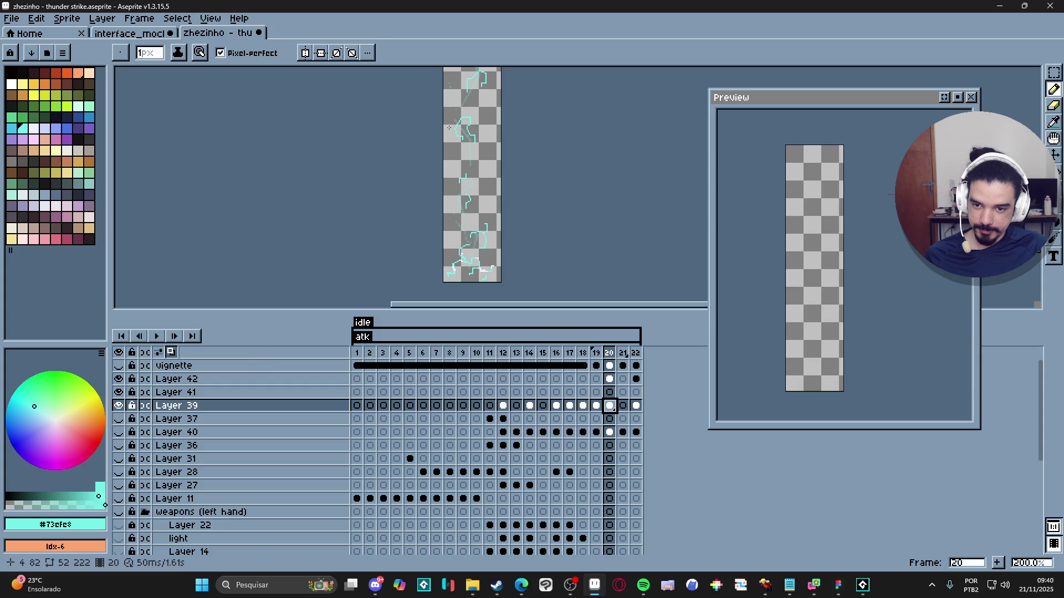
pyautogui.hotkey('ctrl', 'e')
# Step: Enable Output File and browse into the thunder_strike folder for the sheet
pyautogui.click(219, 166)
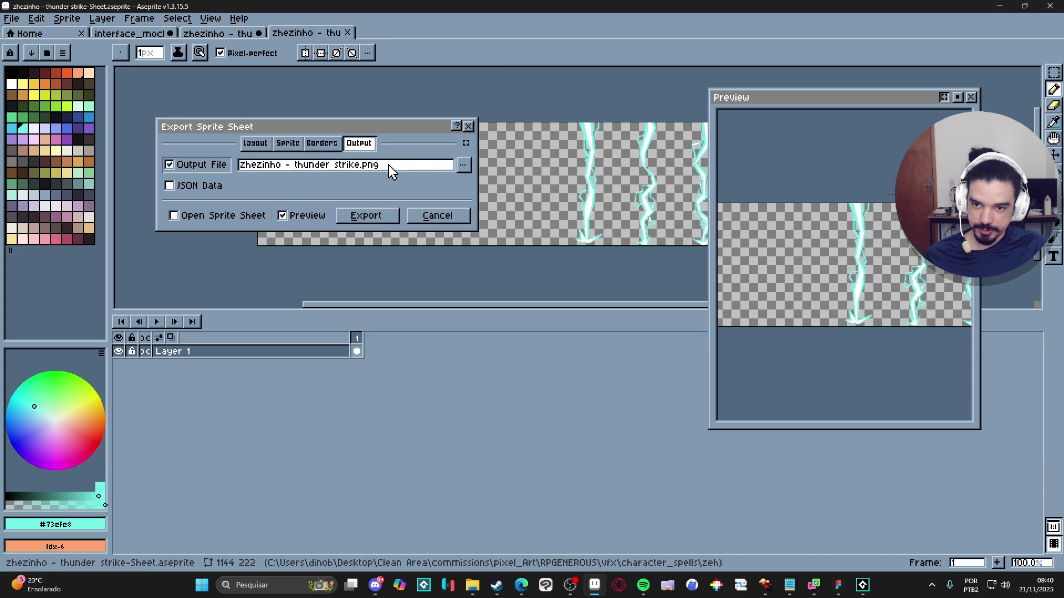
pyautogui.click(460, 167)
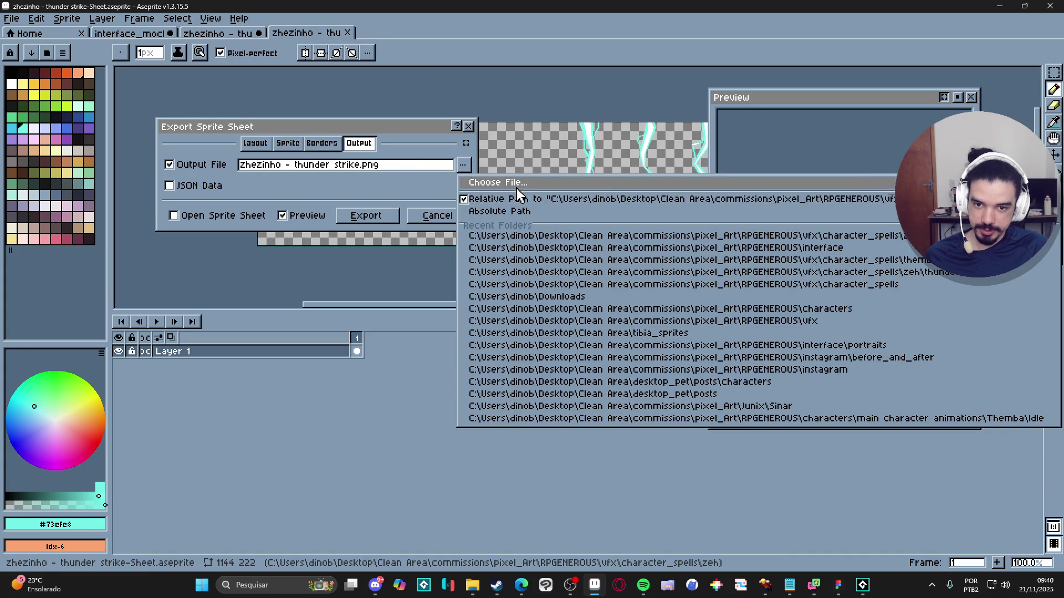
pyautogui.click(502, 179)
pyautogui.click(623, 207)
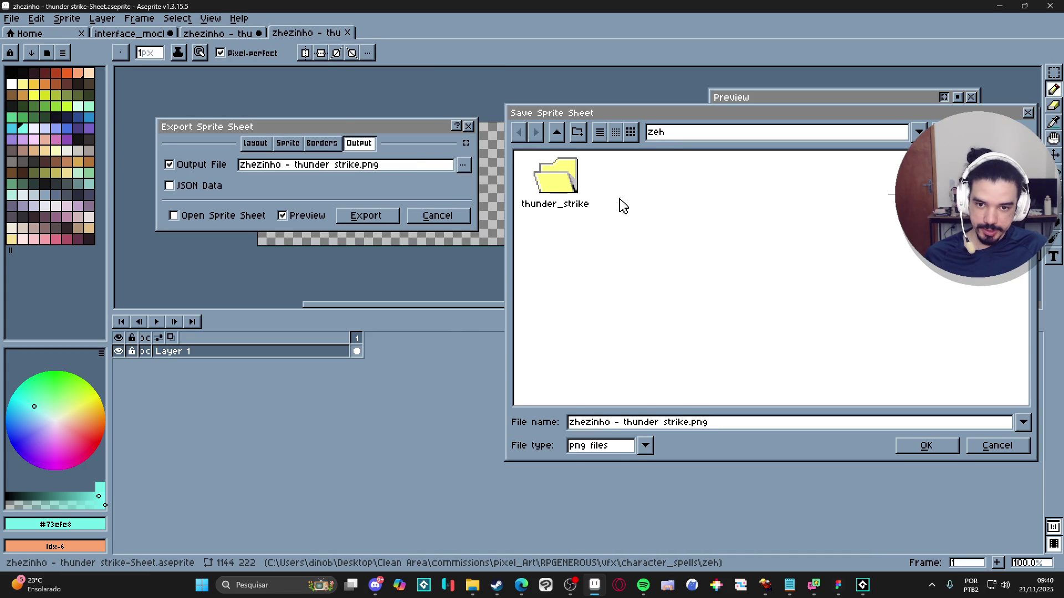
pyautogui.doubleClick(555, 179)
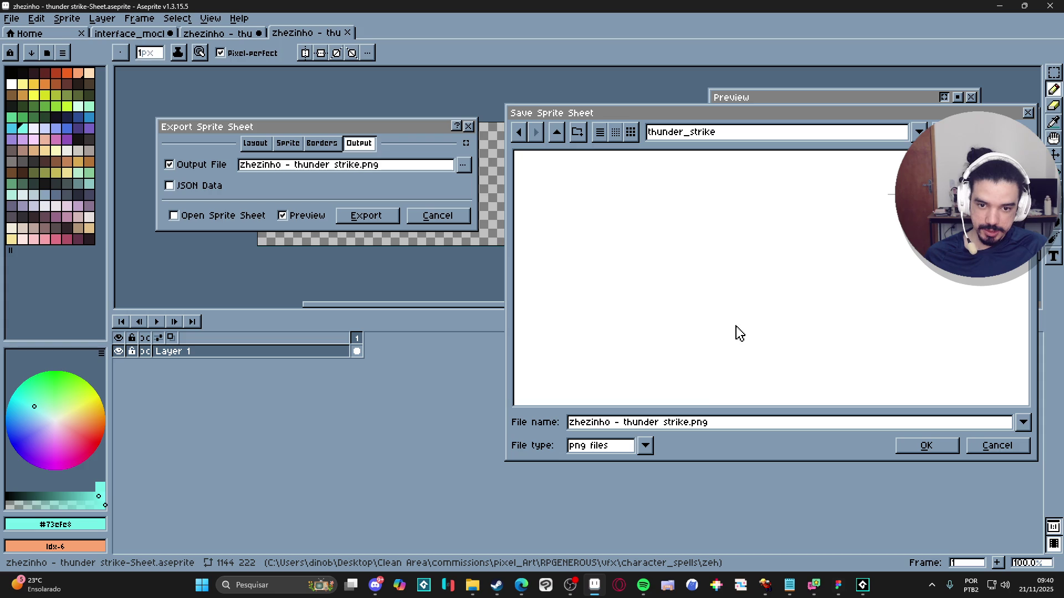
# Step: Name the file spr_vfx_thunderstike_thunder.png and export the sprite sheet
pyautogui.moveTo(691, 425); pyautogui.dragTo(501, 431)
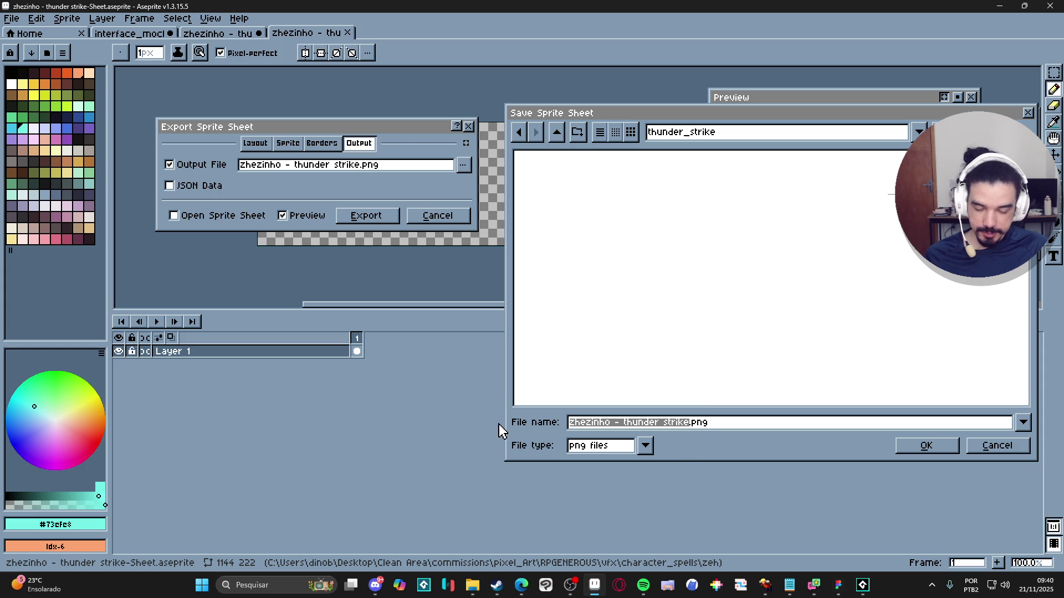
pyautogui.write('spr_')
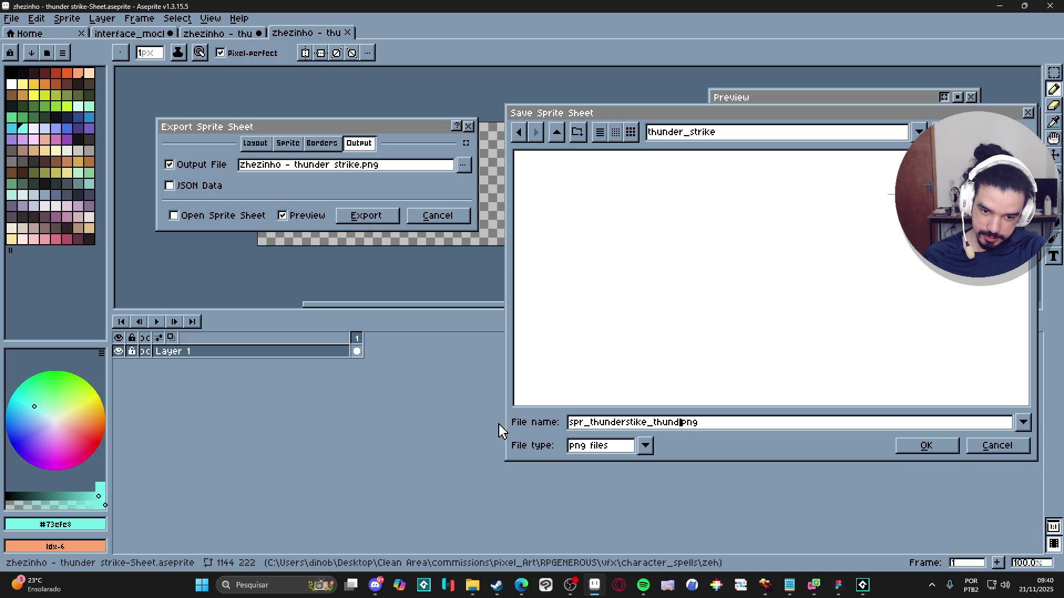
pyautogui.write('vfx_')
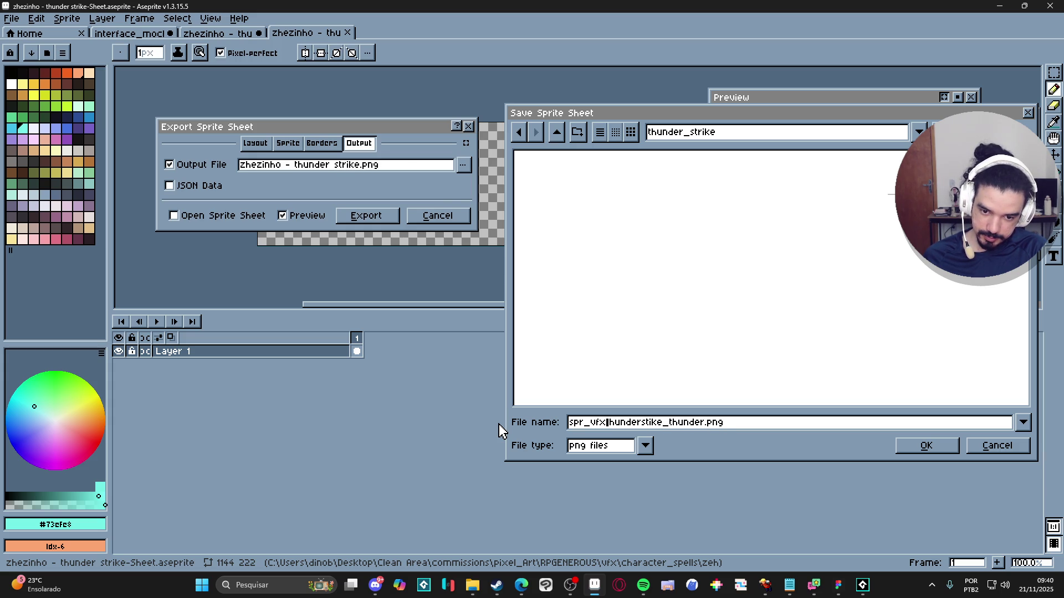
pyautogui.press('Return')
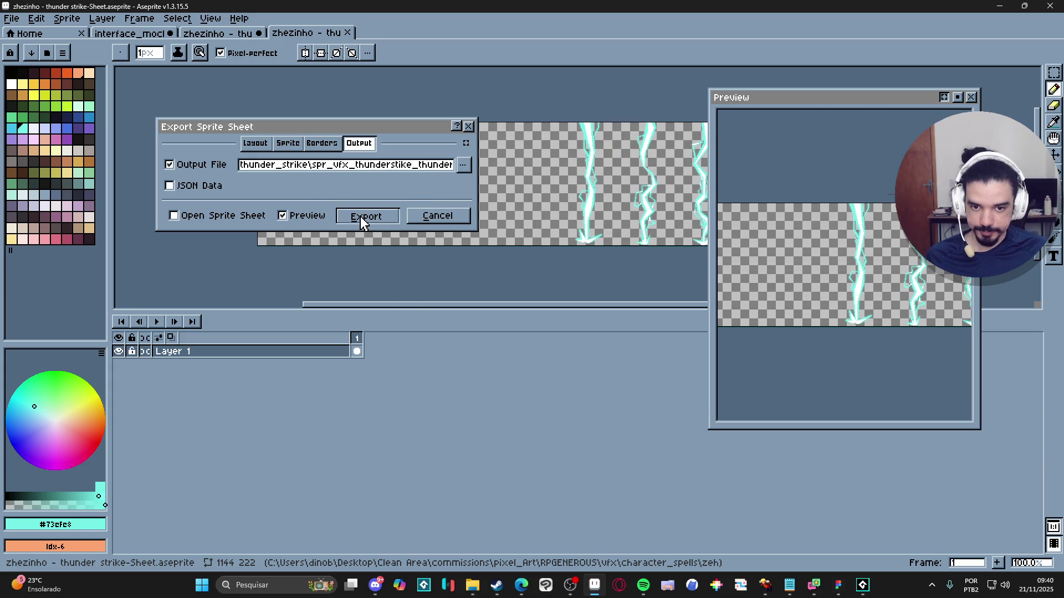
pyautogui.click(361, 215)
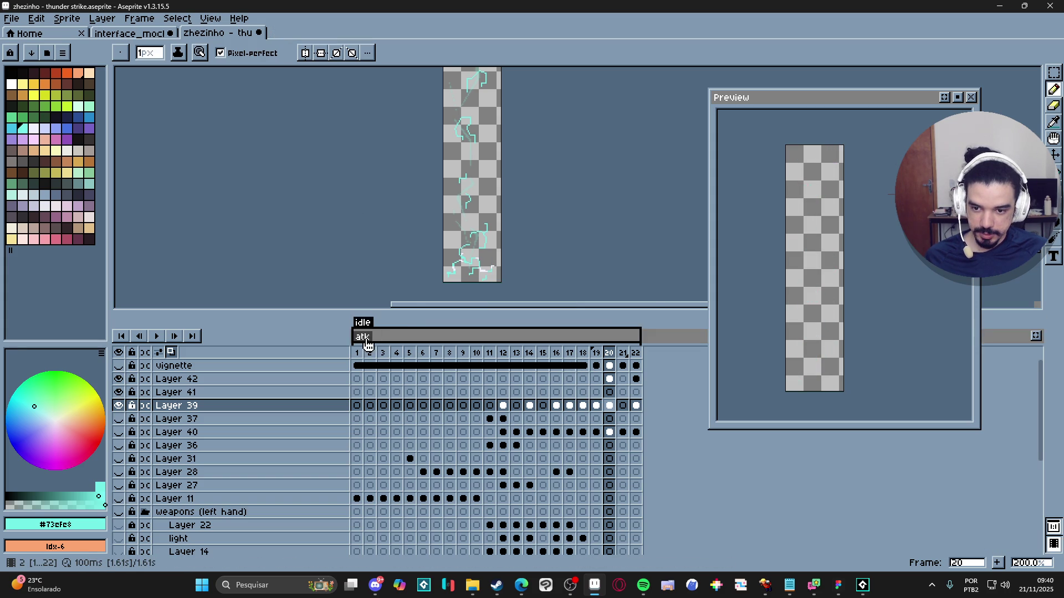
# Step: Step through frames 10 to 12 to confirm the strike starts at frame 12
pyautogui.doubleClick(363, 337)
pyautogui.click(632, 379)
pyautogui.press('Left')
pyautogui.press('Left')
pyautogui.press('Left')
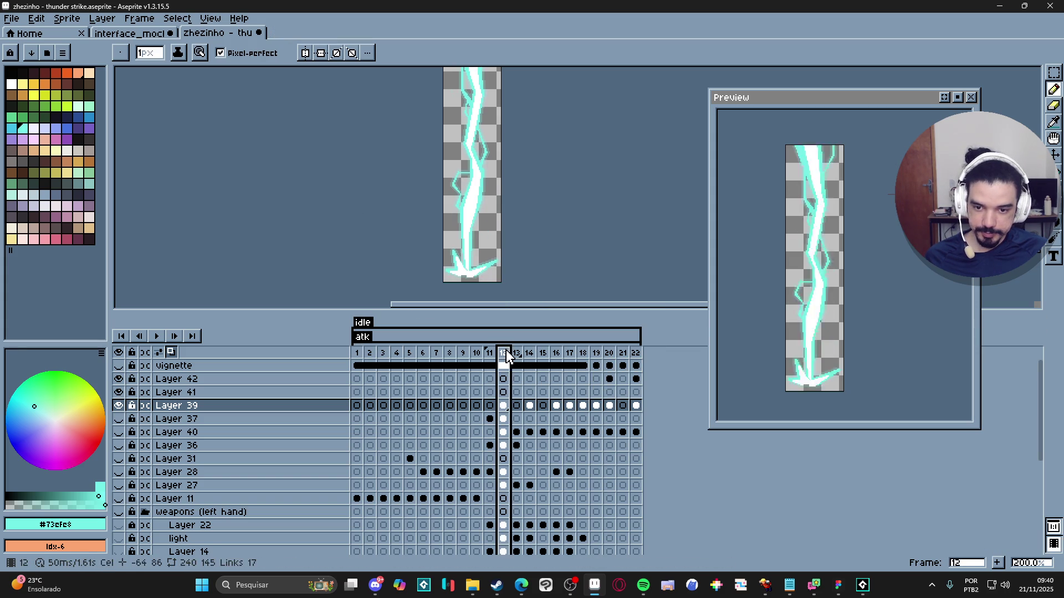
pyautogui.press('Left')
pyautogui.press('Right')
pyautogui.press('Left')
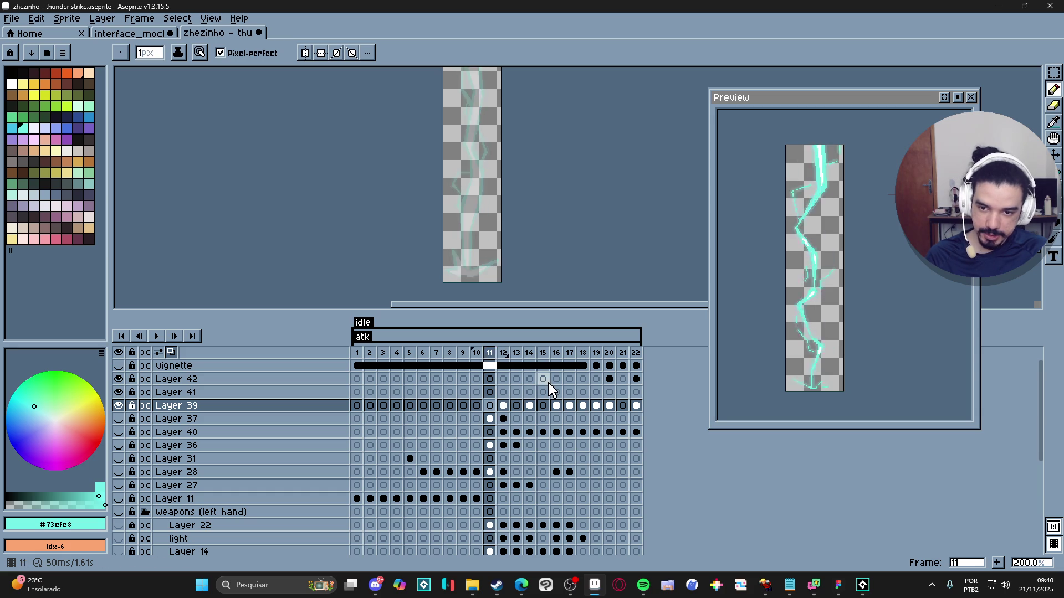
pyautogui.press('Left')
pyautogui.press('Right')
pyautogui.press('Right')
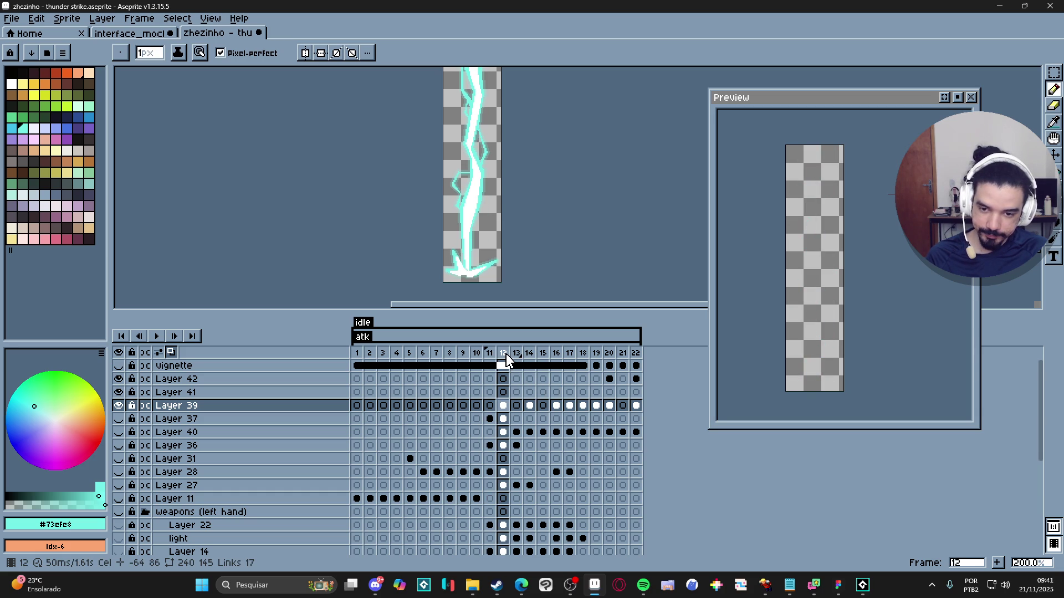
# Step: Change the atk tag's range to start at frame 12 and reopen Export Sprite Sheet
pyautogui.doubleClick(502, 337)
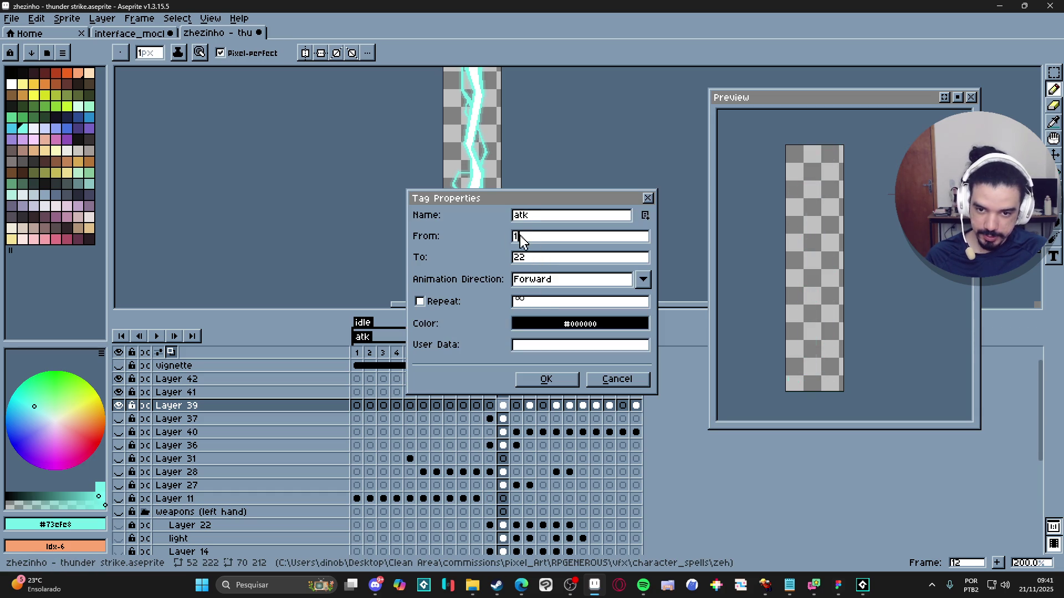
pyautogui.write('2')
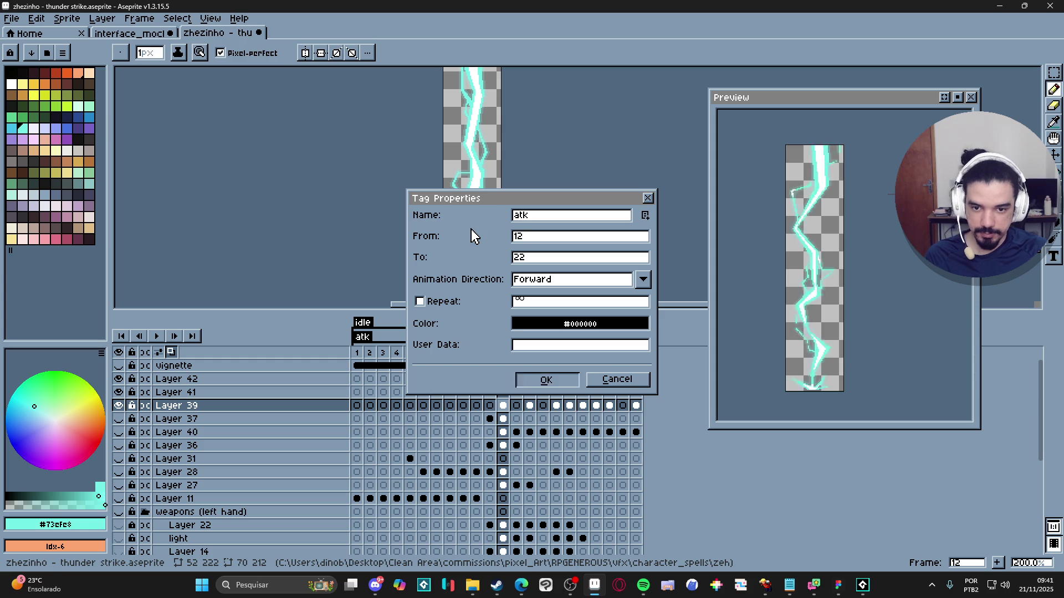
pyautogui.press('Return')
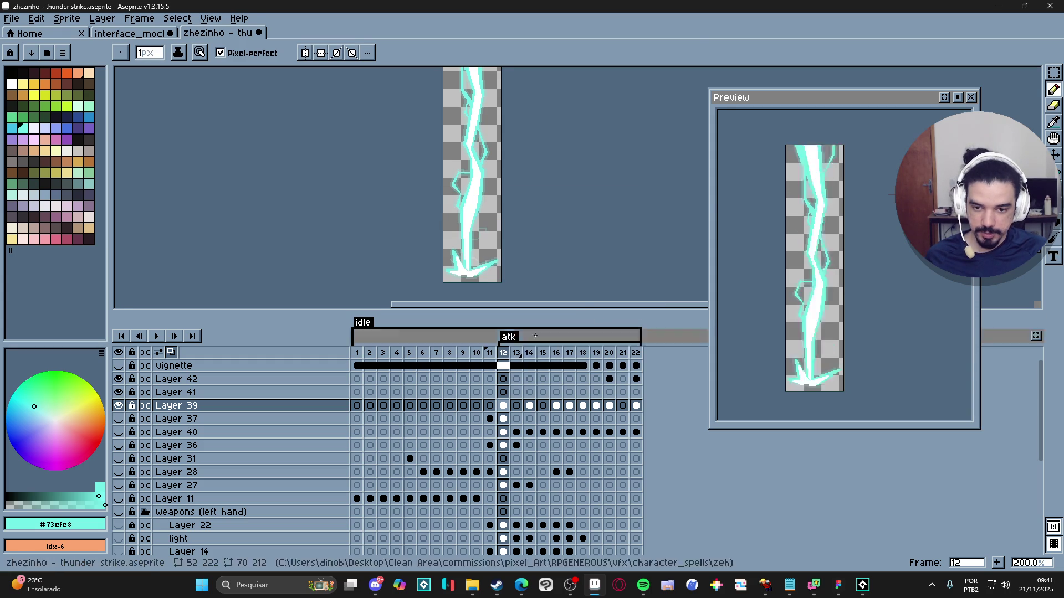
pyautogui.hotkey('ctrl', 'e')
# Step: Set the export to visible layers only and Frames to Tag: atk
pyautogui.click(254, 143)
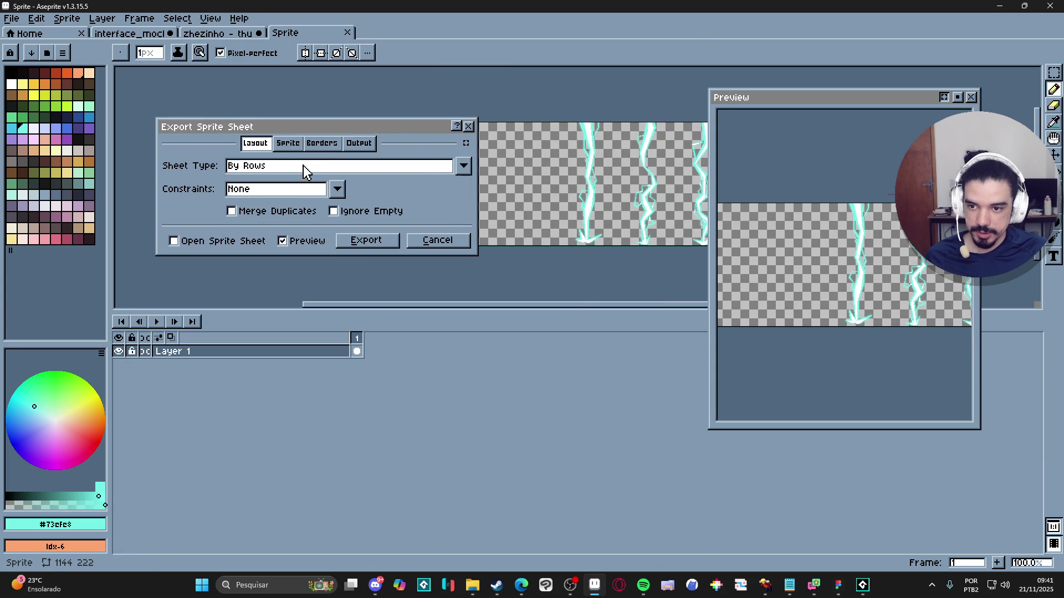
pyautogui.click(301, 189)
pyautogui.click(301, 189)
pyautogui.click(288, 143)
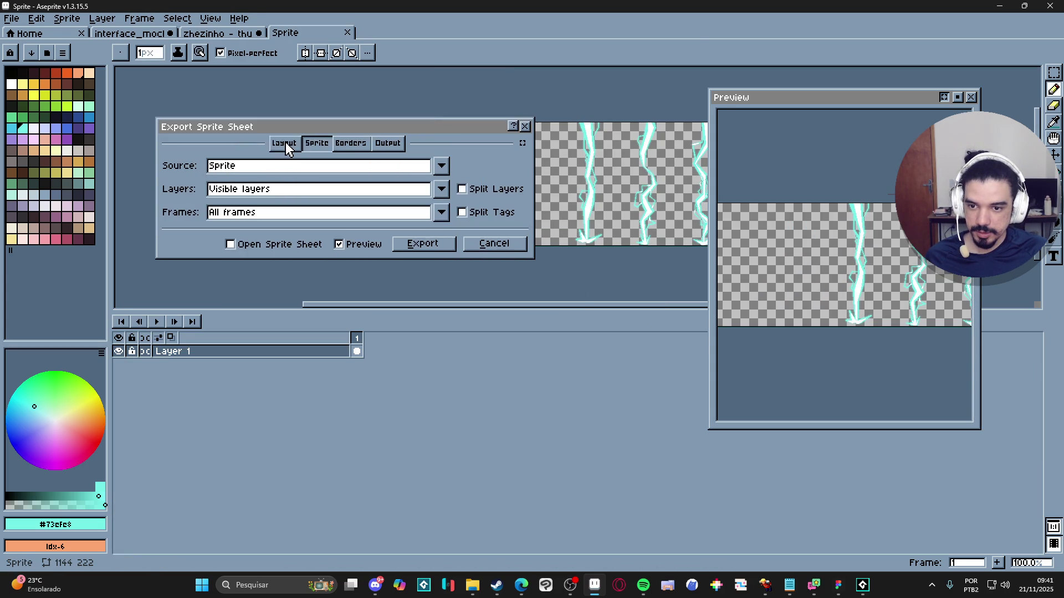
pyautogui.click(299, 191)
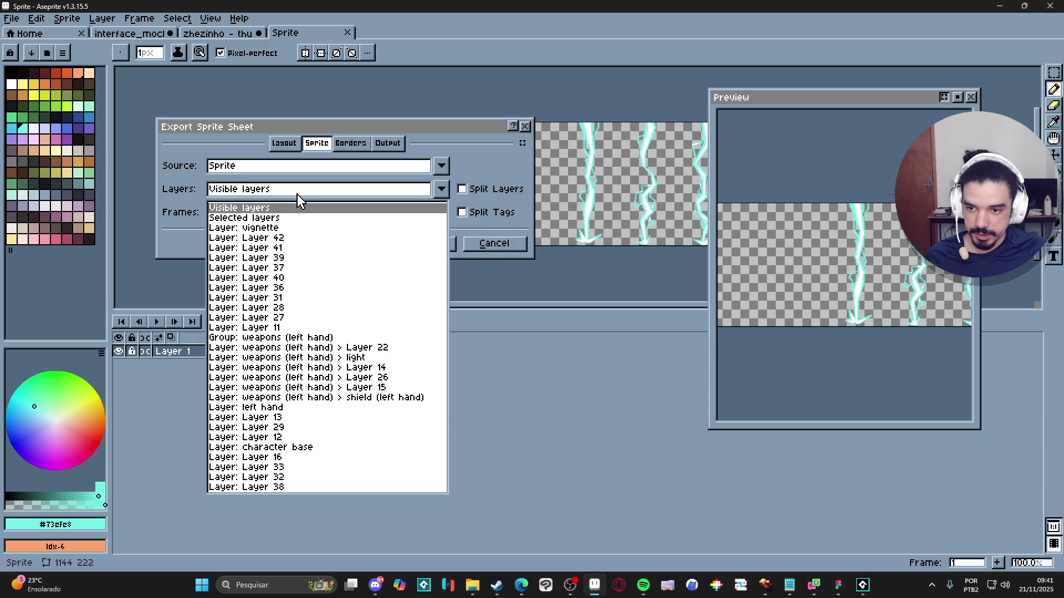
pyautogui.click(292, 208)
pyautogui.click(273, 215)
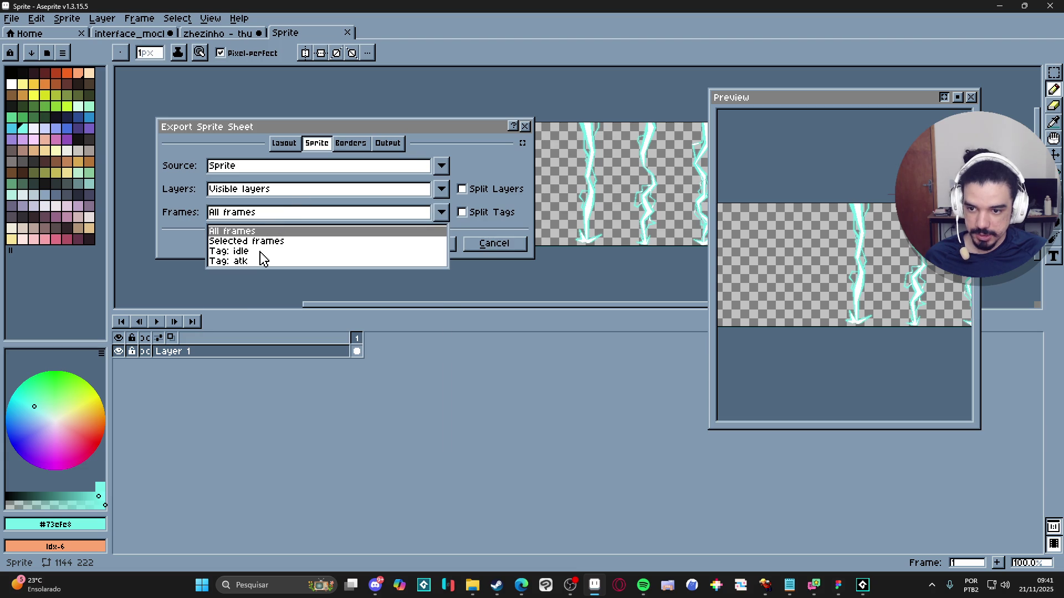
pyautogui.click(280, 261)
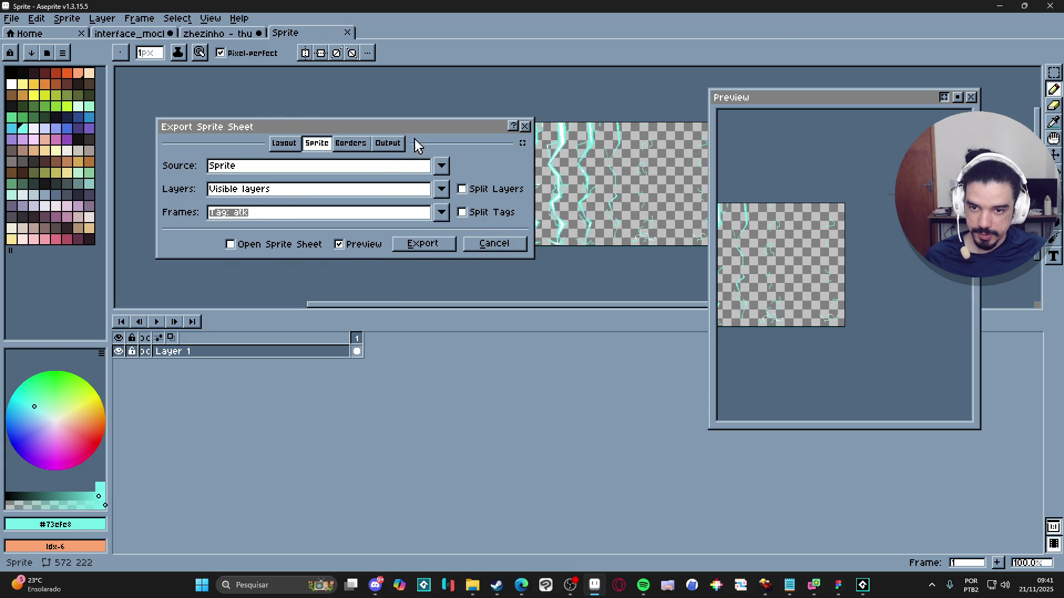
# Step: Export the sheet, overwriting spr_vfx_thunderstike_thunder.png, and switch to GameMaker
pyautogui.moveTo(441, 143); pyautogui.dragTo(584, 373)
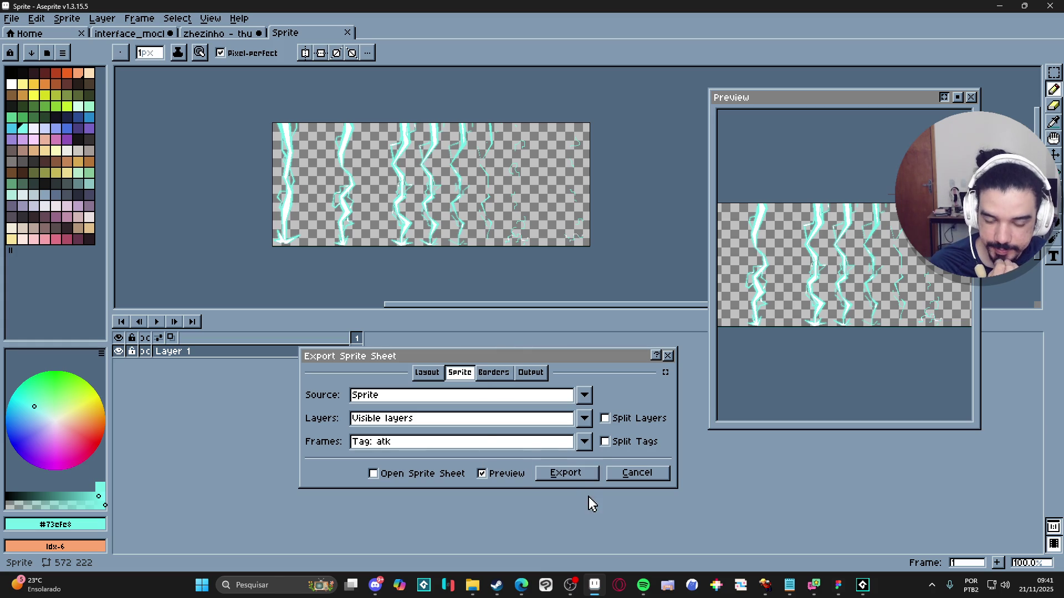
pyautogui.click(573, 483)
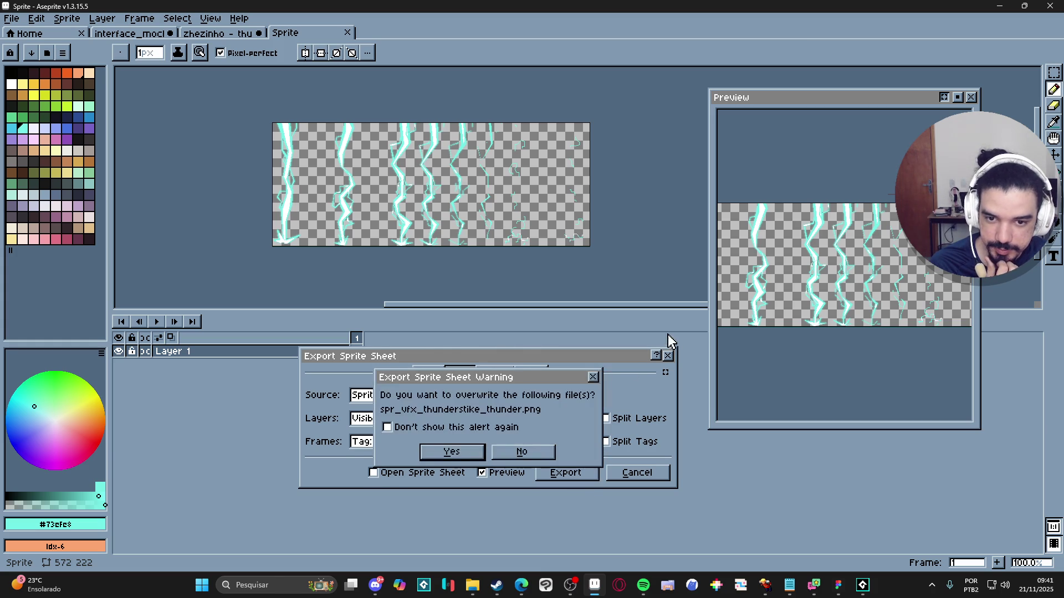
pyautogui.click(453, 451)
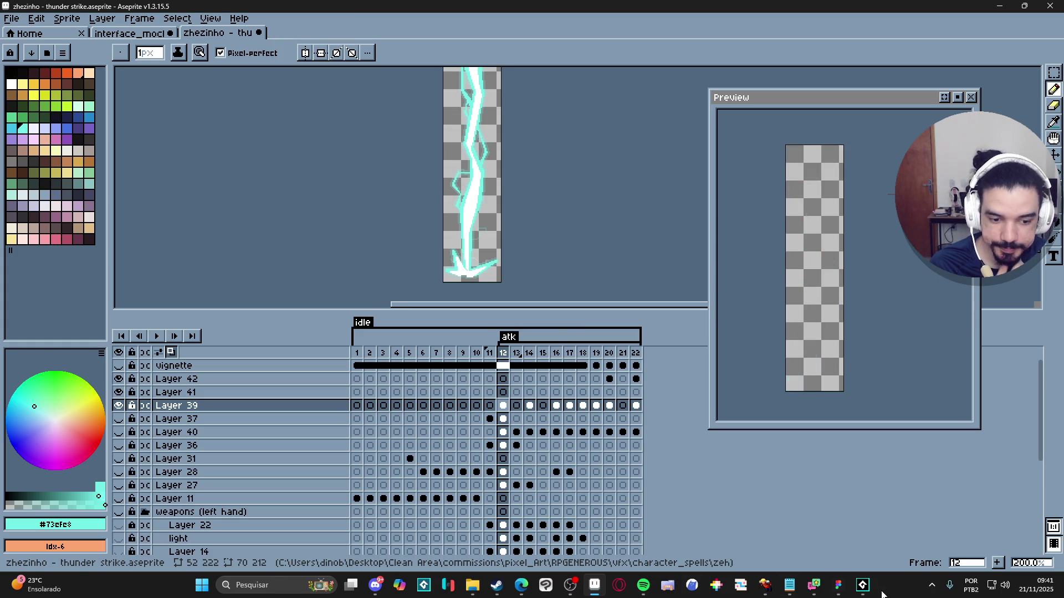
pyautogui.click(863, 585)
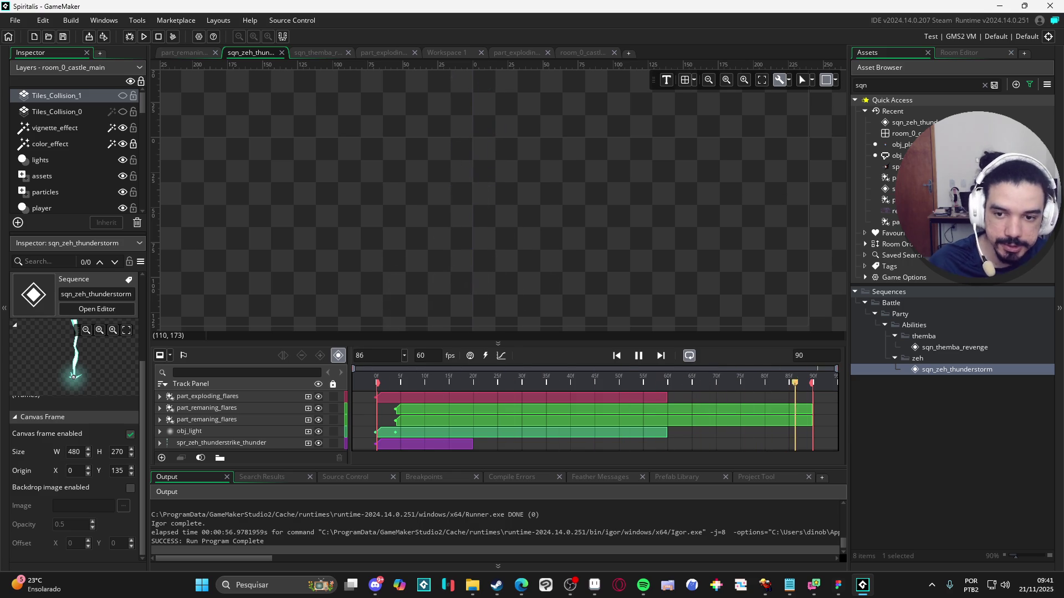
# Step: Search the Asset Browser for 'thunder' and open the spr_zeh_thunderstrike_thunder sprite
pyautogui.click(985, 85)
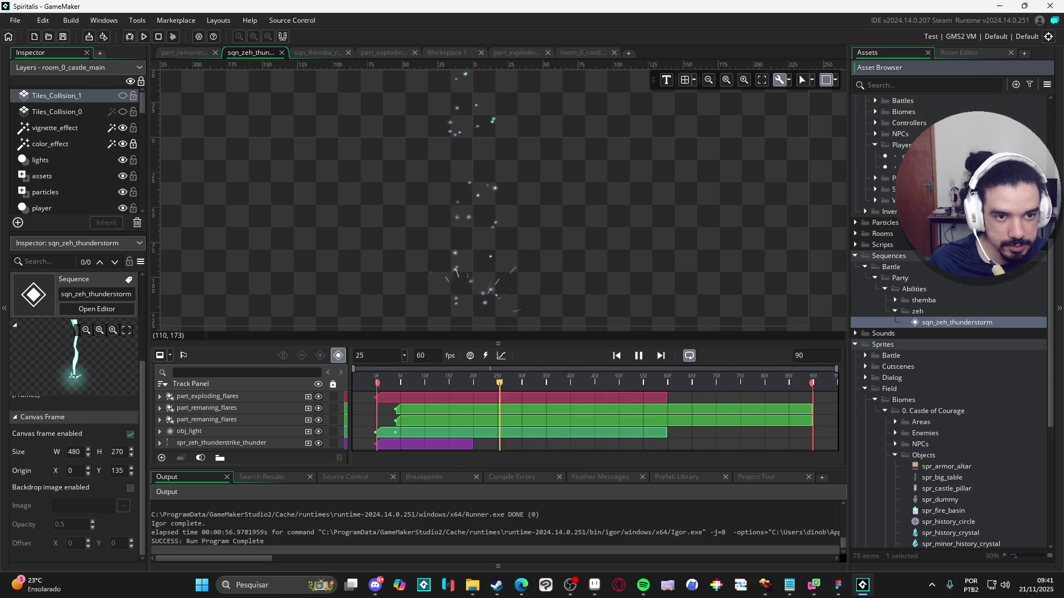
pyautogui.scroll(-5, 970, 447)
pyautogui.scroll(5, 972, 438)
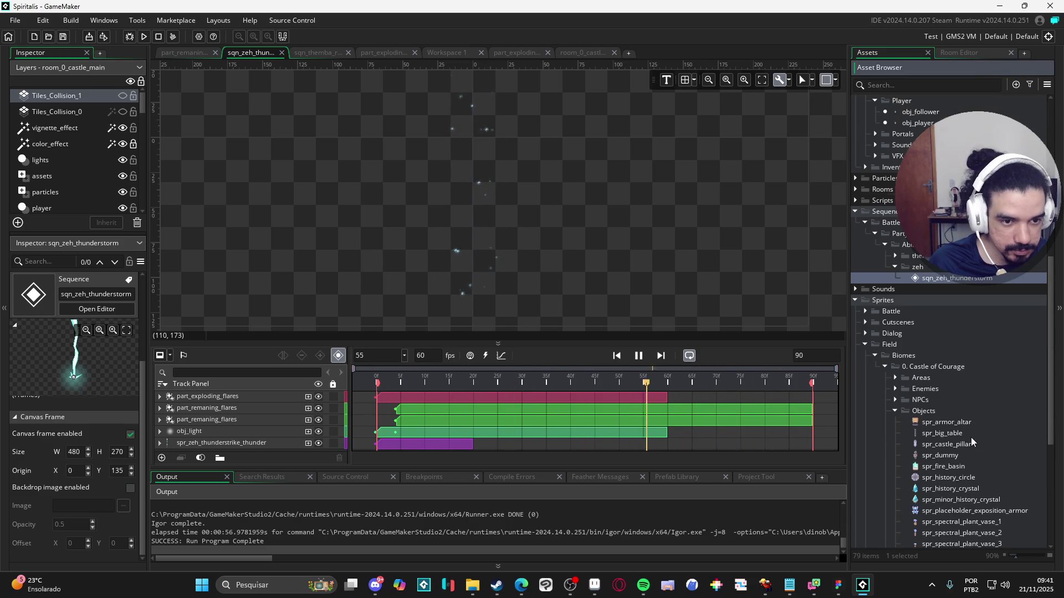
pyautogui.scroll(-5, 973, 424)
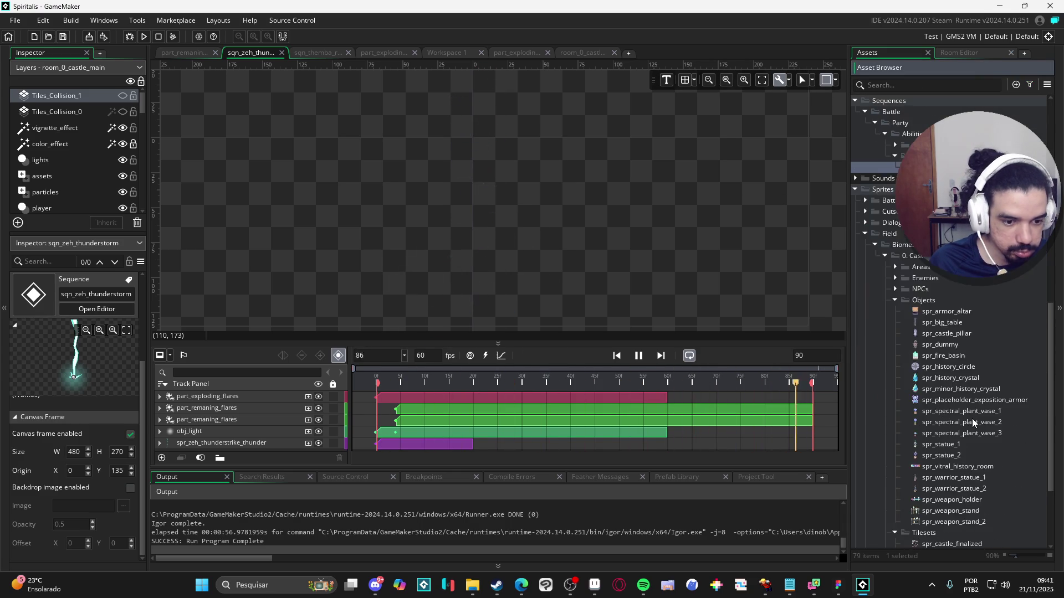
pyautogui.scroll(5, 963, 367)
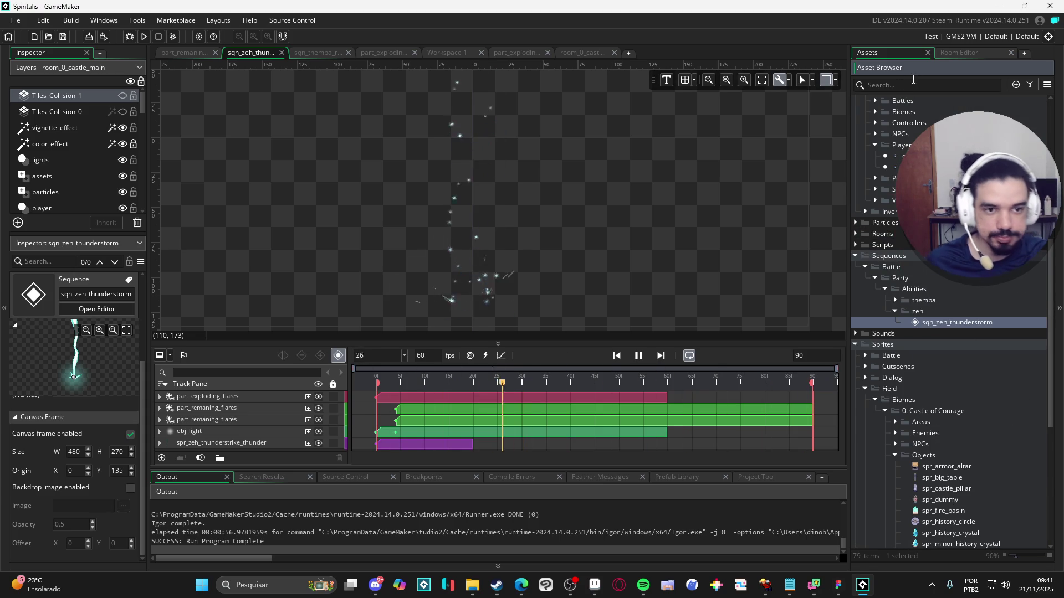
pyautogui.click(911, 84)
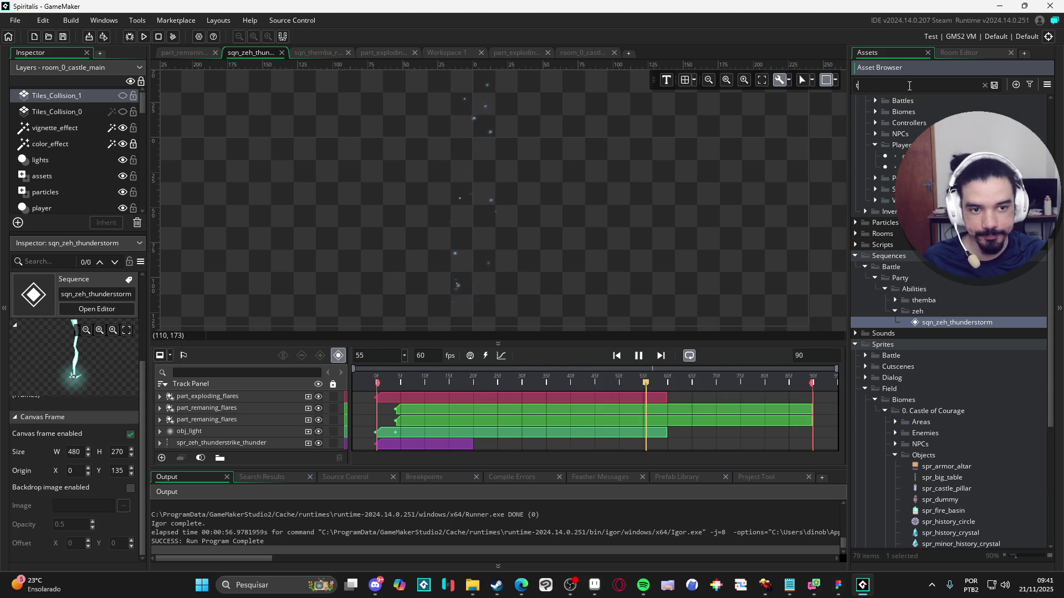
pyautogui.write('thunder')
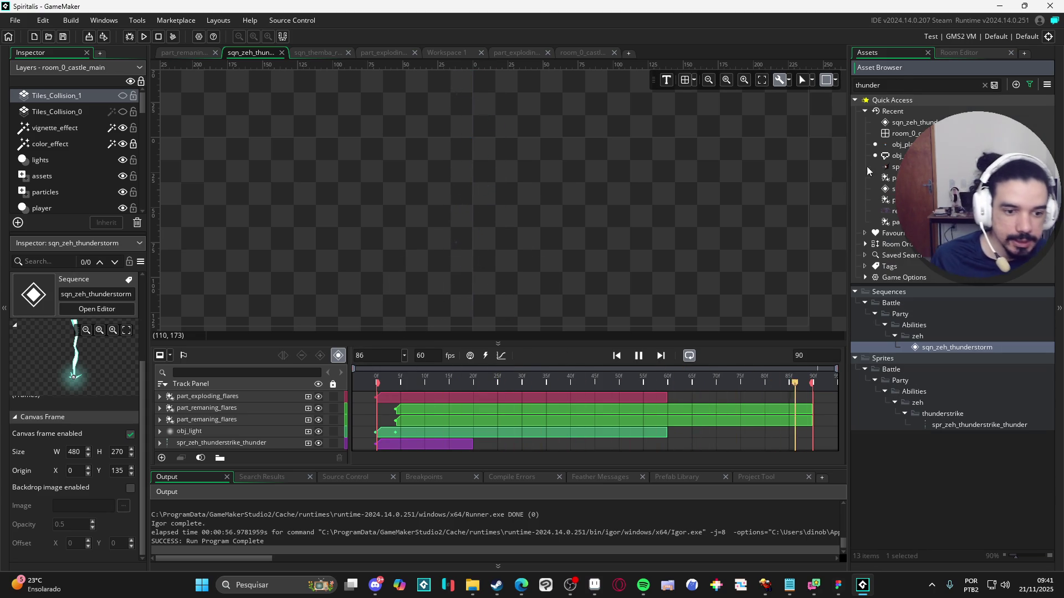
pyautogui.doubleClick(970, 425)
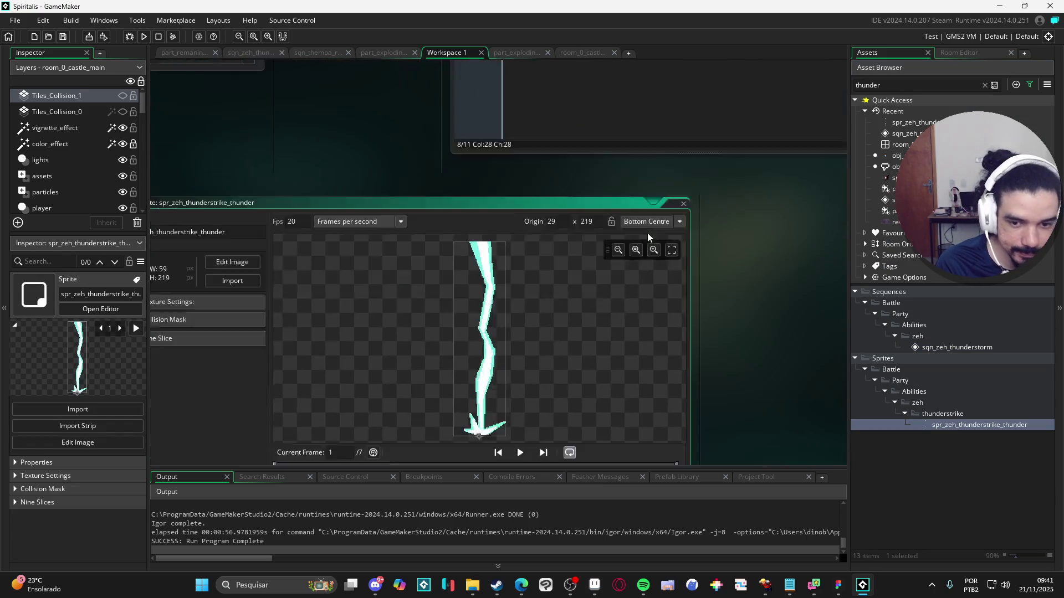
# Step: Import spr_vfx_thunderstike_thunder from zeh/thunder_strike as the sprite's image
pyautogui.click(280, 175)
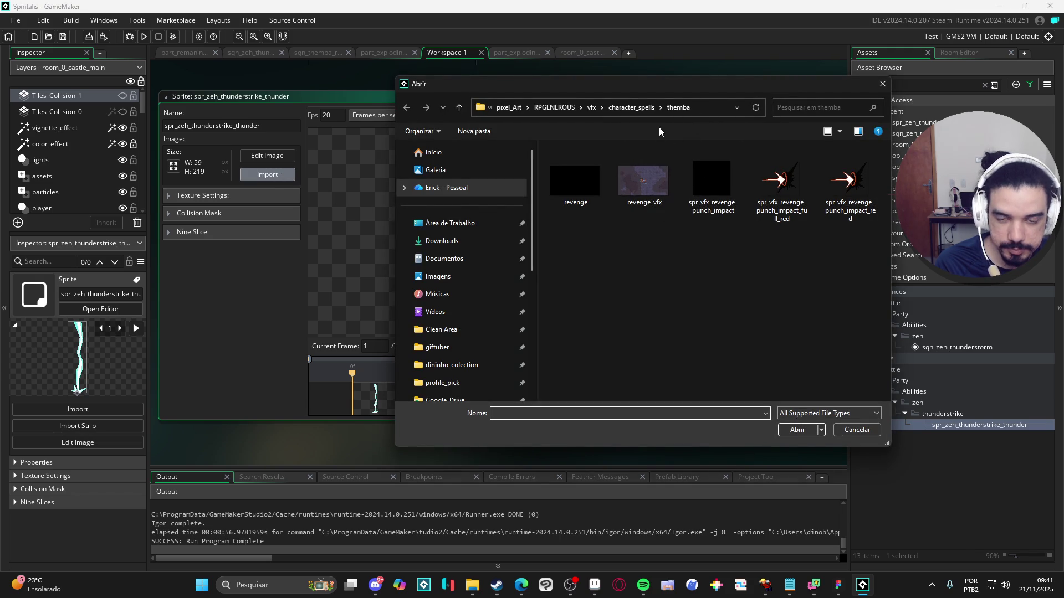
pyautogui.click(632, 107)
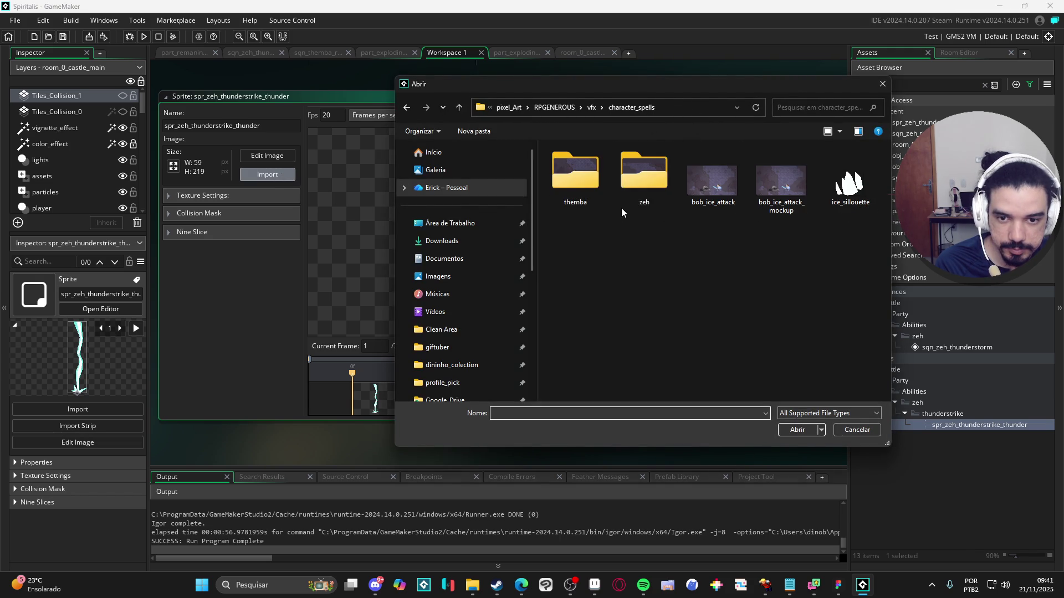
pyautogui.doubleClick(554, 179)
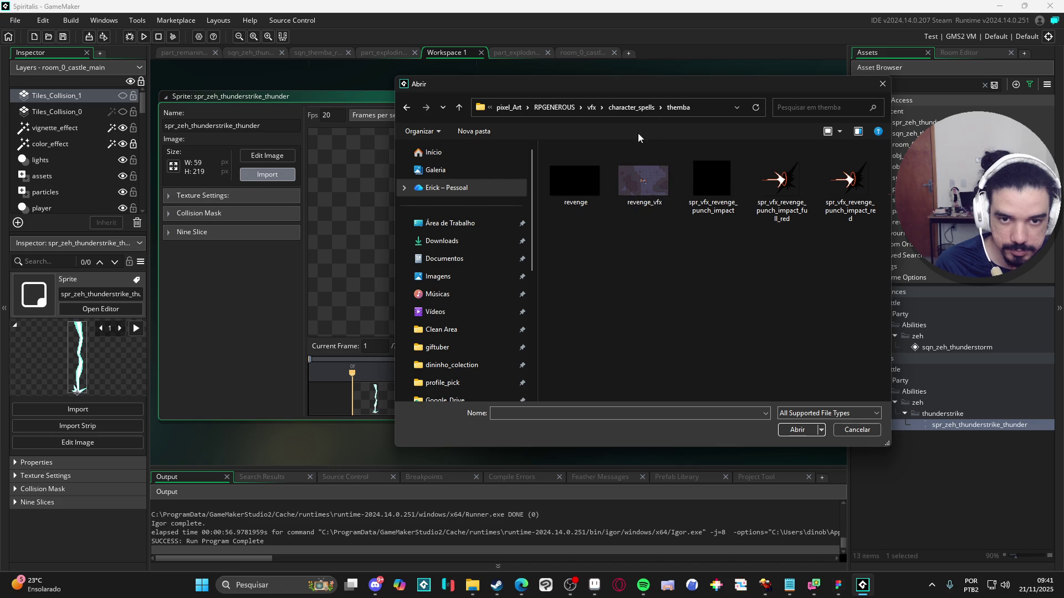
pyautogui.click(630, 107)
pyautogui.doubleClick(643, 178)
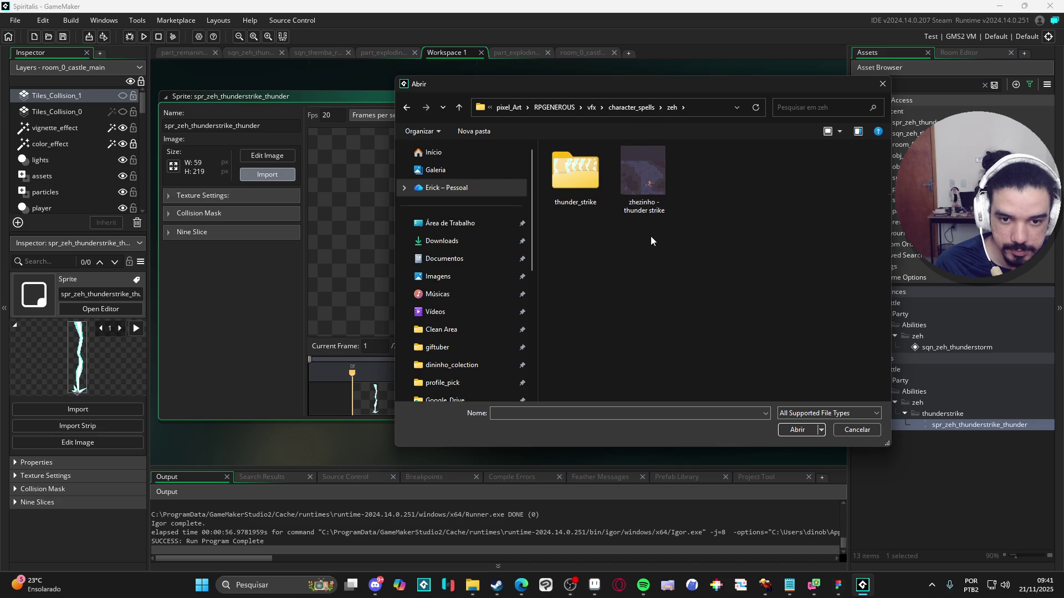
pyautogui.doubleClick(579, 186)
pyautogui.click(579, 187)
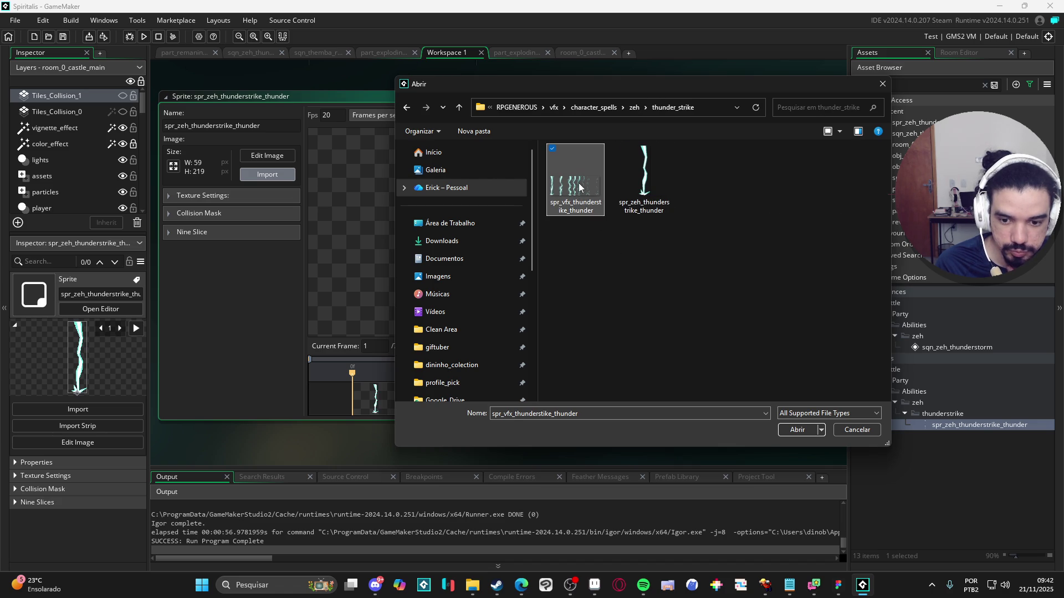
pyautogui.doubleClick(579, 186)
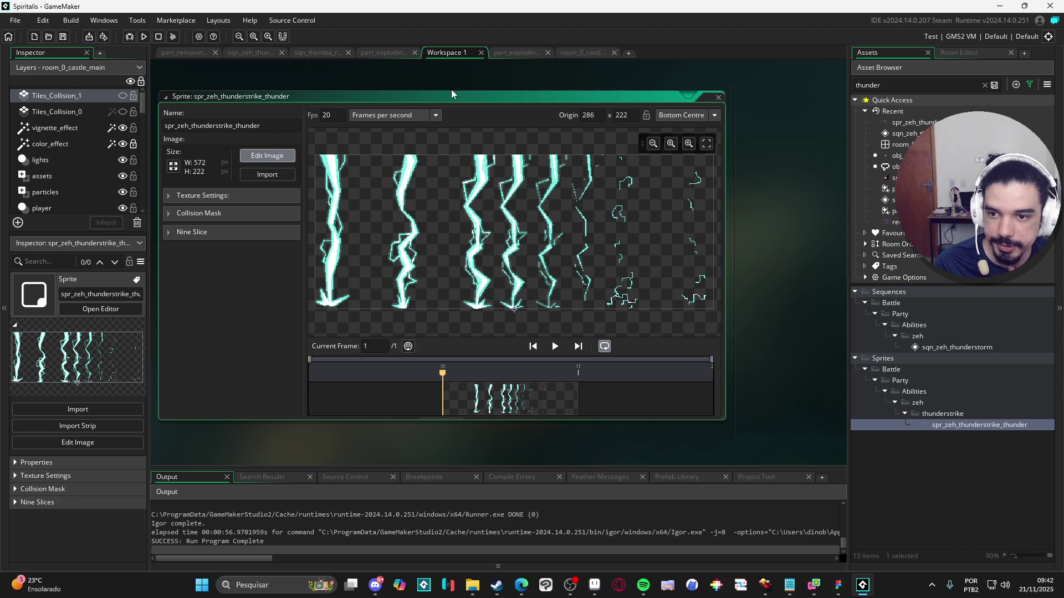
# Step: In the Image Editor, use Image > Convert to Frames and set the frame size to 52×222
pyautogui.click(267, 156)
pyautogui.click(336, 21)
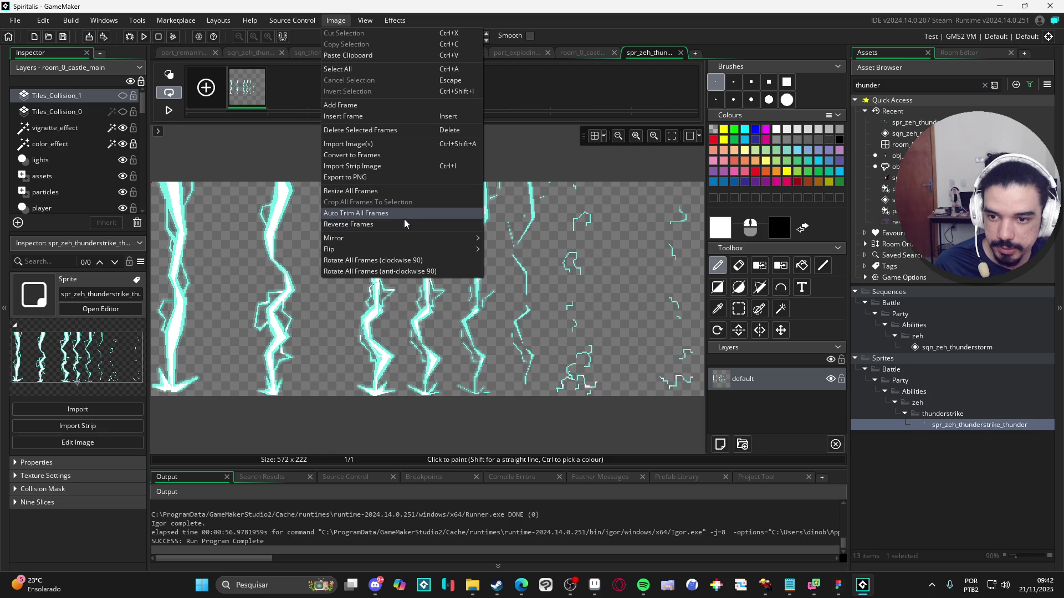
pyautogui.click(392, 155)
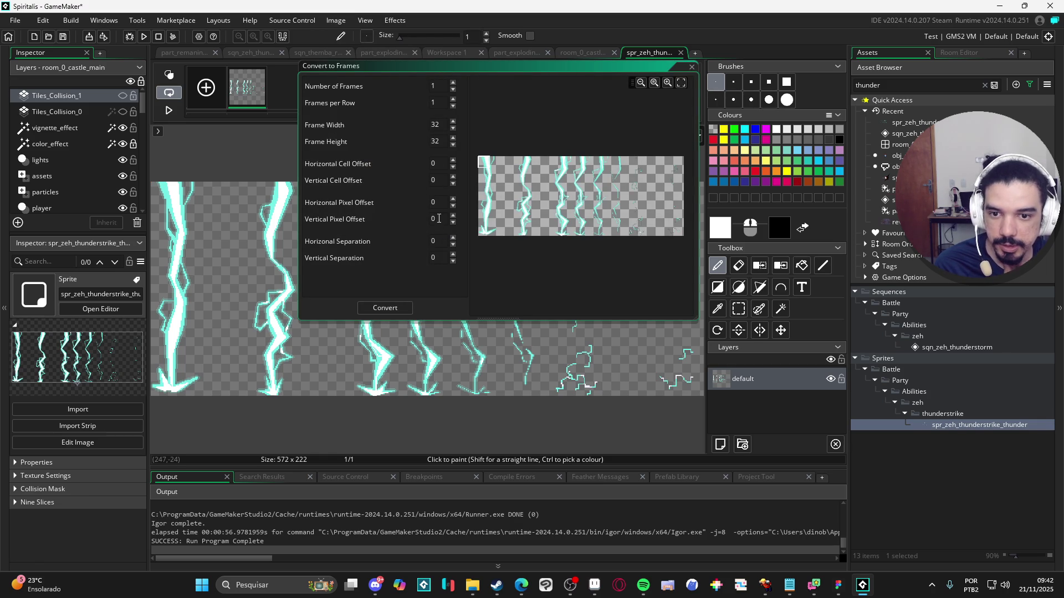
pyautogui.click(595, 587)
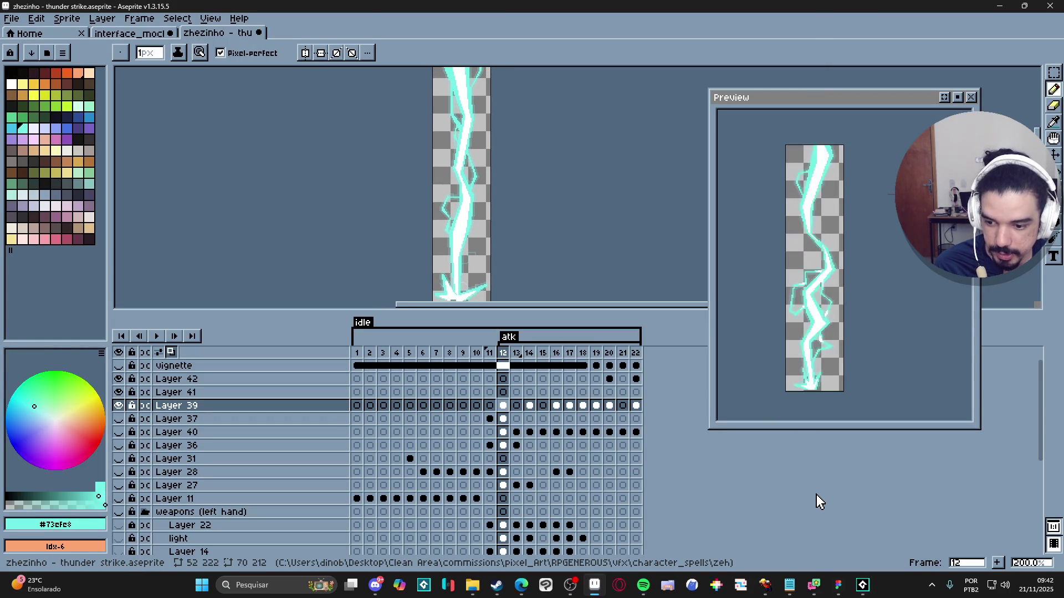
pyautogui.click(1000, 6)
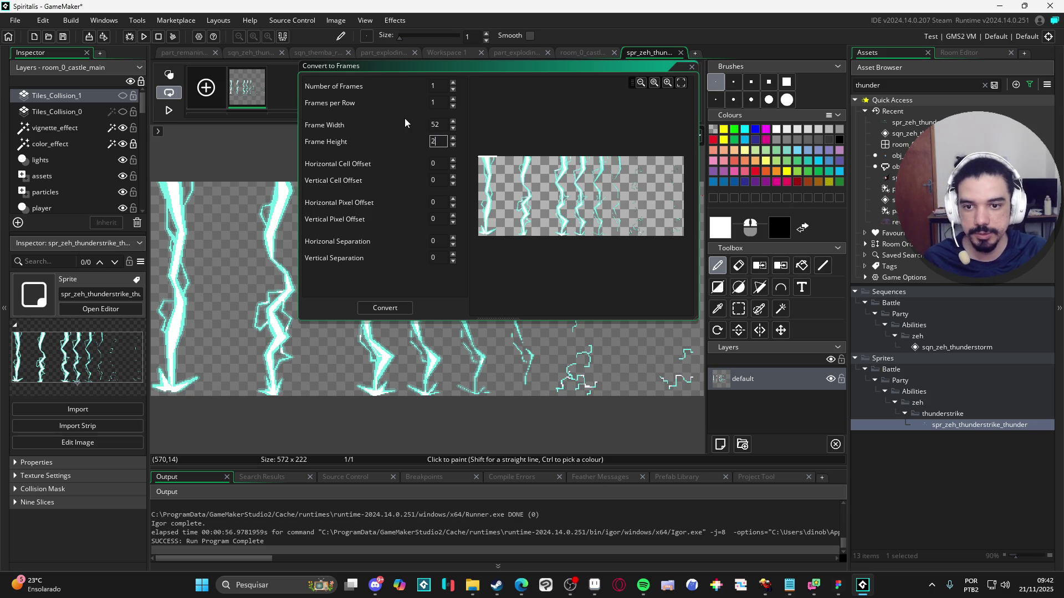
pyautogui.write('22')
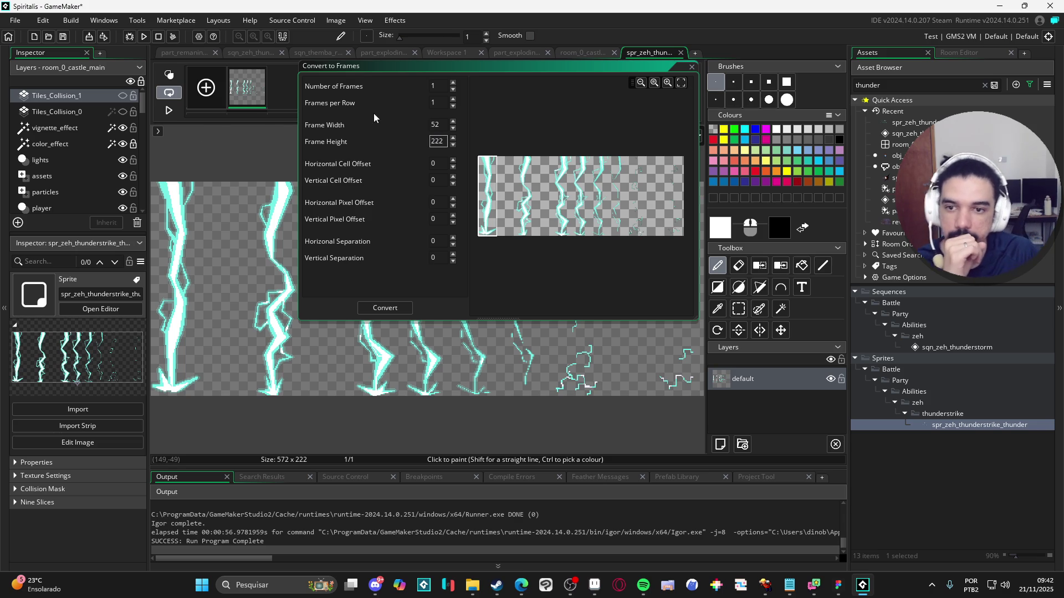
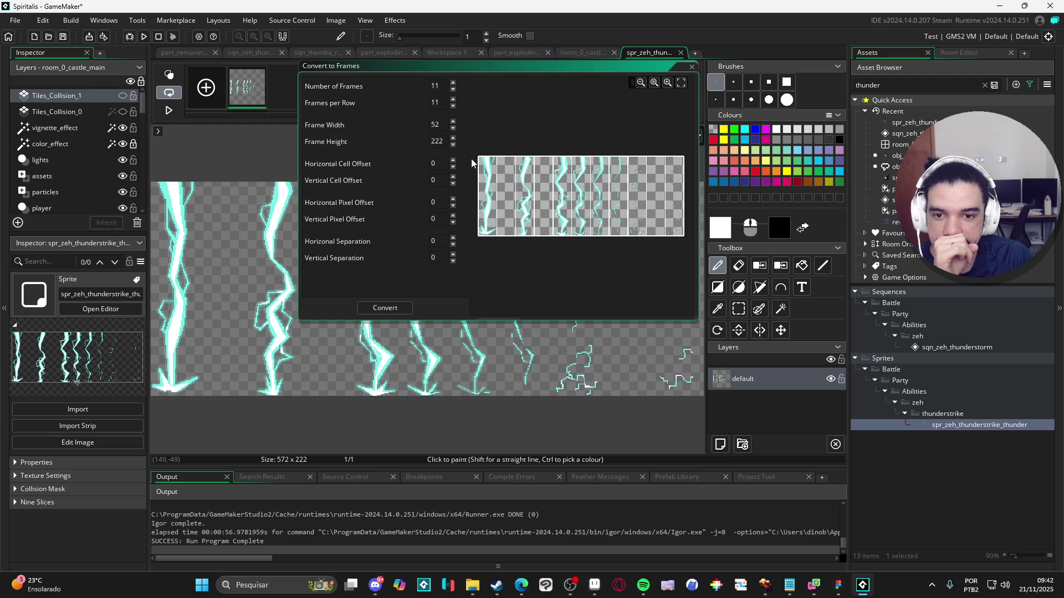
# Step: Convert the thunderstrike lightning strip into 11 frames of 52×222 and play the sprite's preview
pyautogui.click(396, 309)
pyautogui.click(550, 271)
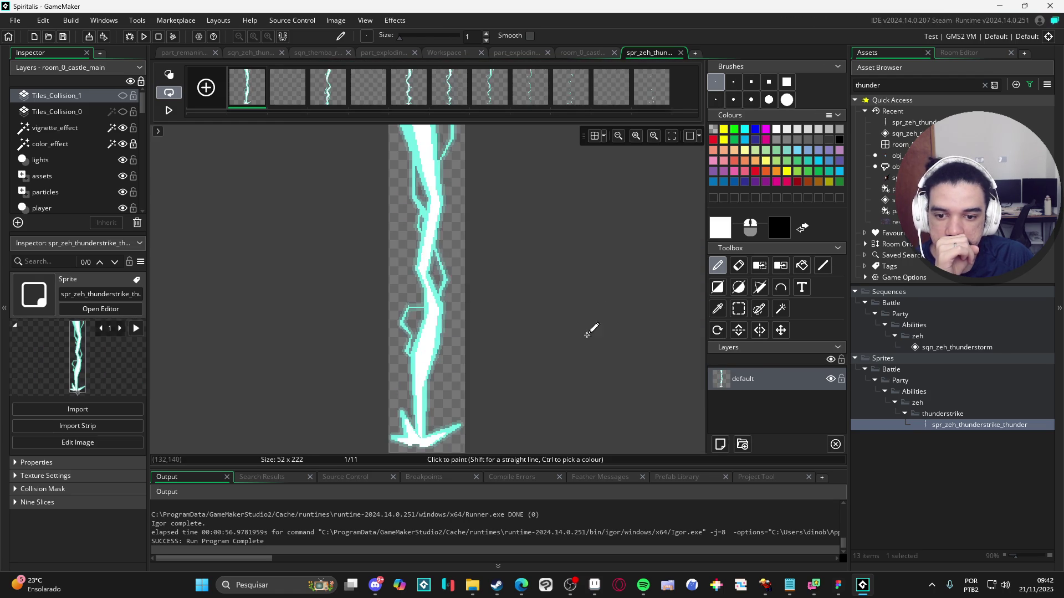
pyautogui.doubleClick(959, 426)
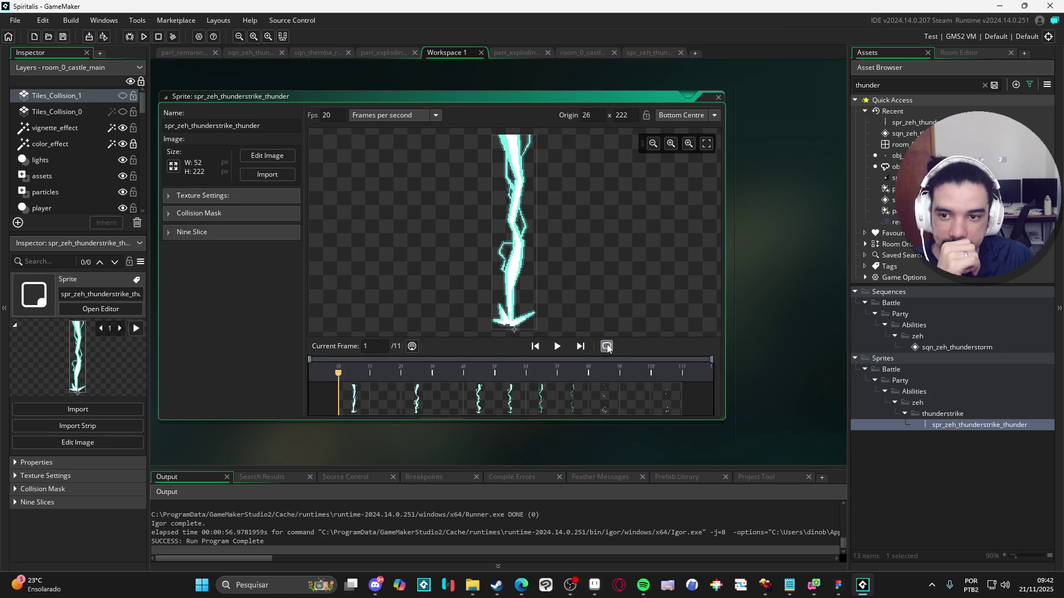
pyautogui.click(562, 350)
# Step: In Aseprite, check frames 22, 21 and 20 of the thunder strike, then return to GameMaker
pyautogui.hotkey('alt', 'Tab')
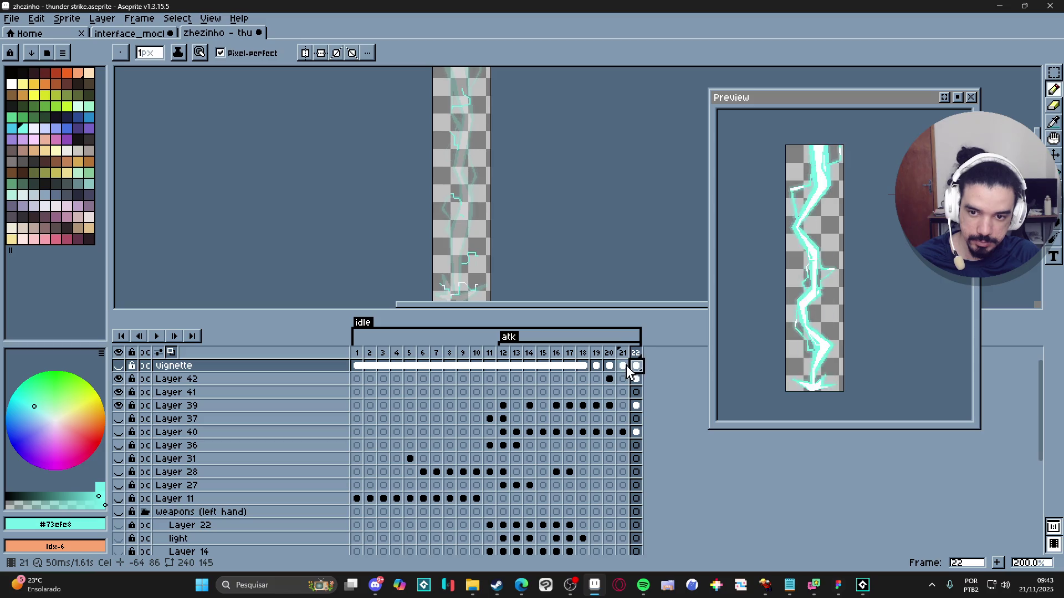
pyautogui.click(632, 367)
pyautogui.click(636, 366)
pyautogui.click(623, 367)
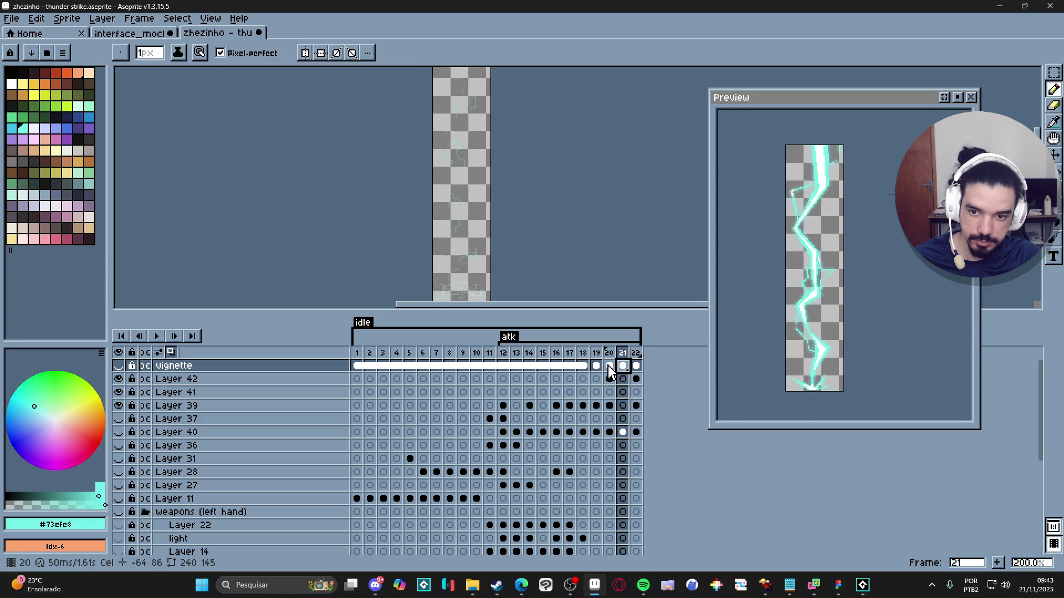
pyautogui.click(610, 367)
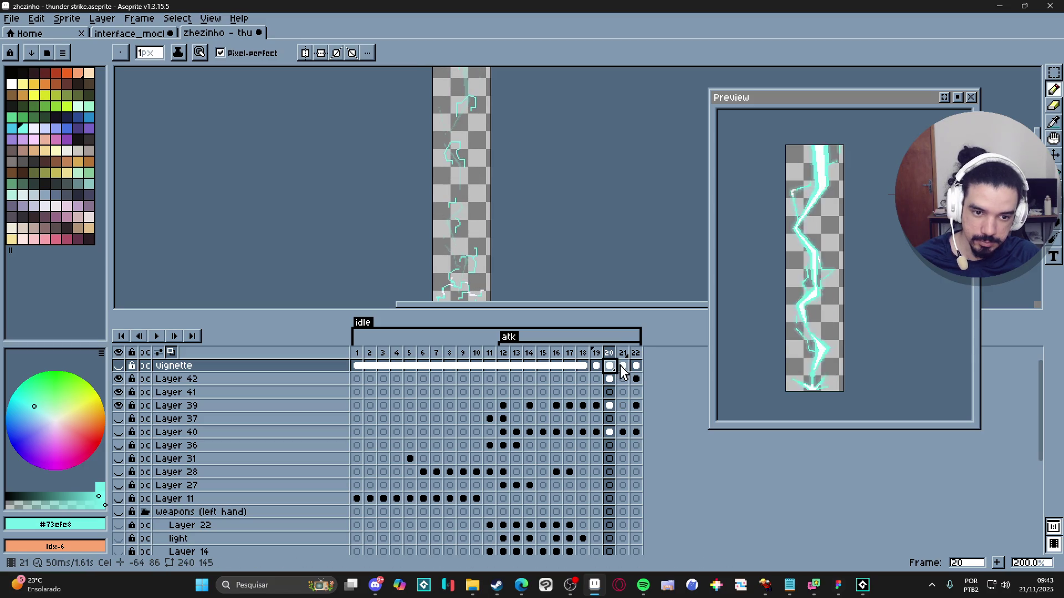
pyautogui.hotkey('alt', 'Tab')
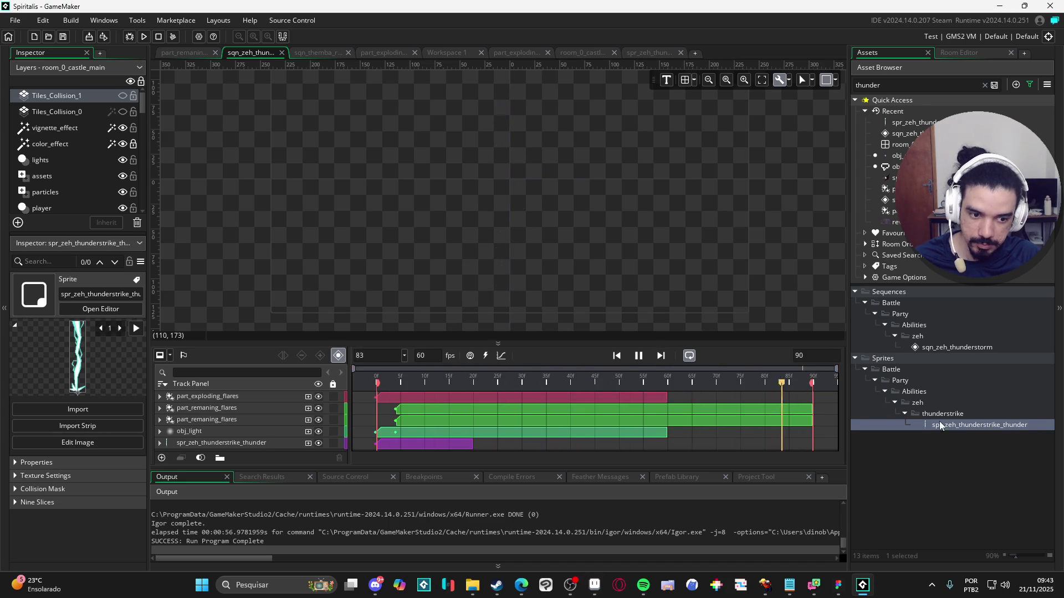
pyautogui.doubleClick(926, 426)
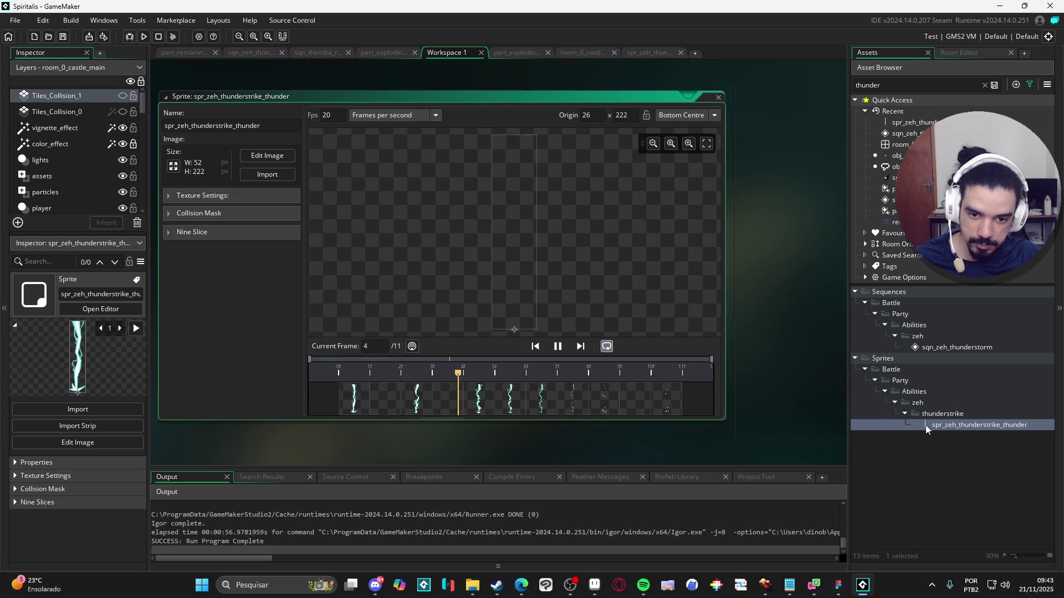
pyautogui.click(610, 409)
pyautogui.click(643, 412)
pyautogui.click(599, 404)
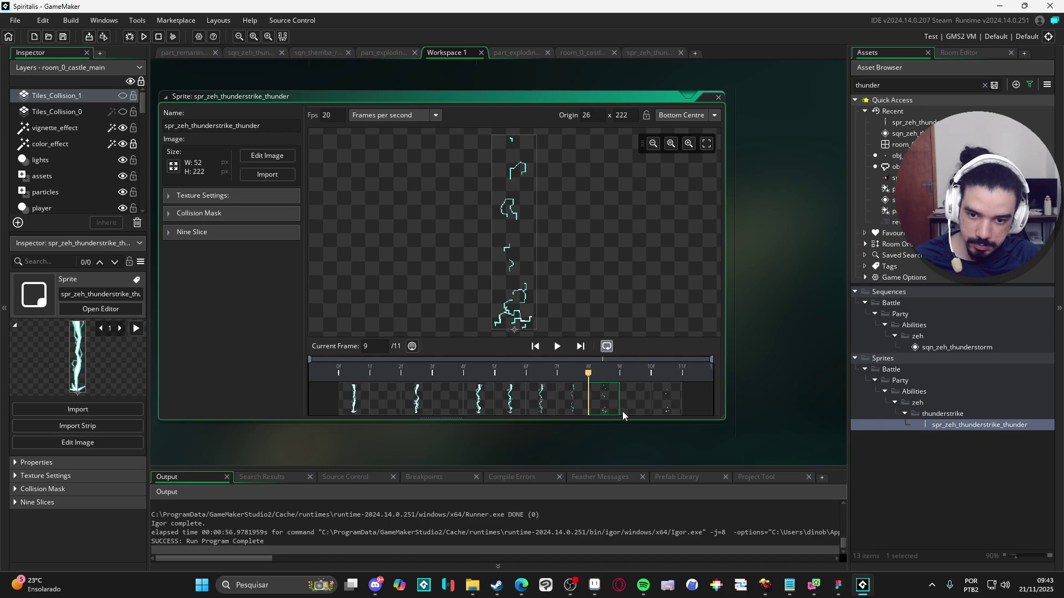
pyautogui.click(582, 404)
pyautogui.click(607, 401)
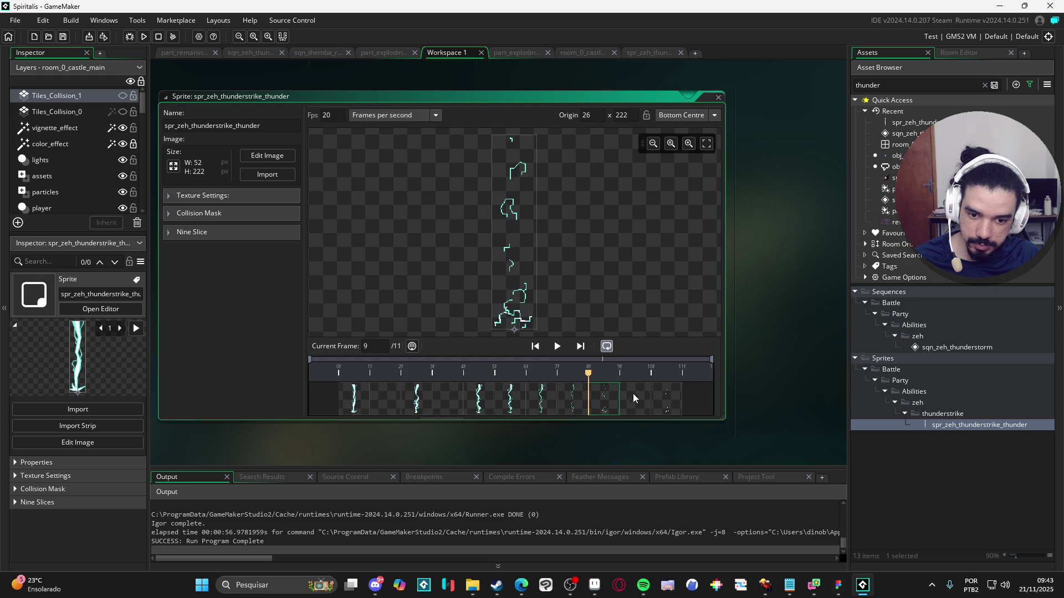
pyautogui.click(638, 399)
pyautogui.click(669, 404)
pyautogui.click(599, 403)
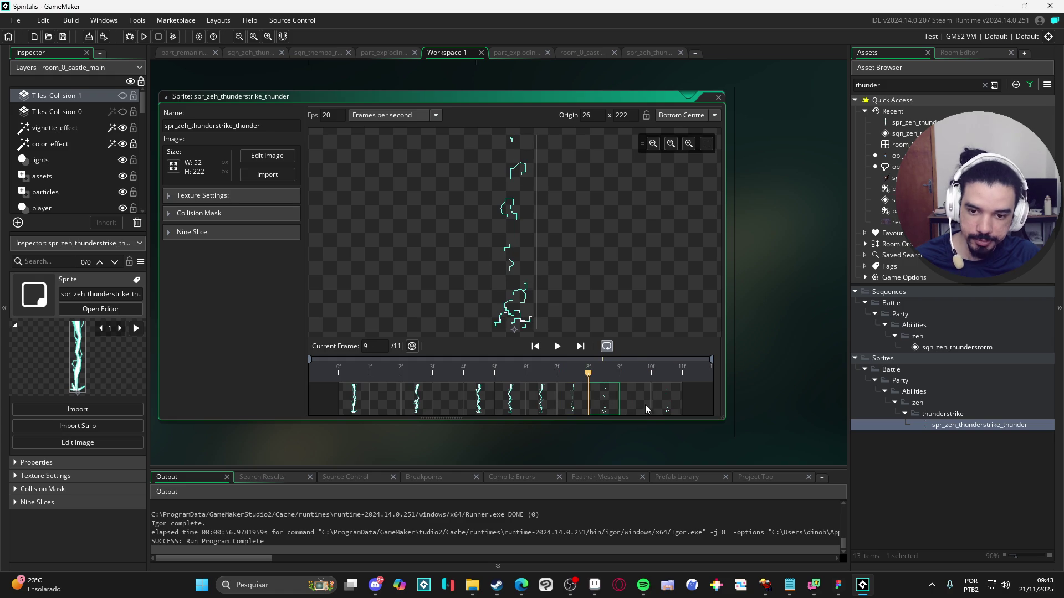
pyautogui.click(661, 407)
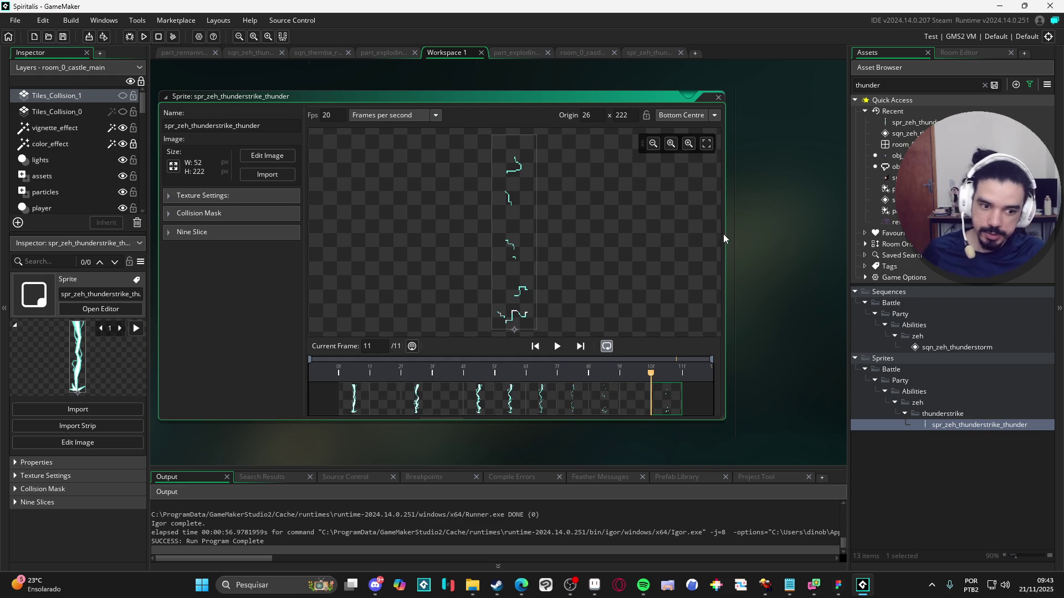
pyautogui.click(653, 53)
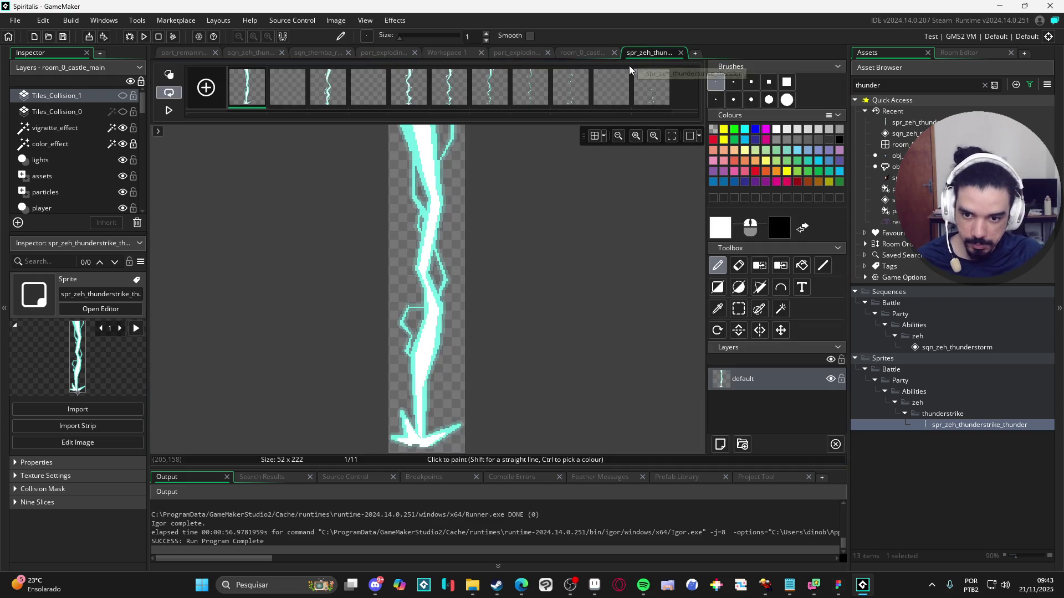
pyautogui.click(582, 54)
pyautogui.click(428, 53)
pyautogui.click(385, 53)
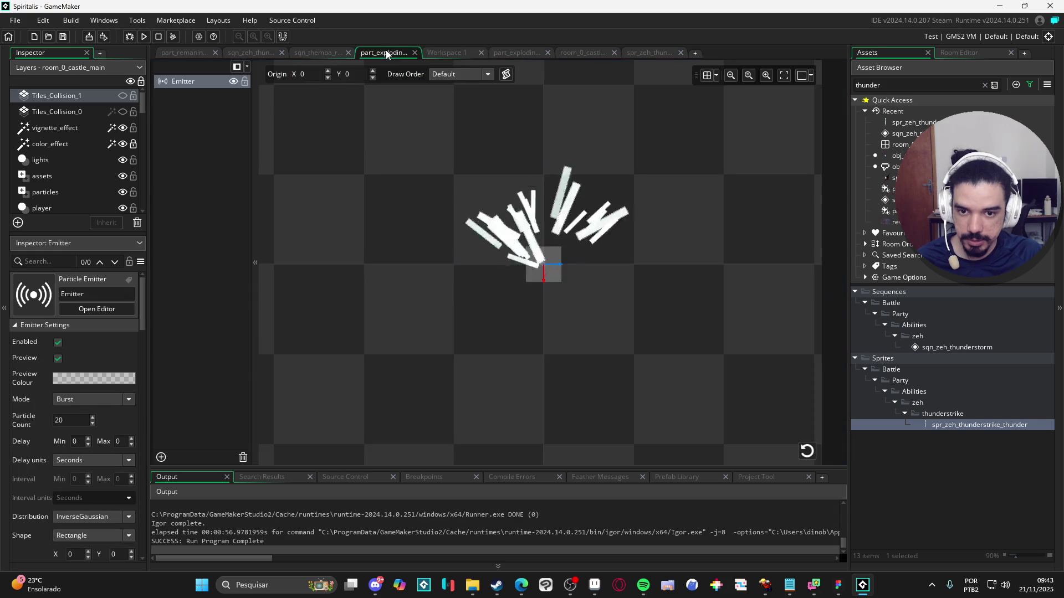
pyautogui.click(329, 54)
pyautogui.click(255, 54)
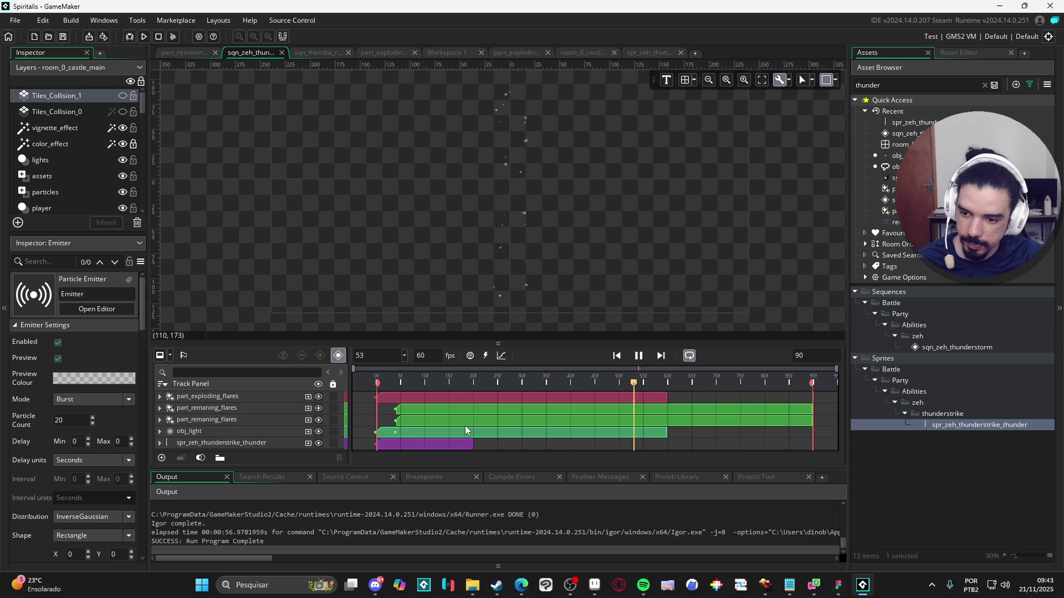
# Step: Stretch the thunderstrike lightning clip out to frame 60 and play the sequence to check it
pyautogui.click(458, 447)
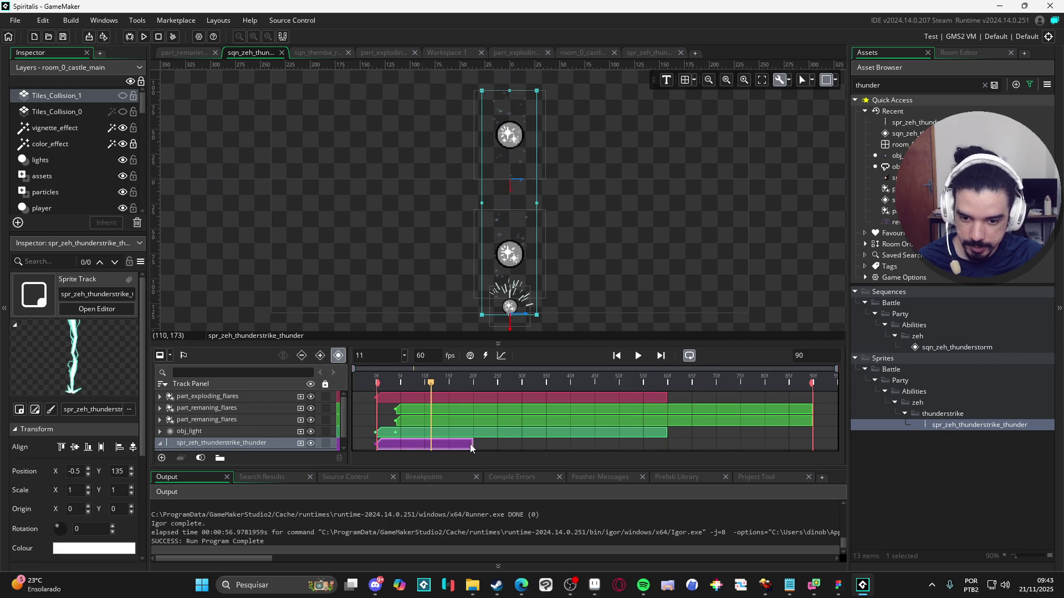
pyautogui.moveTo(511, 450); pyautogui.dragTo(668, 449)
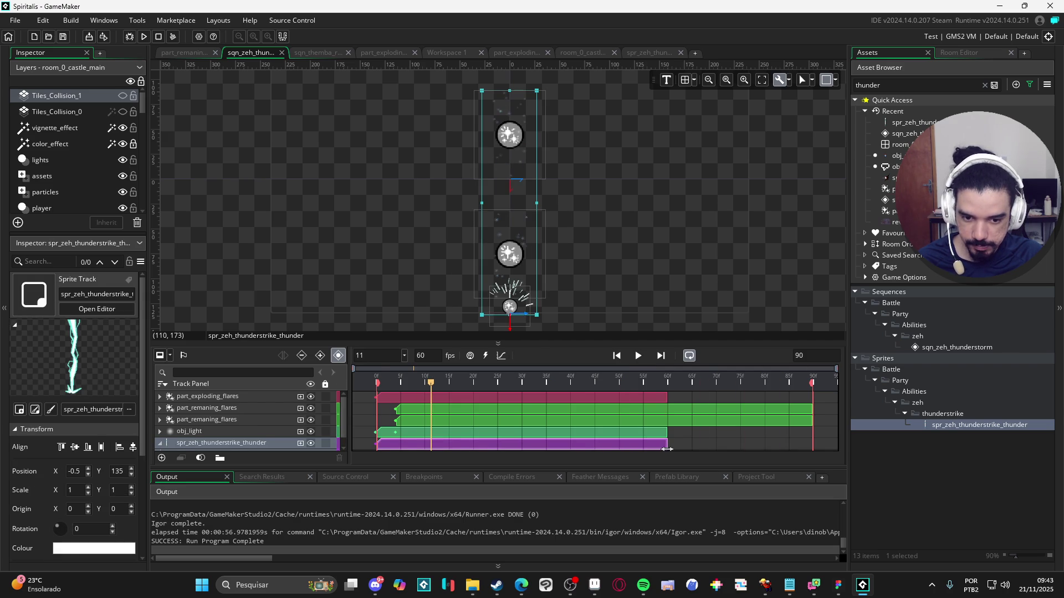
pyautogui.click(636, 359)
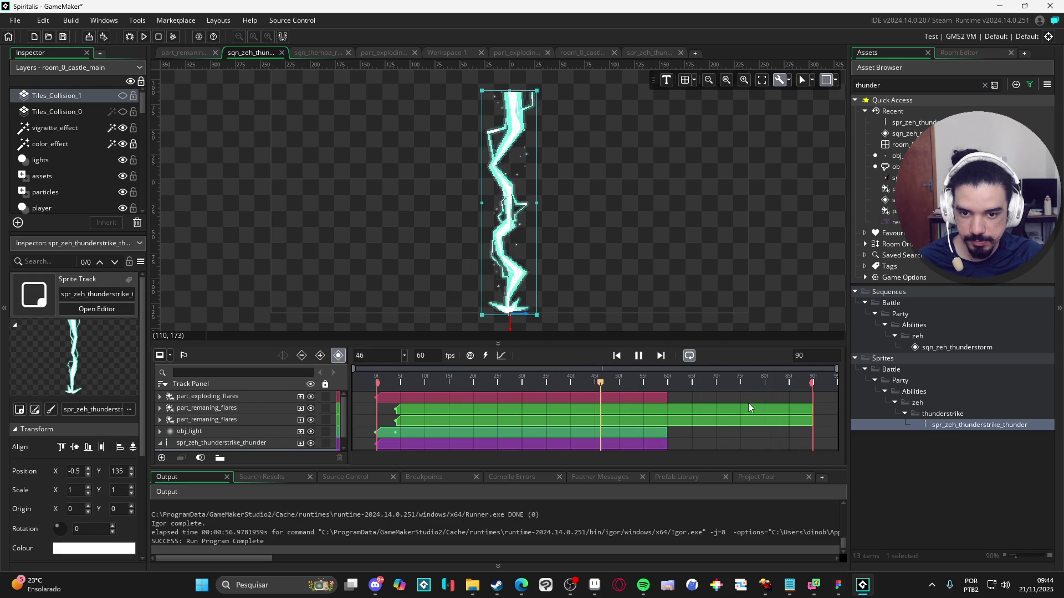
pyautogui.click(639, 355)
pyautogui.moveTo(495, 388)
pyautogui.mouseDown()
pyautogui.moveTo(471, 390)
pyautogui.moveTo(532, 388)
pyautogui.mouseUp()
# Step: Pull the lightning clip's end back to about frame 32 and replay the sequence
pyautogui.moveTo(666, 442); pyautogui.dragTo(553, 443)
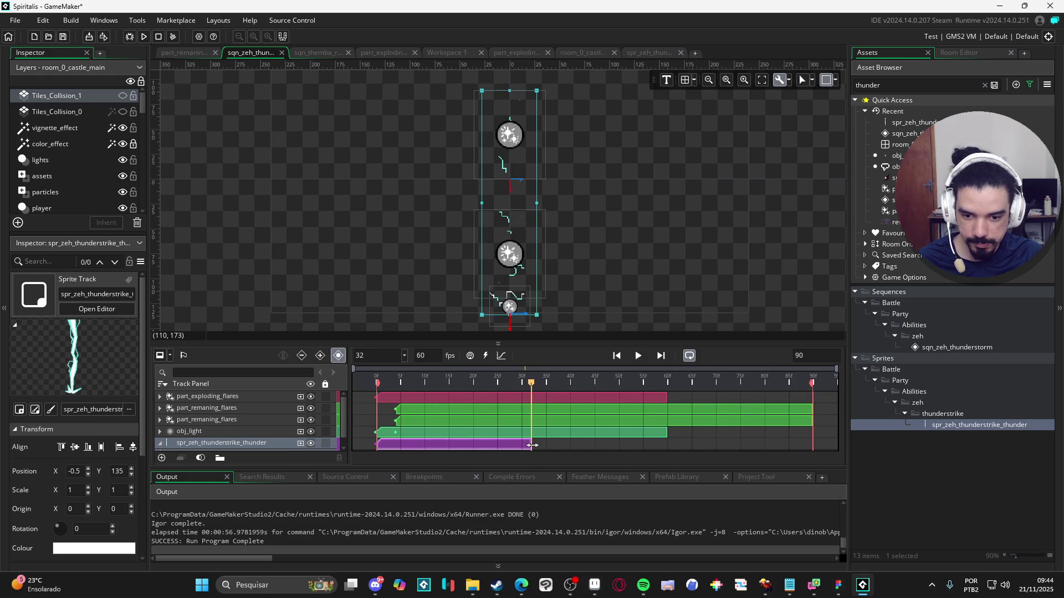
pyautogui.click(638, 356)
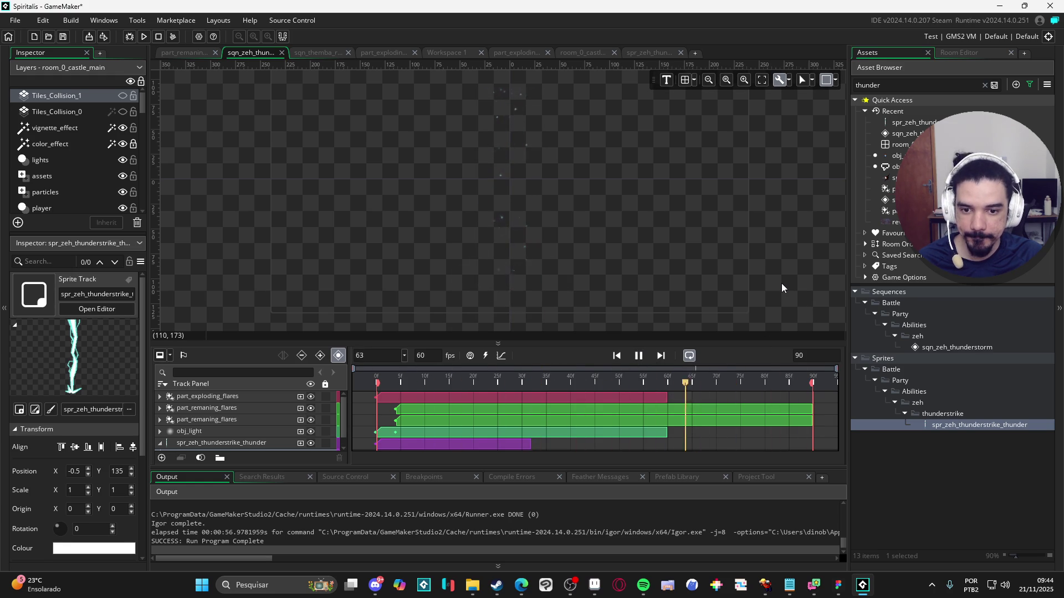
pyautogui.press('space')
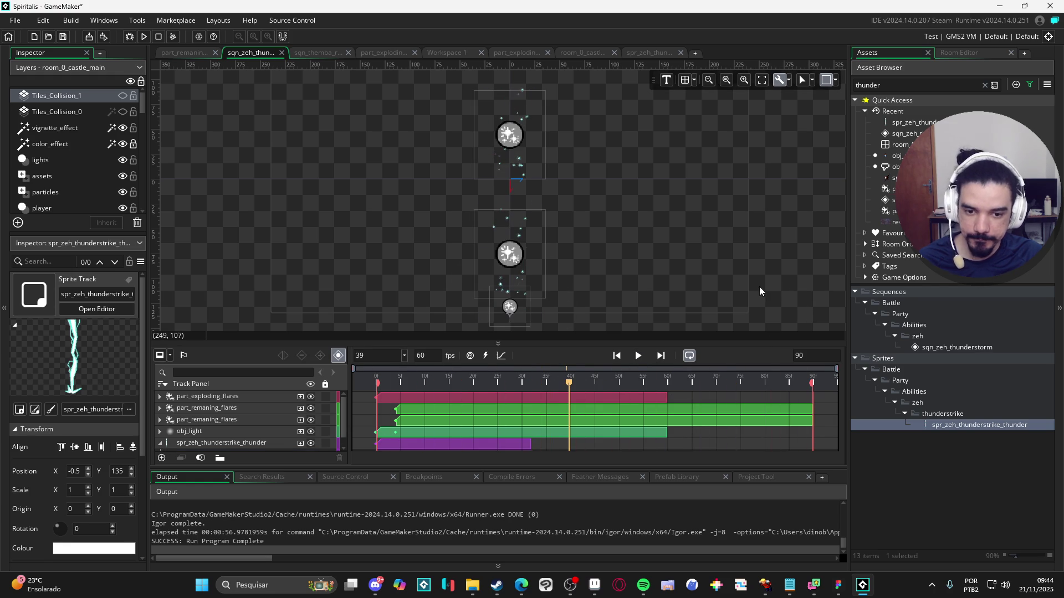
pyautogui.scroll(-3, 694, 280)
pyautogui.press('space')
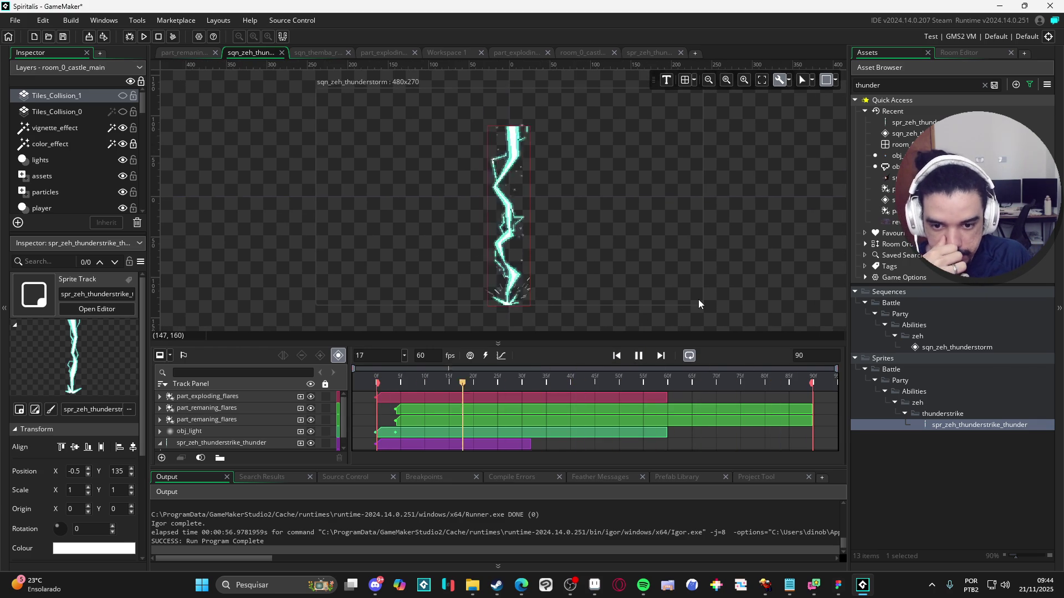
# Step: Trim the obj_light glow clip from about frame 60 down to roughly frame 2
pyautogui.moveTo(633, 340); pyautogui.dragTo(626, 277)
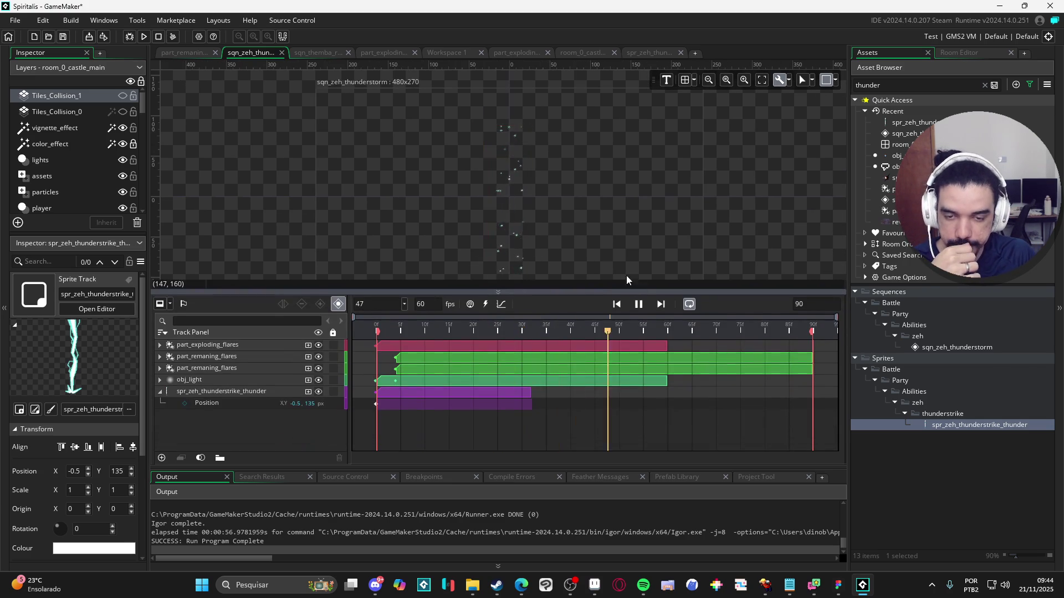
pyautogui.click(280, 379)
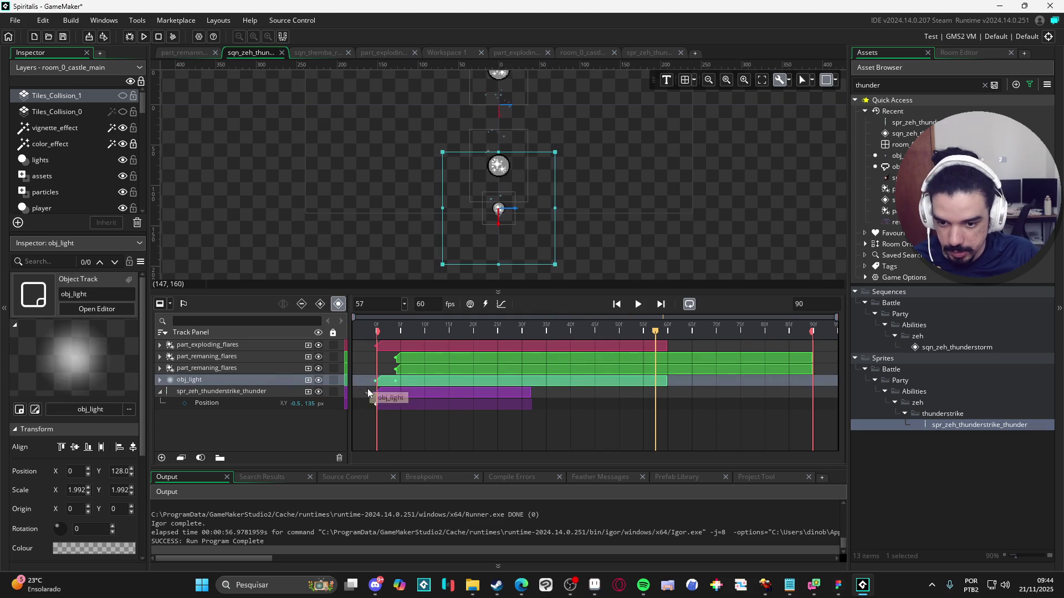
pyautogui.moveTo(367, 388); pyautogui.dragTo(382, 388)
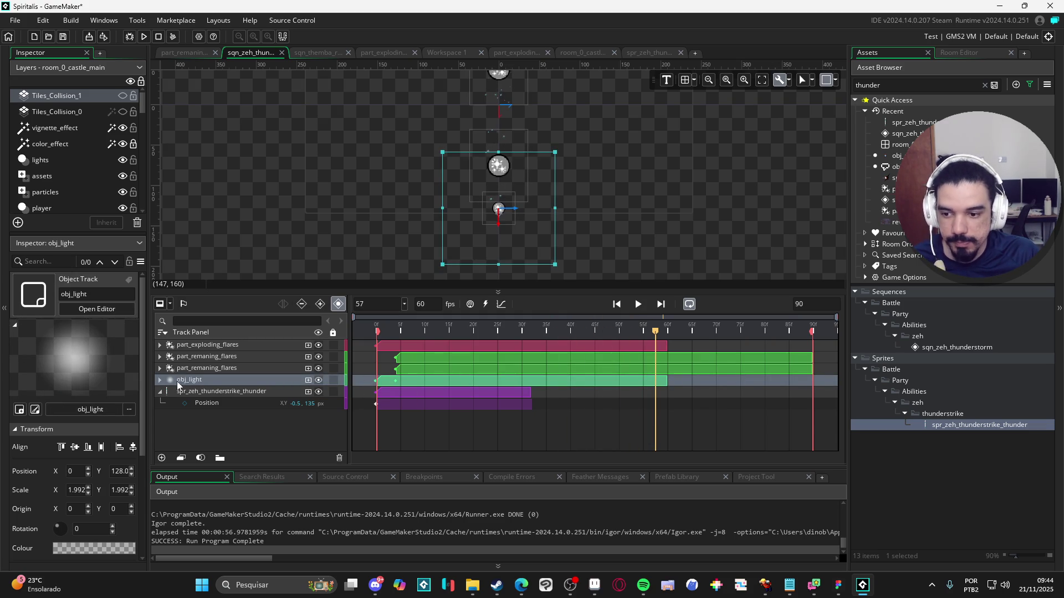
pyautogui.click(160, 380)
pyautogui.moveTo(378, 326); pyautogui.dragTo(393, 325)
pyautogui.click(430, 380)
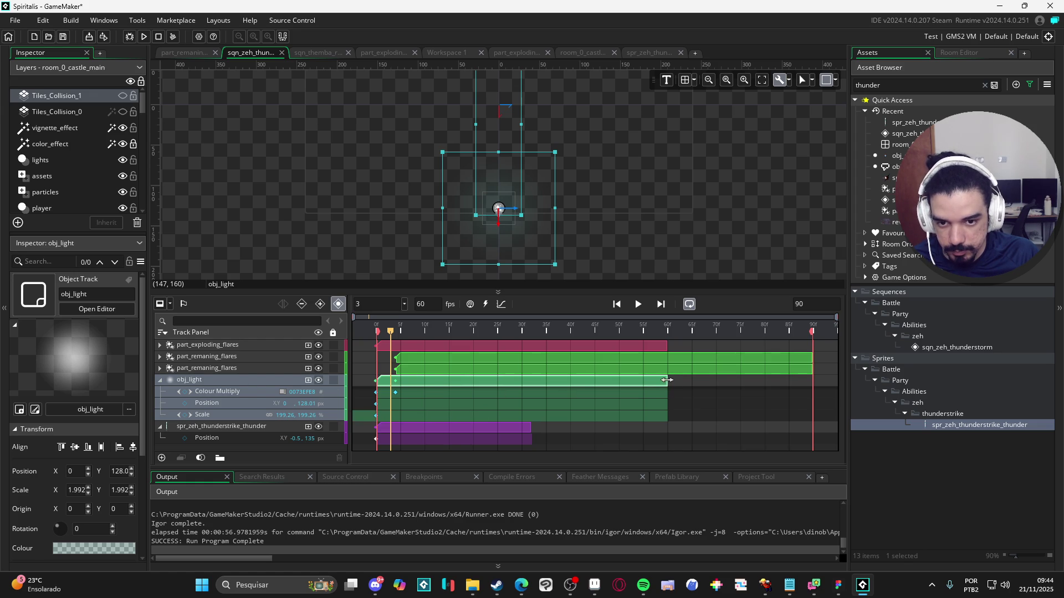
pyautogui.moveTo(666, 380); pyautogui.dragTo(362, 381)
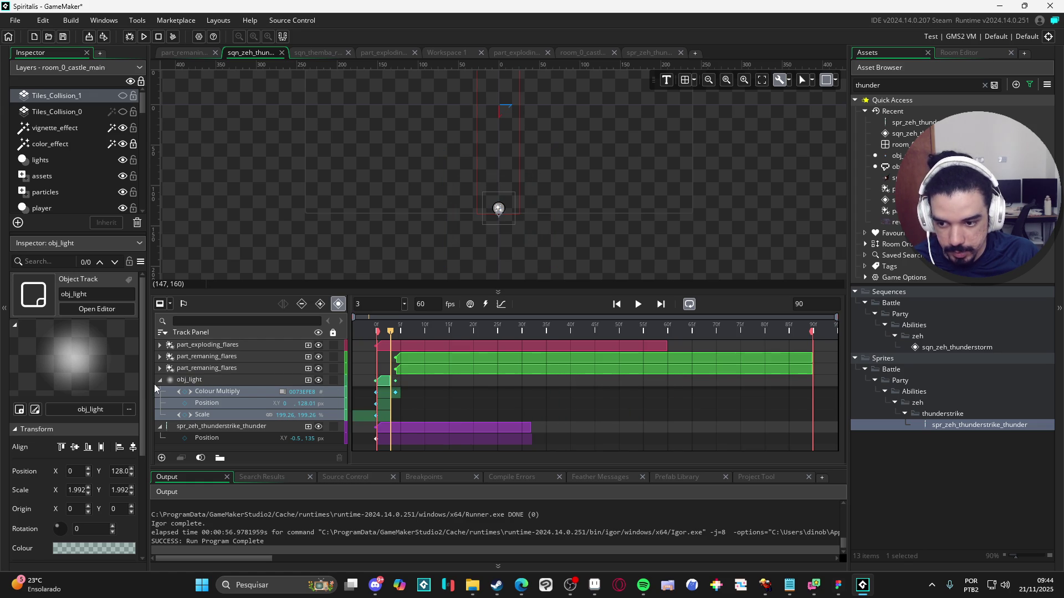
# Step: Duplicate the obj_light track and shift the second light clip two frames later
pyautogui.click(160, 380)
pyautogui.hotkey('ctrl', 'd')
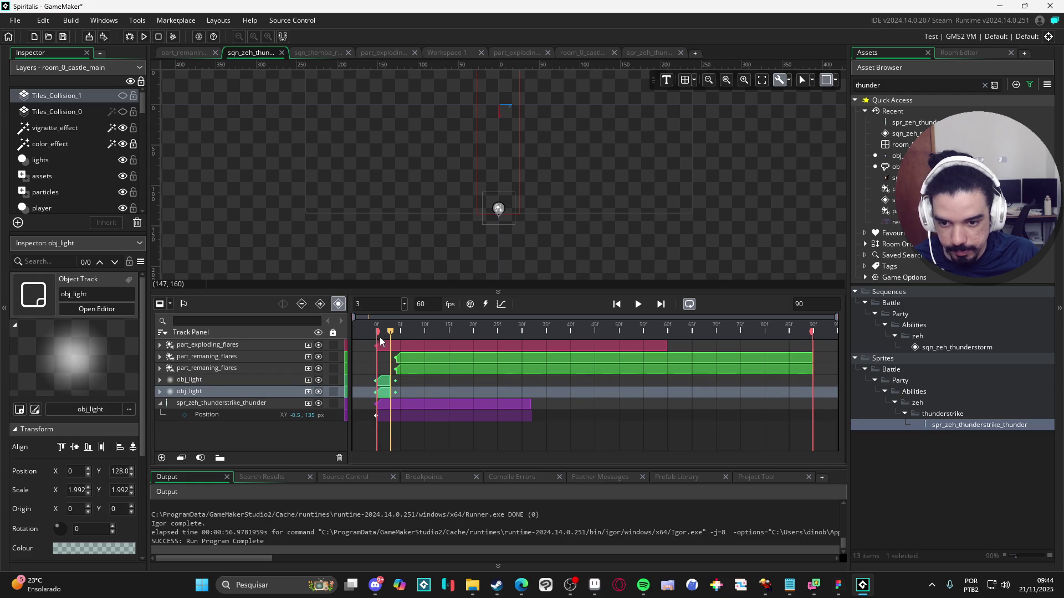
pyautogui.moveTo(394, 334); pyautogui.dragTo(407, 331)
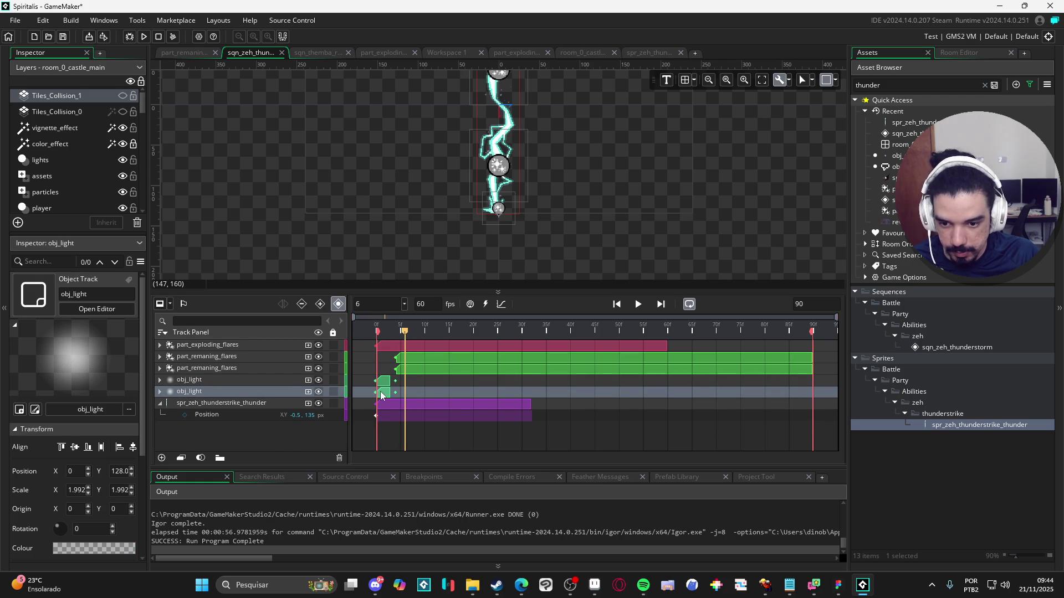
pyautogui.moveTo(380, 391); pyautogui.dragTo(414, 394)
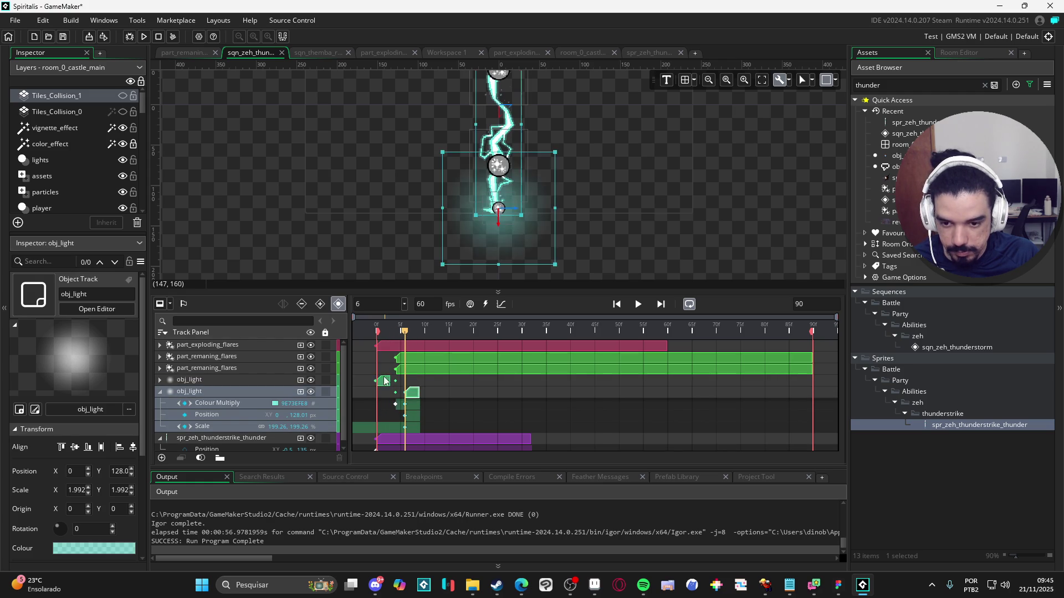
pyautogui.moveTo(410, 330); pyautogui.dragTo(440, 336)
# Step: Add another obj_light glow starting at frame 13 and lengthen it to about frame 20
pyautogui.click(160, 391)
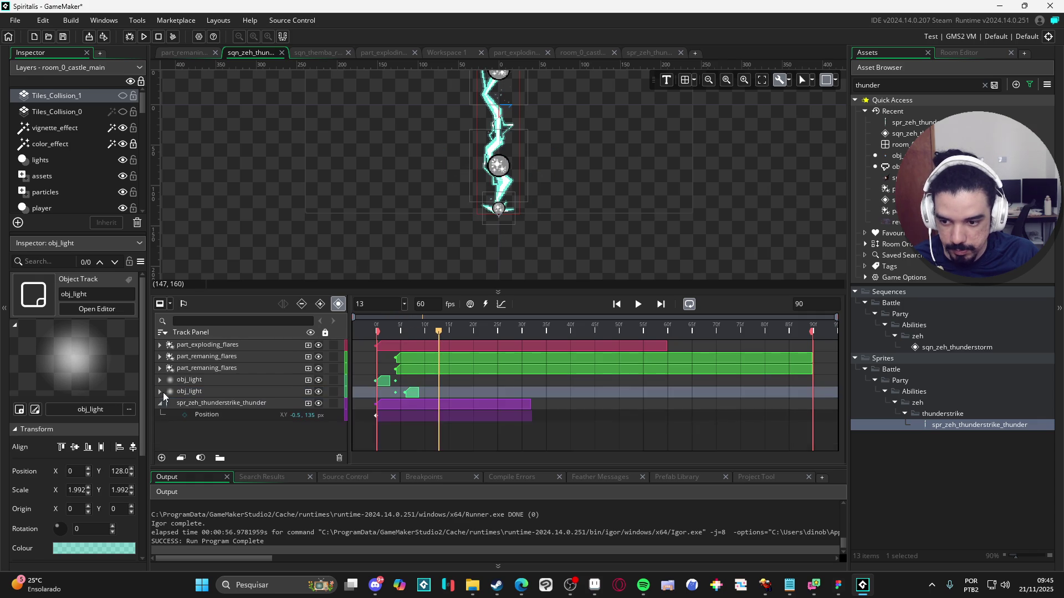
pyautogui.click(205, 382)
pyautogui.moveTo(216, 395); pyautogui.dragTo(449, 409)
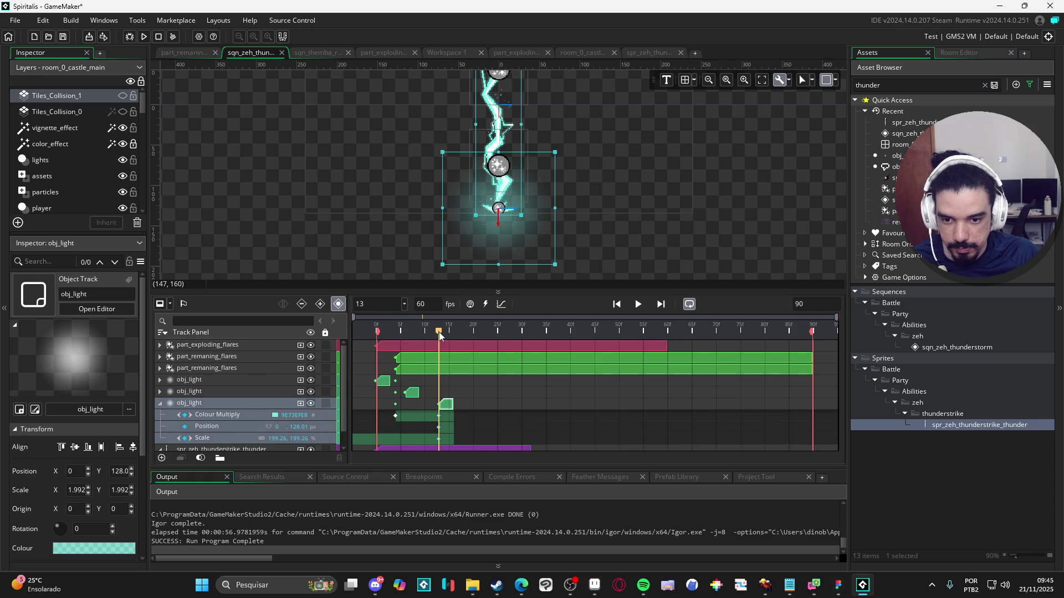
pyautogui.moveTo(440, 334); pyautogui.dragTo(473, 334)
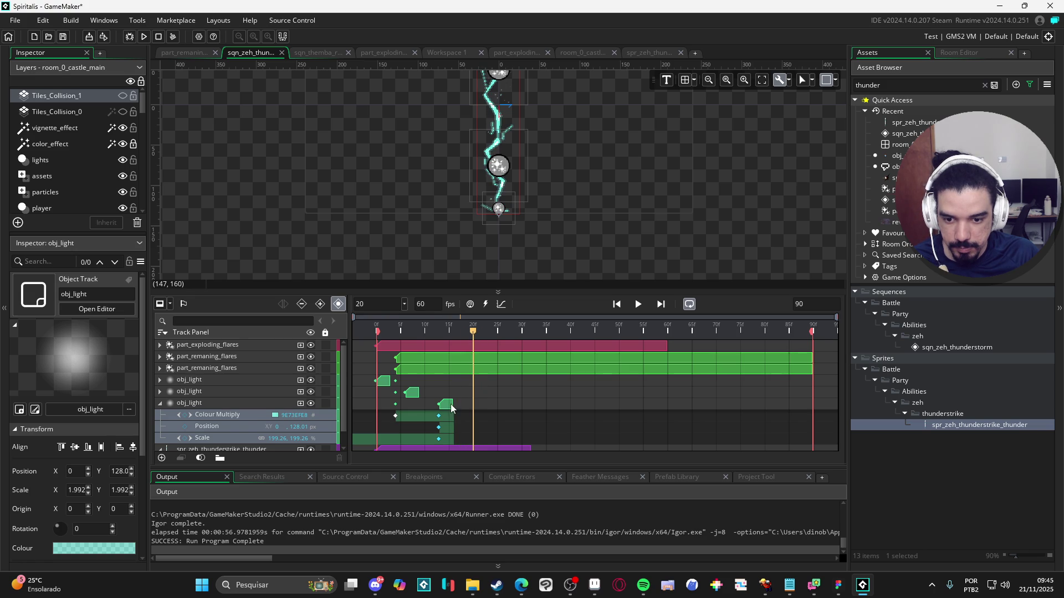
pyautogui.moveTo(451, 406); pyautogui.dragTo(467, 404)
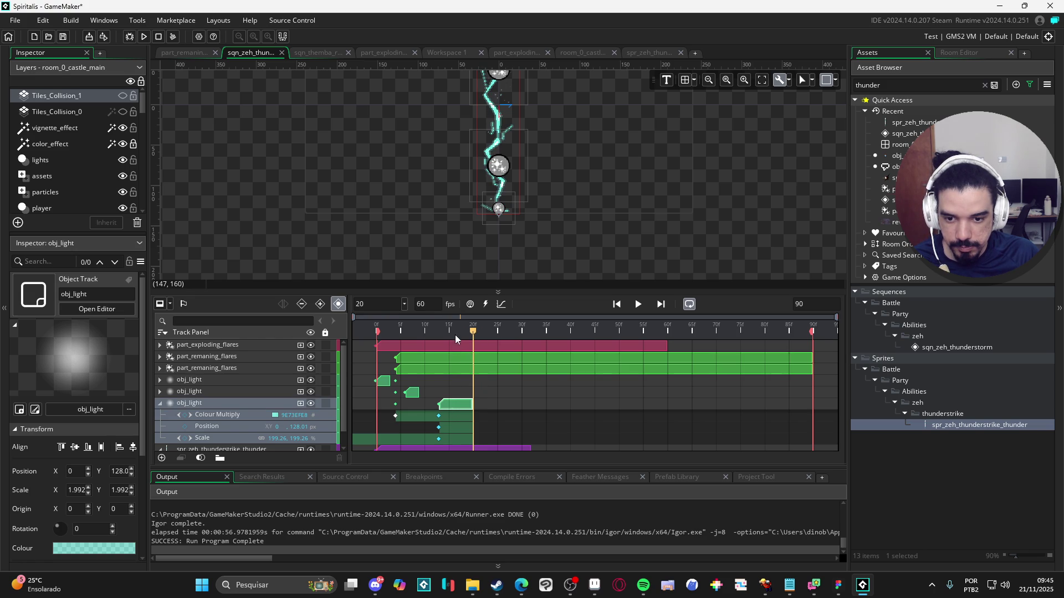
pyautogui.moveTo(455, 334)
pyautogui.mouseDown()
pyautogui.moveTo(436, 335)
pyautogui.moveTo(478, 338)
pyautogui.moveTo(458, 344)
pyautogui.moveTo(462, 353)
pyautogui.mouseUp()
pyautogui.scroll(-1, 457, 427)
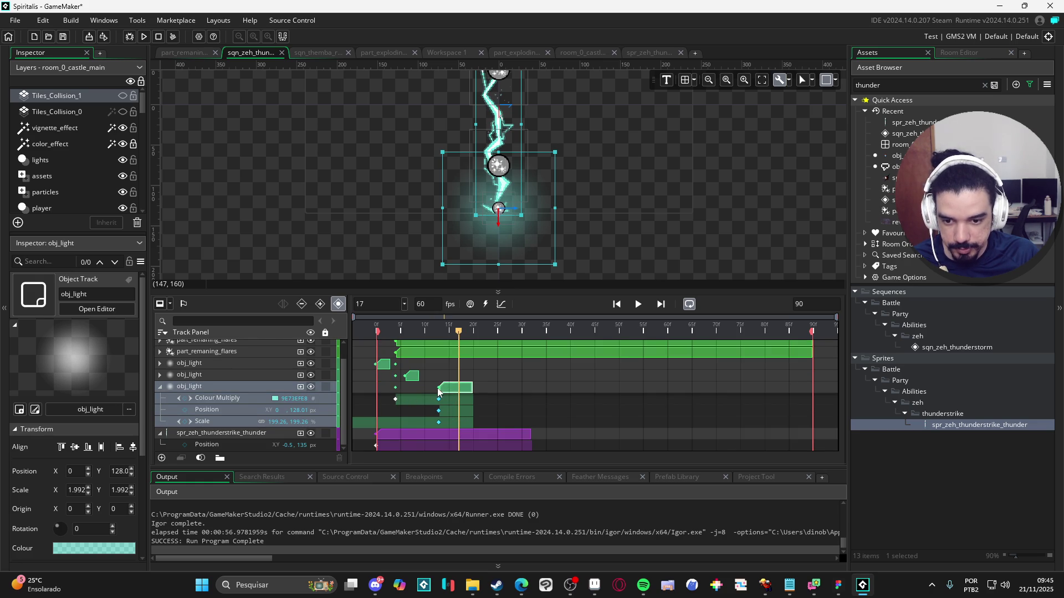
# Step: Move the new and second lights' Colour Multiply keyframes to later frames
pyautogui.click(459, 393)
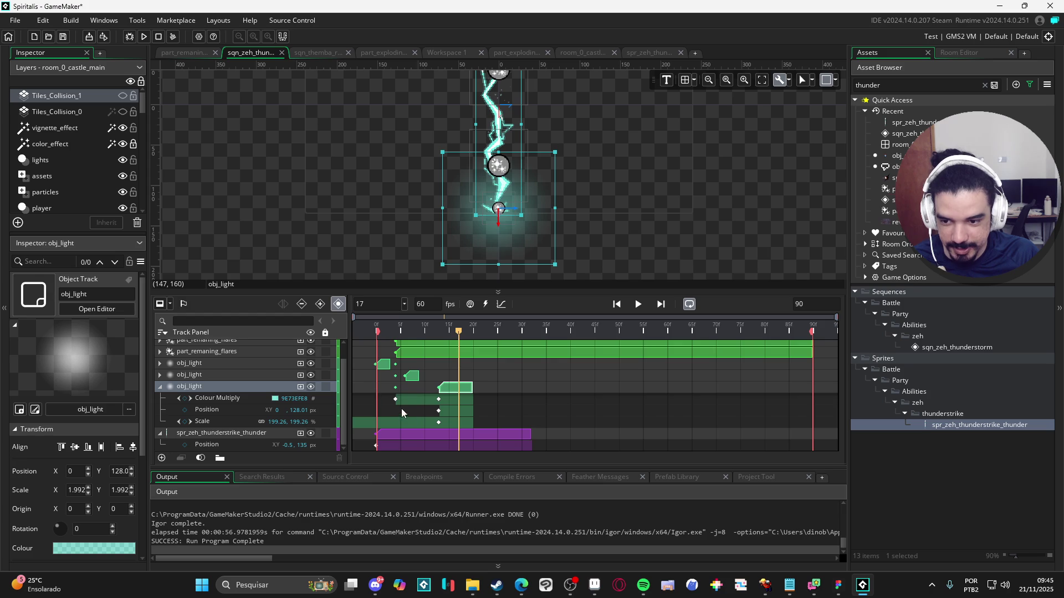
pyautogui.moveTo(438, 399); pyautogui.dragTo(473, 398)
pyautogui.moveTo(398, 400); pyautogui.dragTo(447, 400)
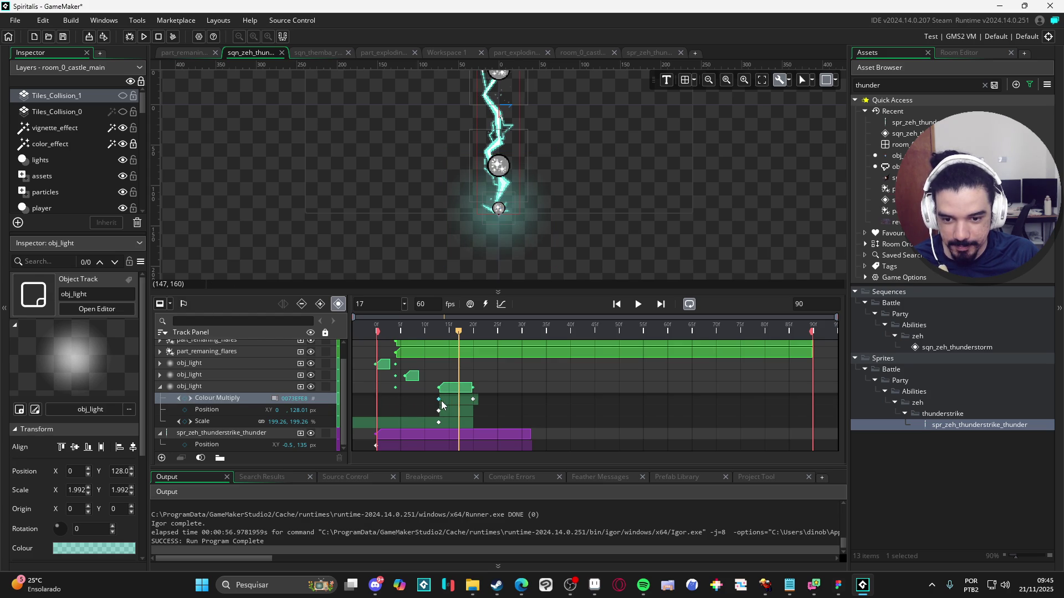
pyautogui.click(415, 377)
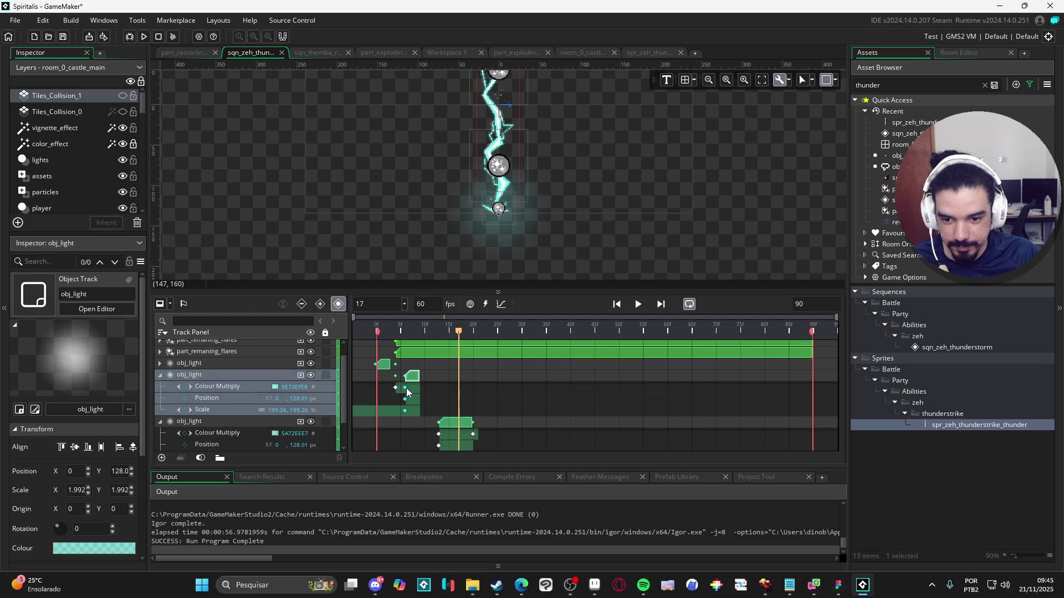
pyautogui.moveTo(407, 391); pyautogui.dragTo(421, 394)
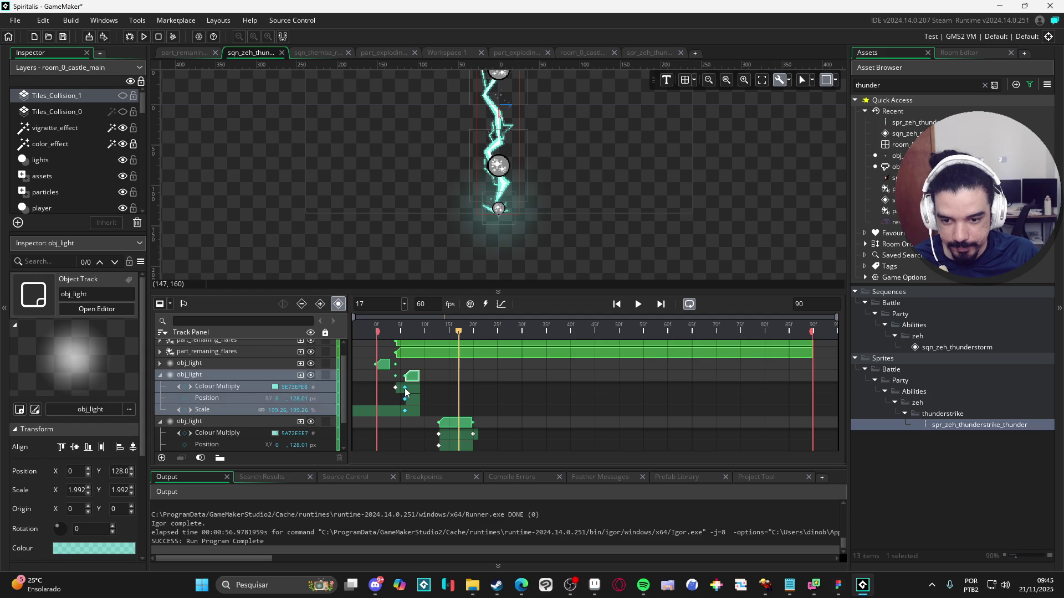
pyautogui.click(404, 388)
pyautogui.click(405, 388)
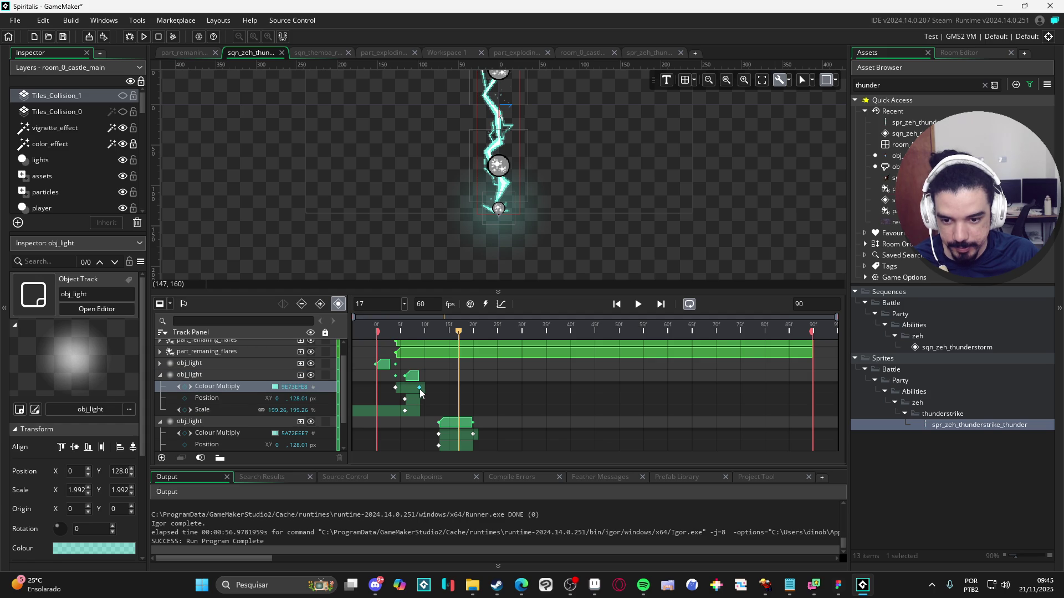
pyautogui.moveTo(396, 387); pyautogui.dragTo(406, 387)
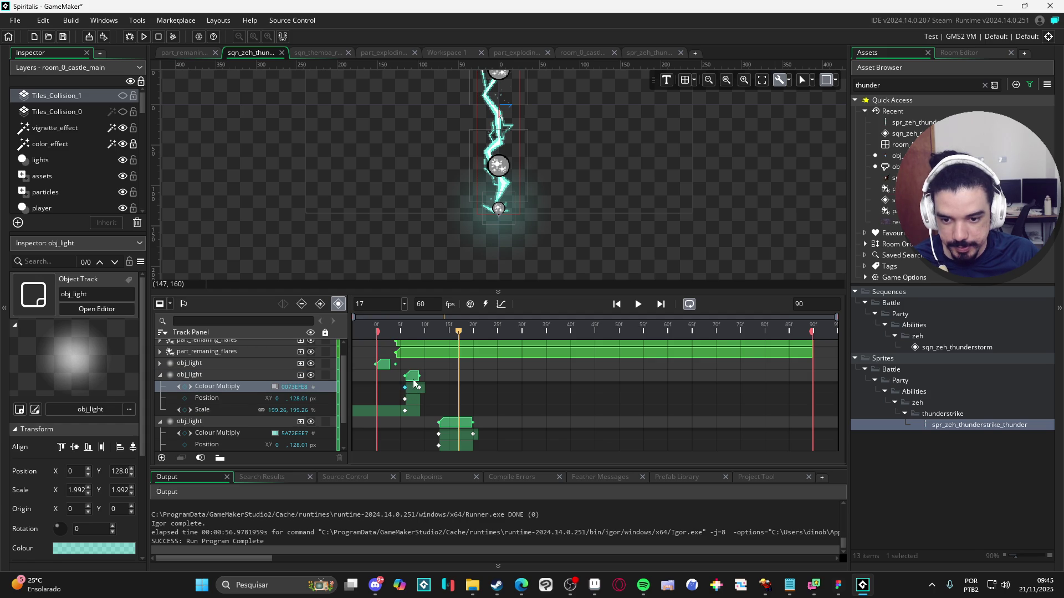
# Step: Move the new light's Colour Multiply keyframe to frame 11 and scrub through to frame 35
pyautogui.moveTo(424, 331)
pyautogui.mouseDown()
pyautogui.moveTo(350, 343)
pyautogui.moveTo(469, 358)
pyautogui.moveTo(430, 372)
pyautogui.mouseUp()
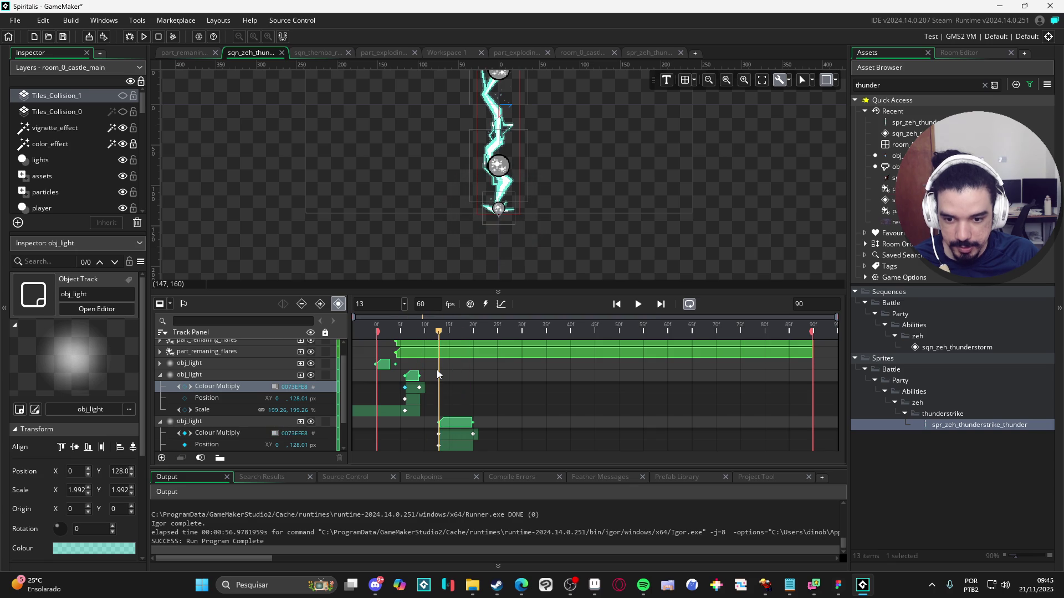
pyautogui.scroll(-2, 453, 437)
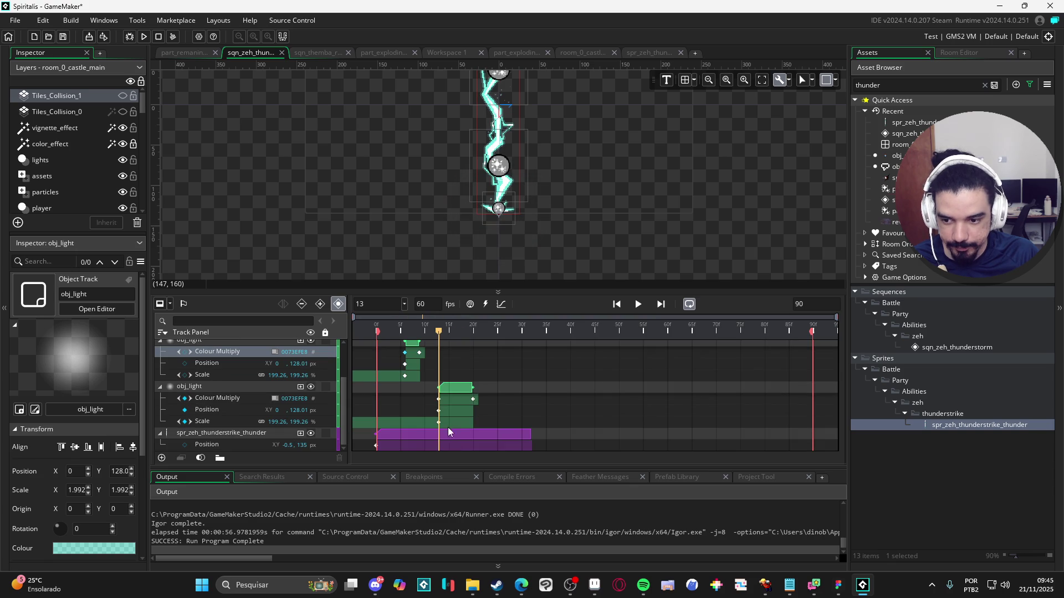
pyautogui.click(438, 399)
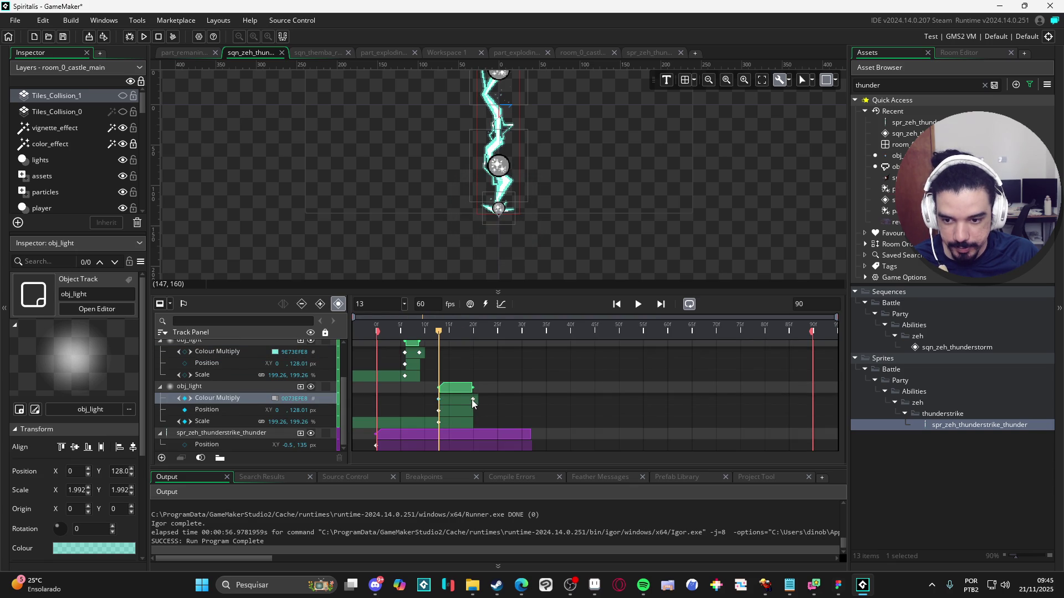
pyautogui.moveTo(473, 404); pyautogui.dragTo(438, 400)
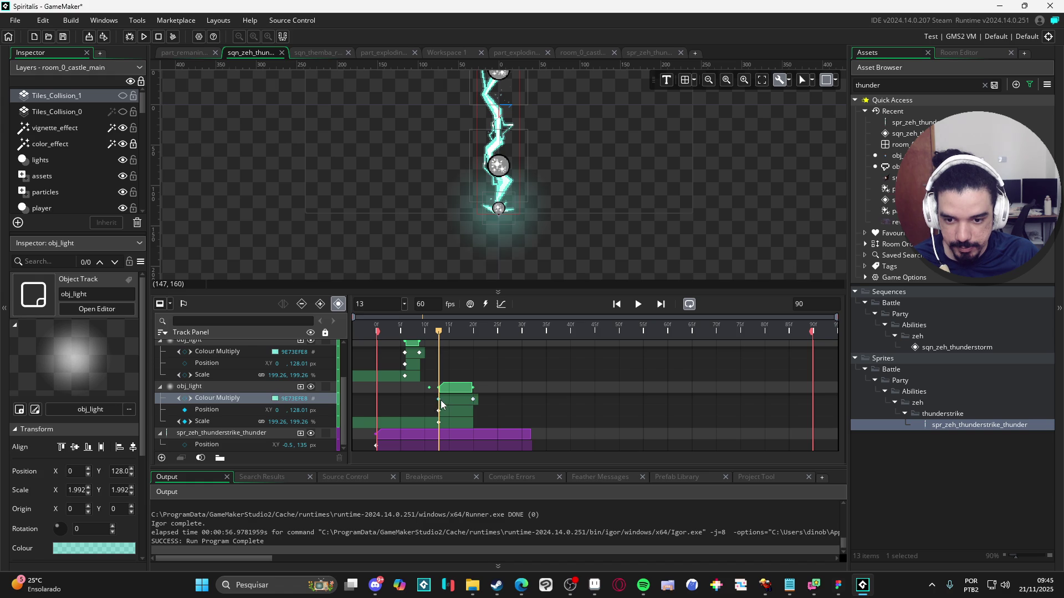
pyautogui.moveTo(441, 333)
pyautogui.mouseDown()
pyautogui.moveTo(548, 338)
pyautogui.moveTo(375, 336)
pyautogui.mouseUp()
pyautogui.press('space')
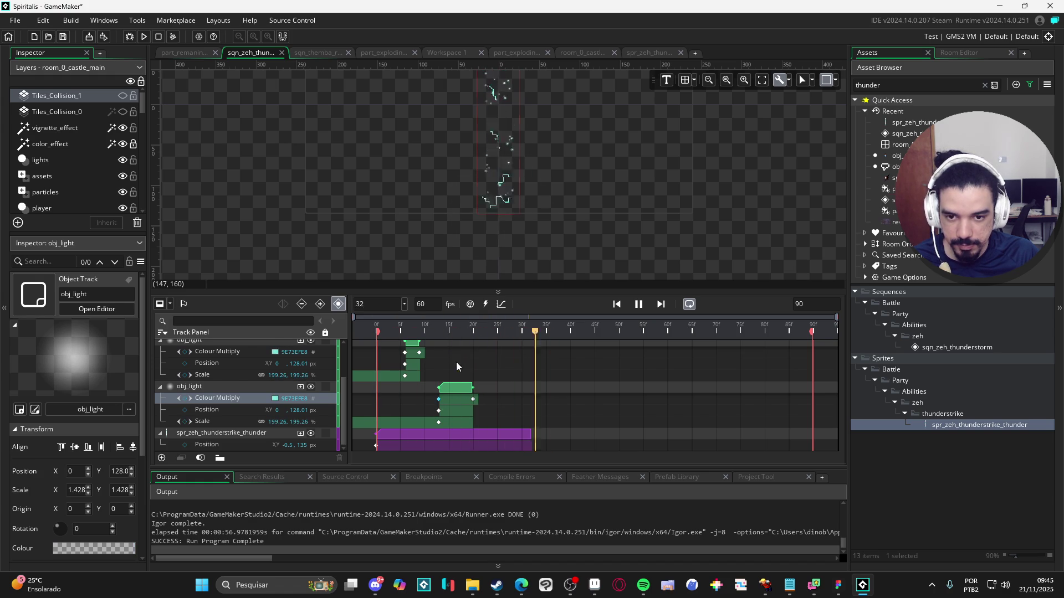
pyautogui.moveTo(607, 267); pyautogui.dragTo(577, 288)
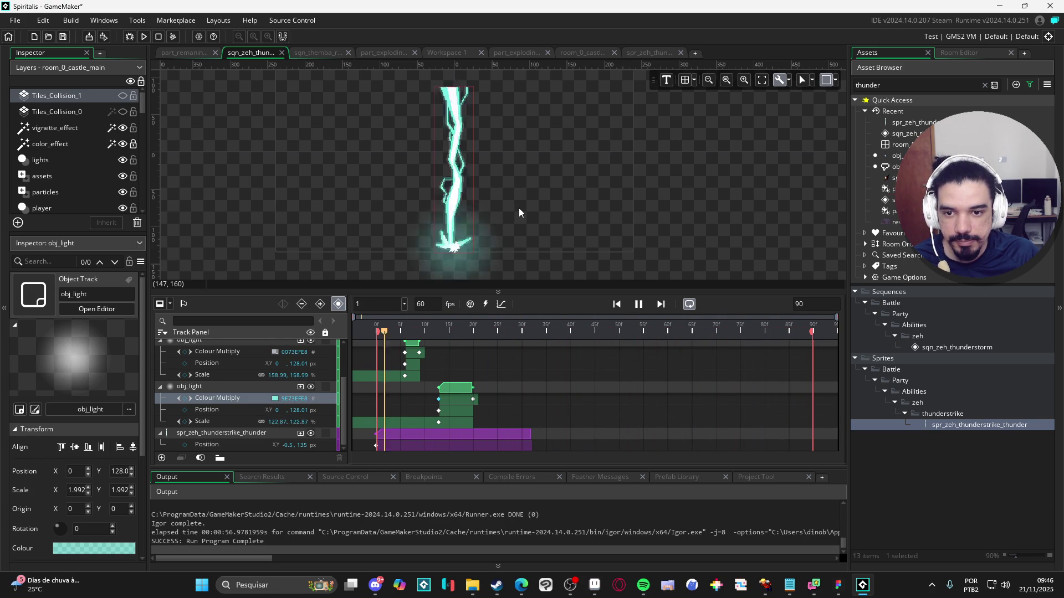
pyautogui.scroll(2, 500, 188)
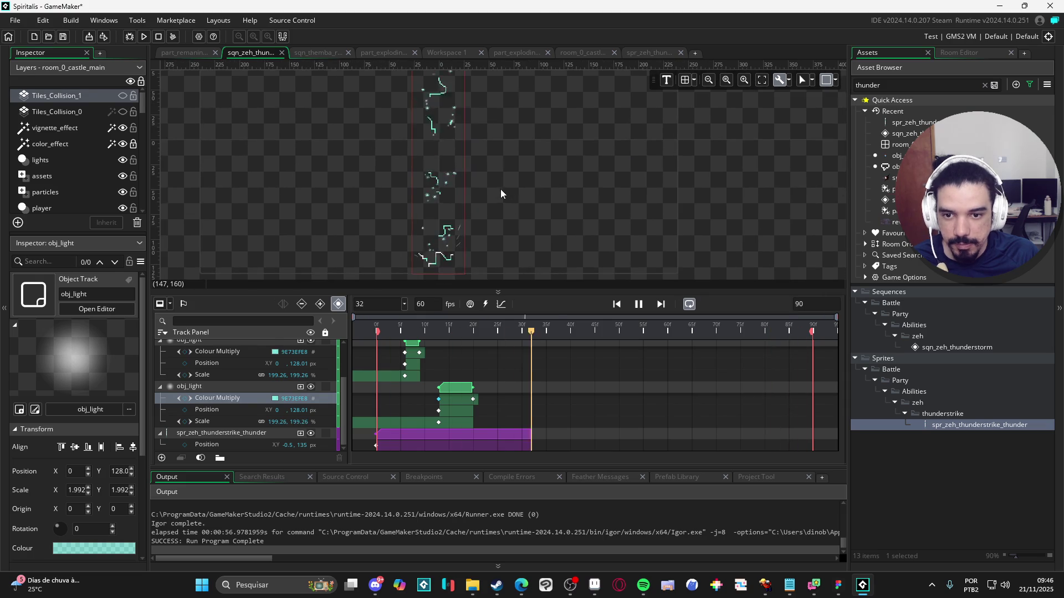
pyautogui.moveTo(518, 292); pyautogui.dragTo(520, 367)
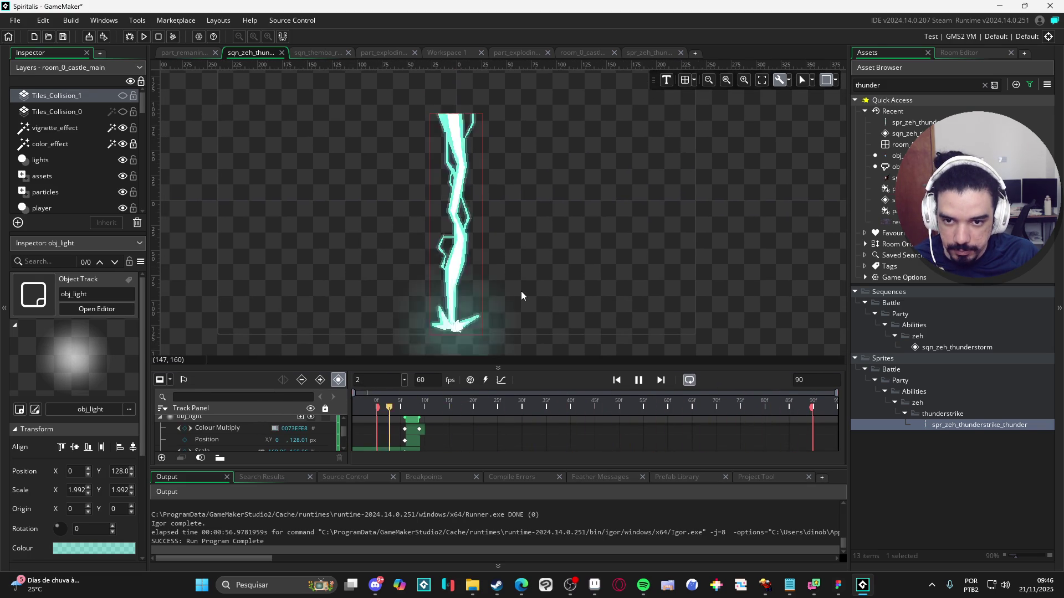
pyautogui.press('space')
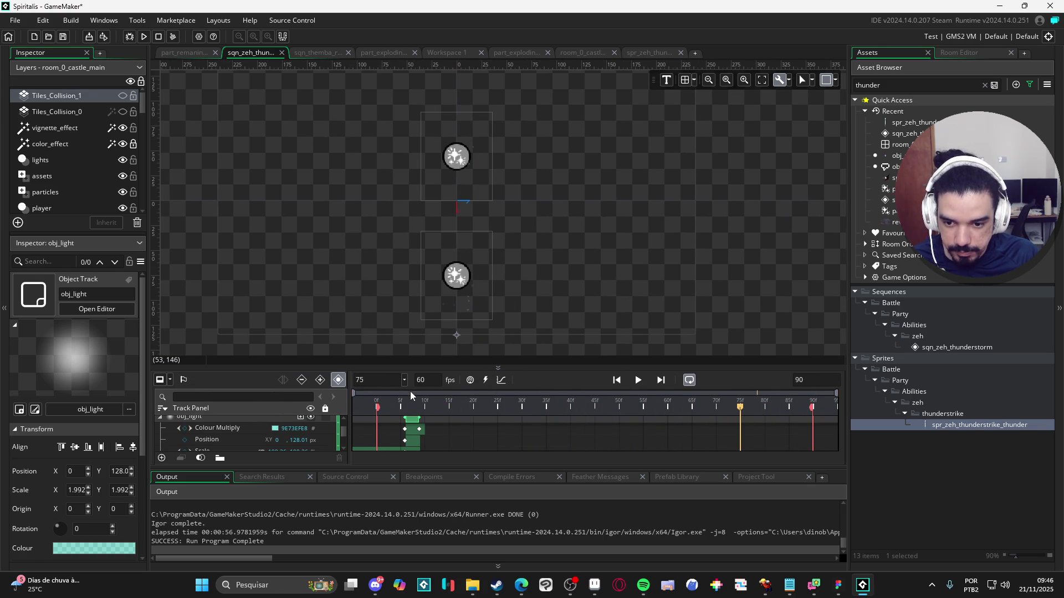
pyautogui.click(638, 379)
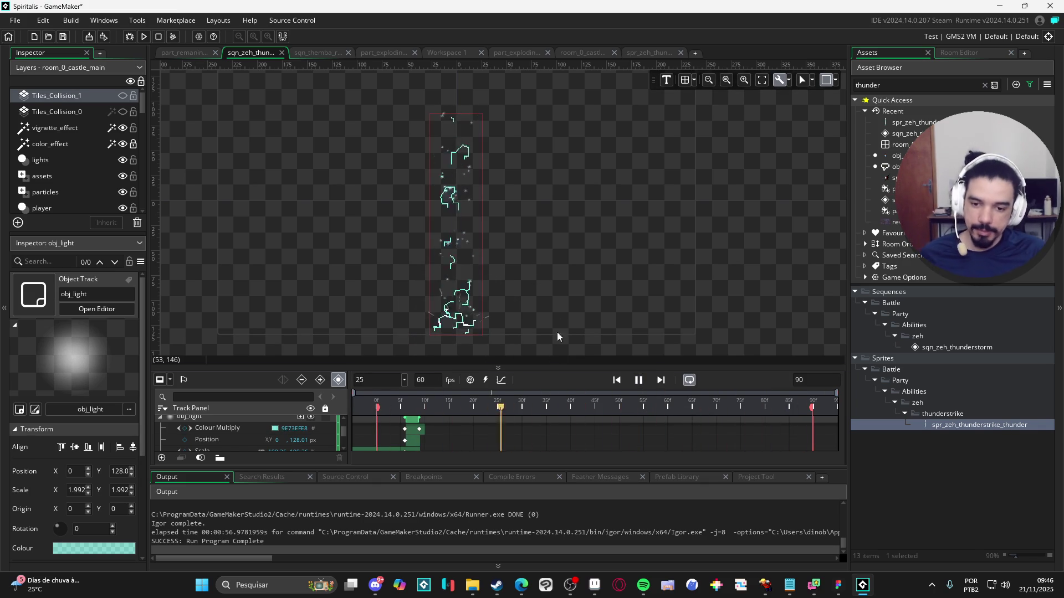
pyautogui.scroll(-1, 528, 311)
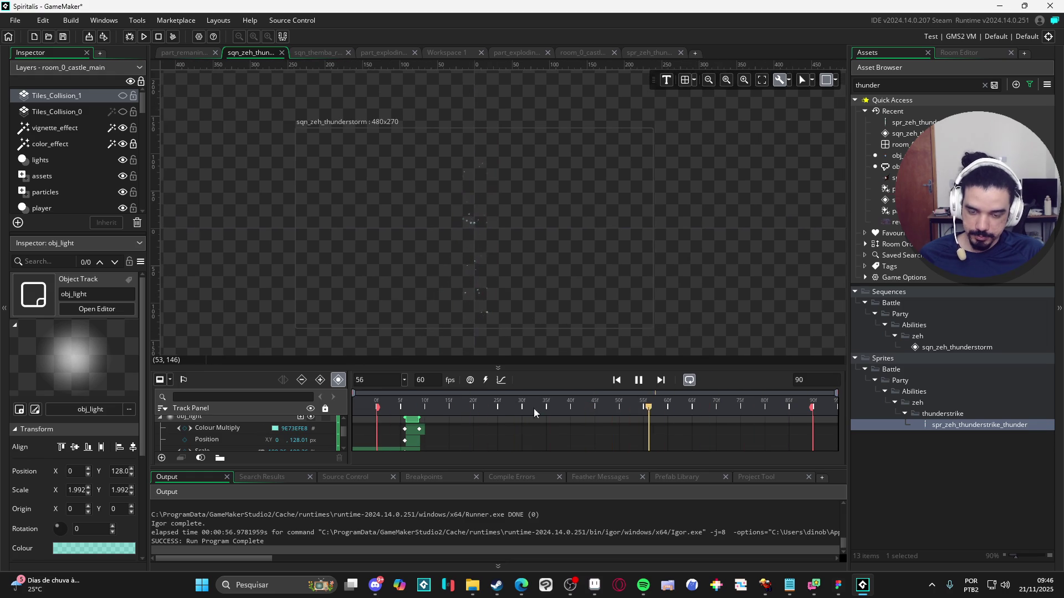
pyautogui.moveTo(559, 364)
pyautogui.mouseDown()
pyautogui.moveTo(560, 195)
pyautogui.moveTo(498, 336)
pyautogui.mouseUp()
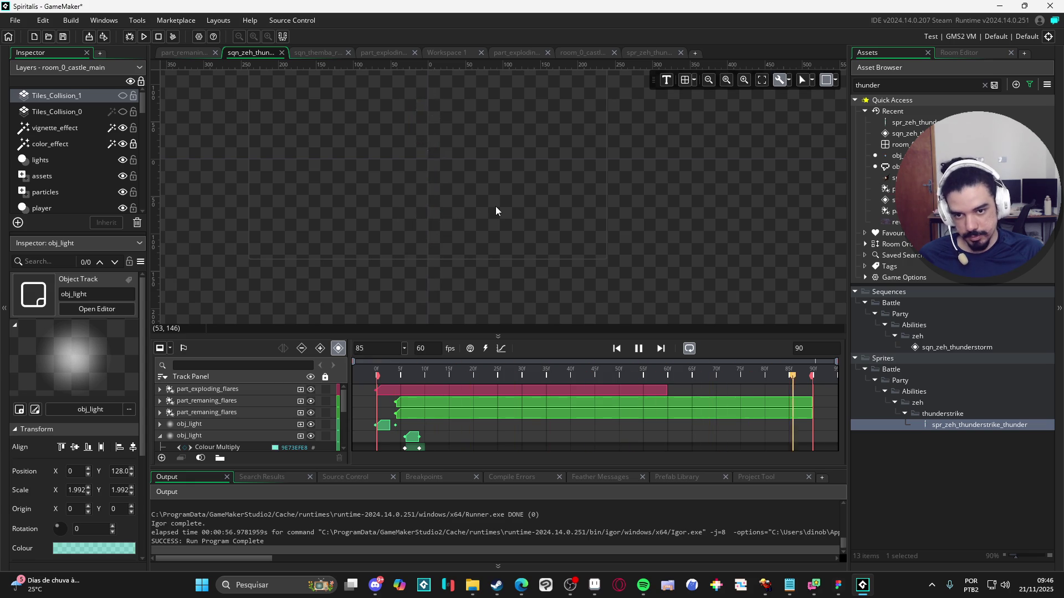
pyautogui.scroll(-1, 490, 233)
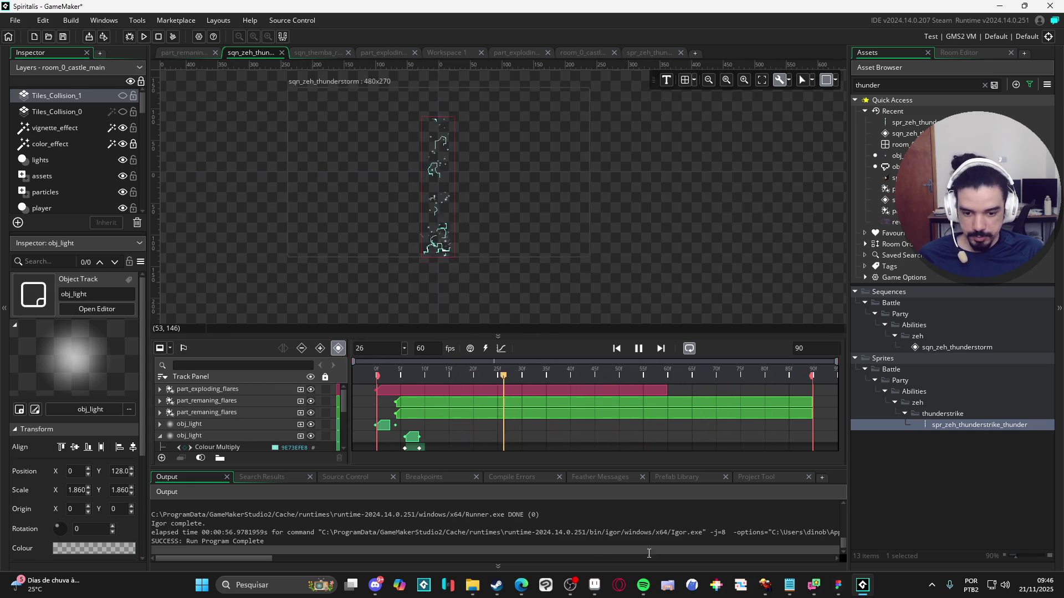
# Step: In Aseprite, open the thunder strike document, undo the tag edit and trim, and pick the brush
pyautogui.click(594, 587)
pyautogui.hotkey('ctrl', 'shift', 'Tab')
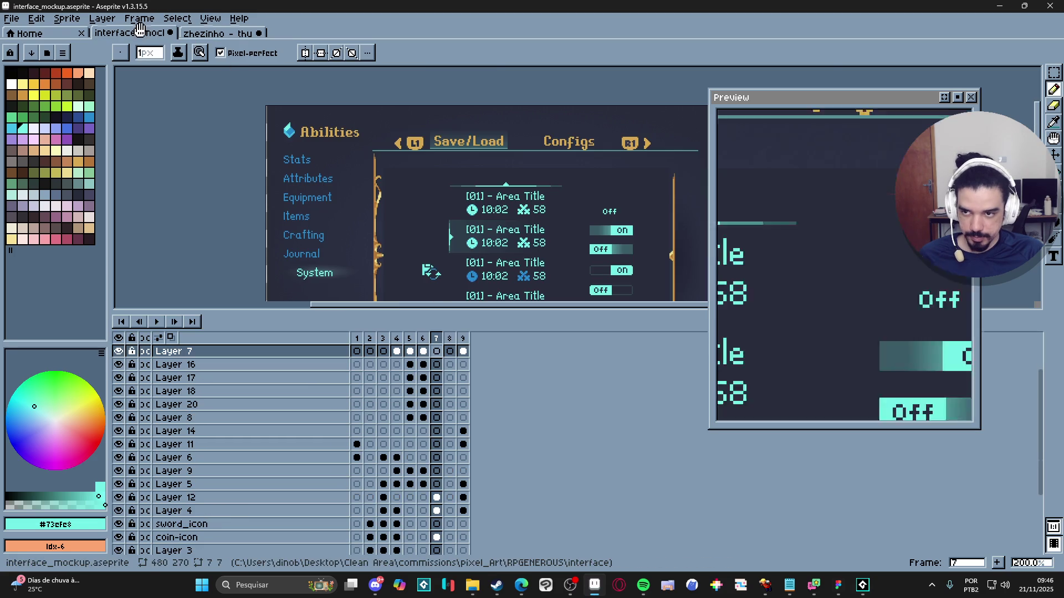
pyautogui.click(218, 33)
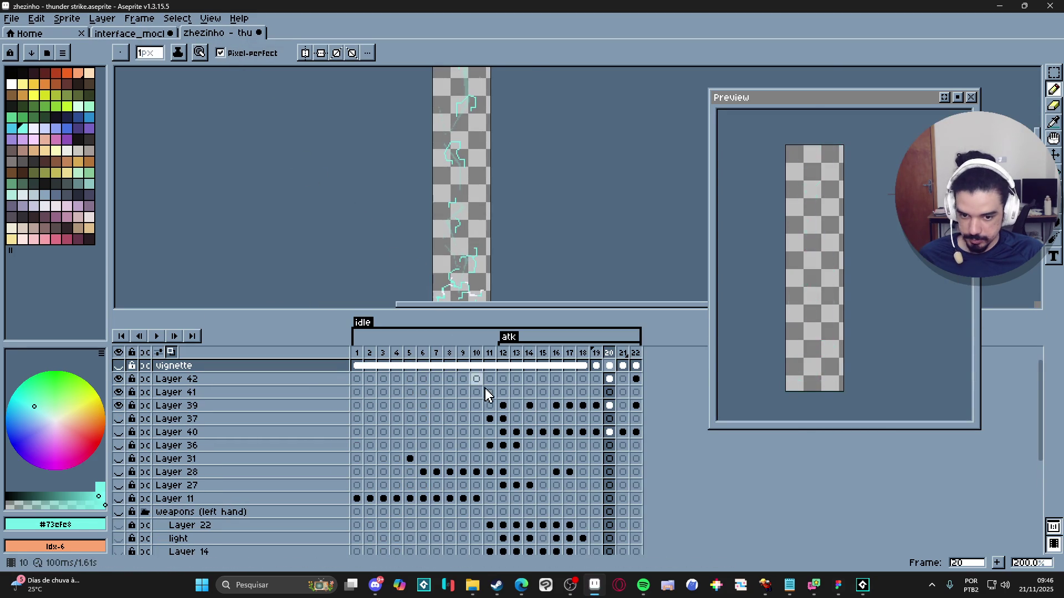
pyautogui.scroll(-2, 499, 424)
pyautogui.scroll(2, 499, 424)
pyautogui.hotkey('ctrl', 'z')
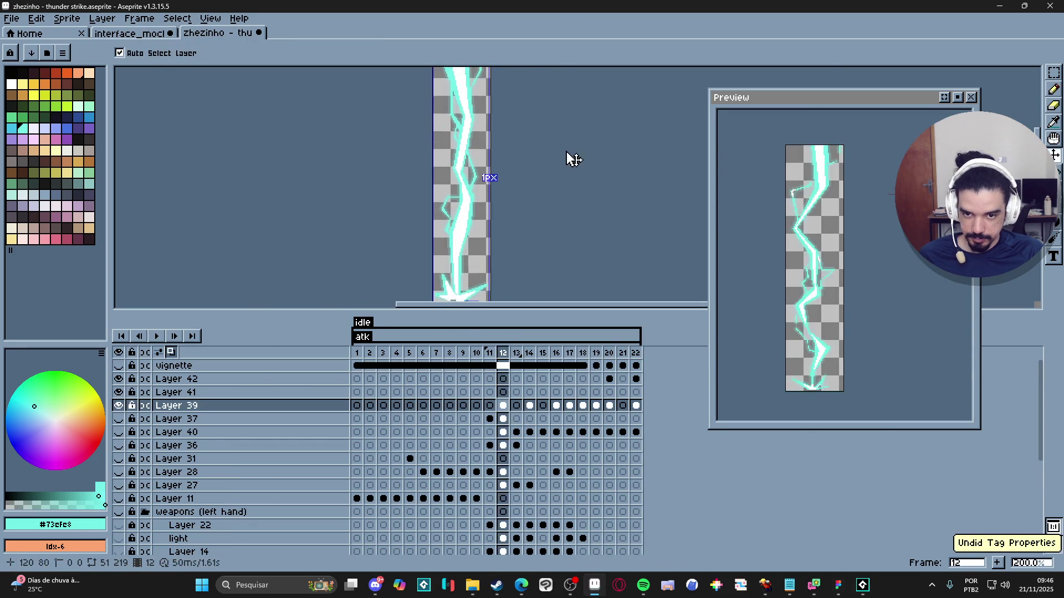
pyautogui.hotkey('ctrl', 'z')
pyautogui.press('b')
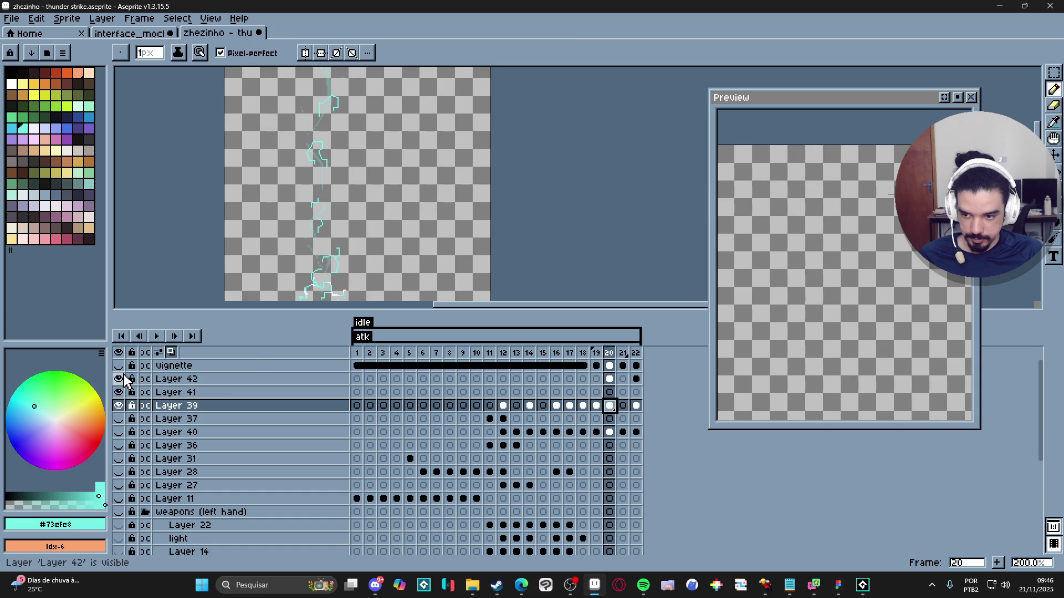
# Step: Hide Layer 42 and the layers below it, keeping the Layer 38 background and character layers visible
pyautogui.click(119, 380)
pyautogui.moveTo(127, 388); pyautogui.dragTo(121, 548)
pyautogui.click(119, 533)
pyautogui.moveTo(337, 209); pyautogui.dragTo(382, 198)
pyautogui.scroll(5, 124, 515)
pyautogui.click(132, 406)
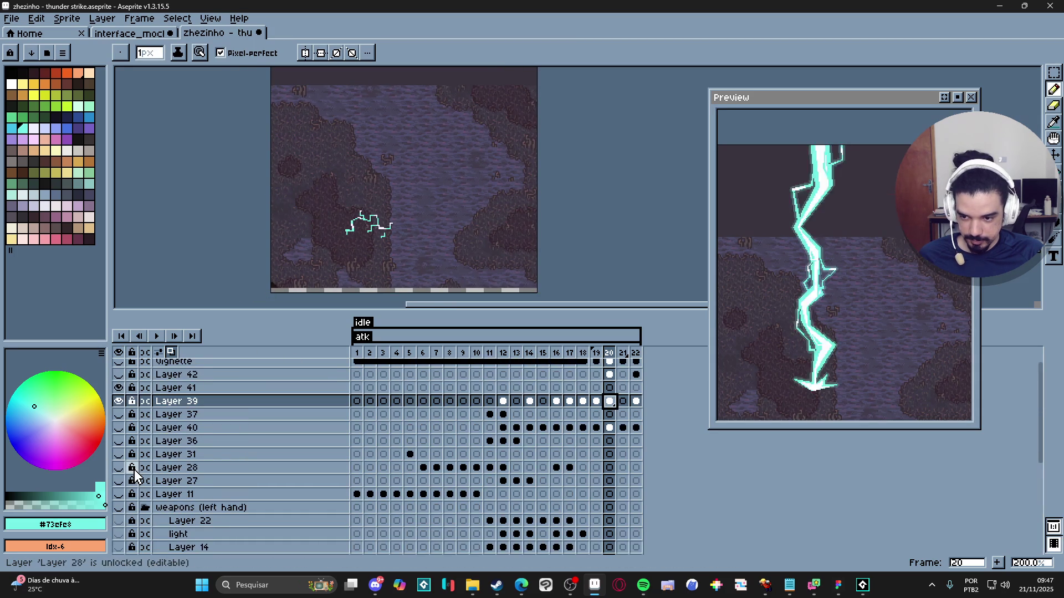
pyautogui.click(120, 407)
pyautogui.click(120, 407)
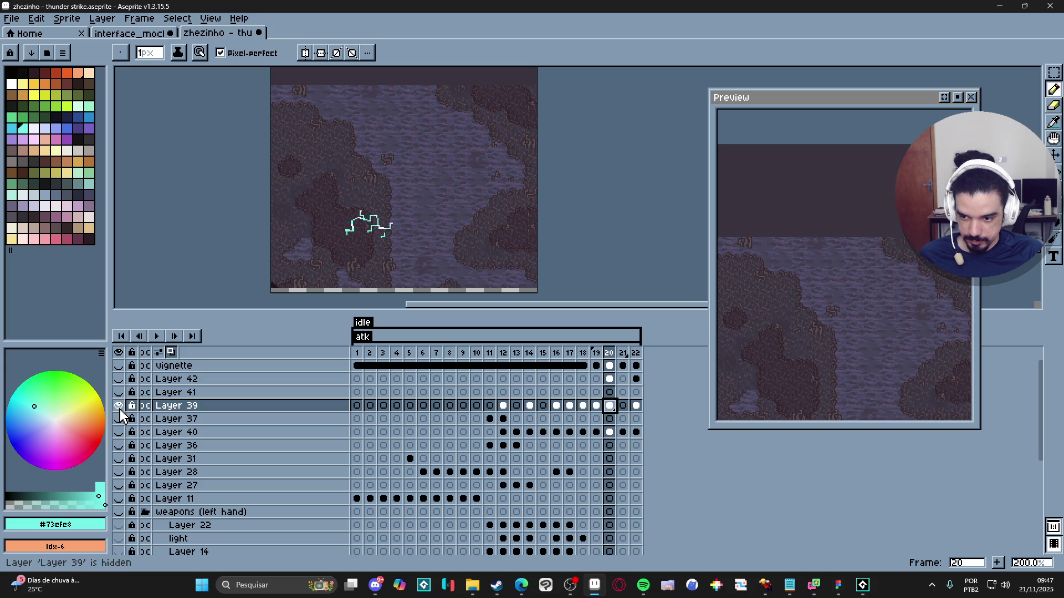
pyautogui.scroll(-2, 127, 515)
pyautogui.moveTo(118, 511)
pyautogui.mouseDown()
pyautogui.moveTo(119, 549)
pyautogui.moveTo(120, 539)
pyautogui.mouseUp()
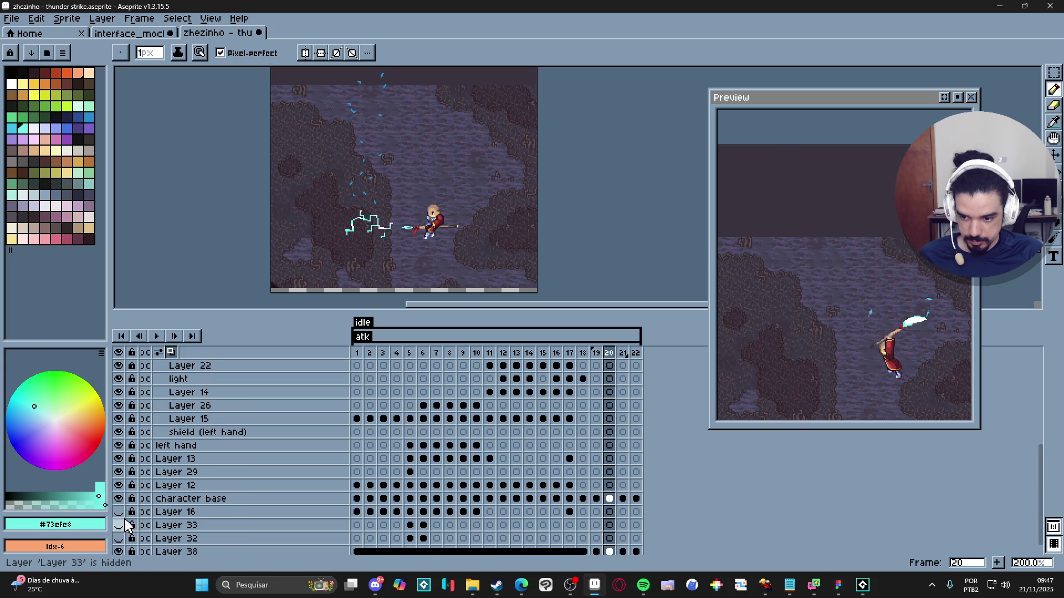
pyautogui.scroll(-2, 125, 532)
pyautogui.scroll(6, 127, 523)
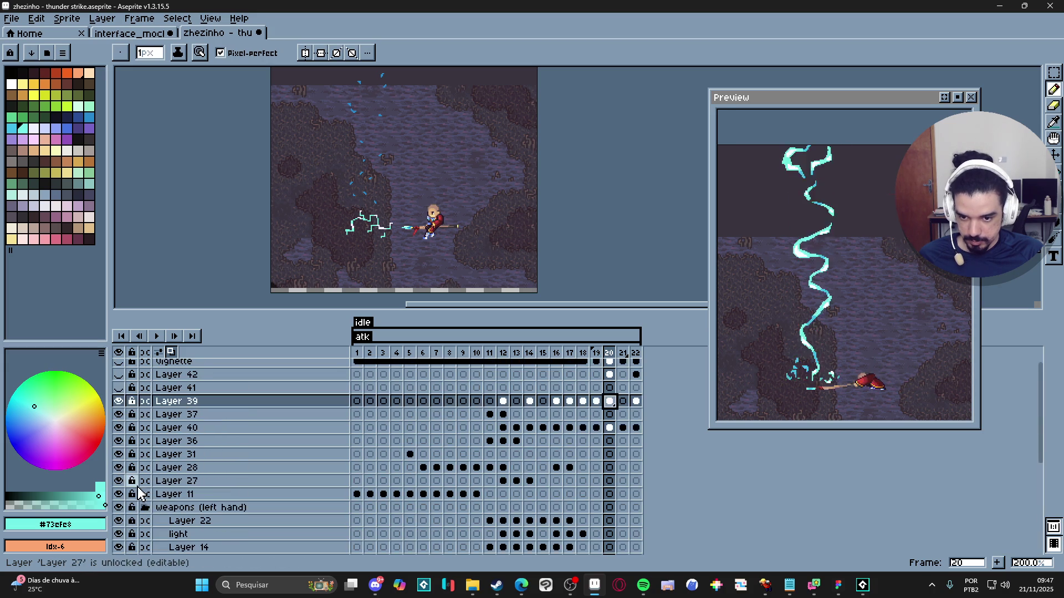
# Step: Hide the lightning Layers 39, 37, 40 and 36, then Layer 27 at frame 12
pyautogui.click(119, 405)
pyautogui.moveTo(117, 422); pyautogui.dragTo(120, 450)
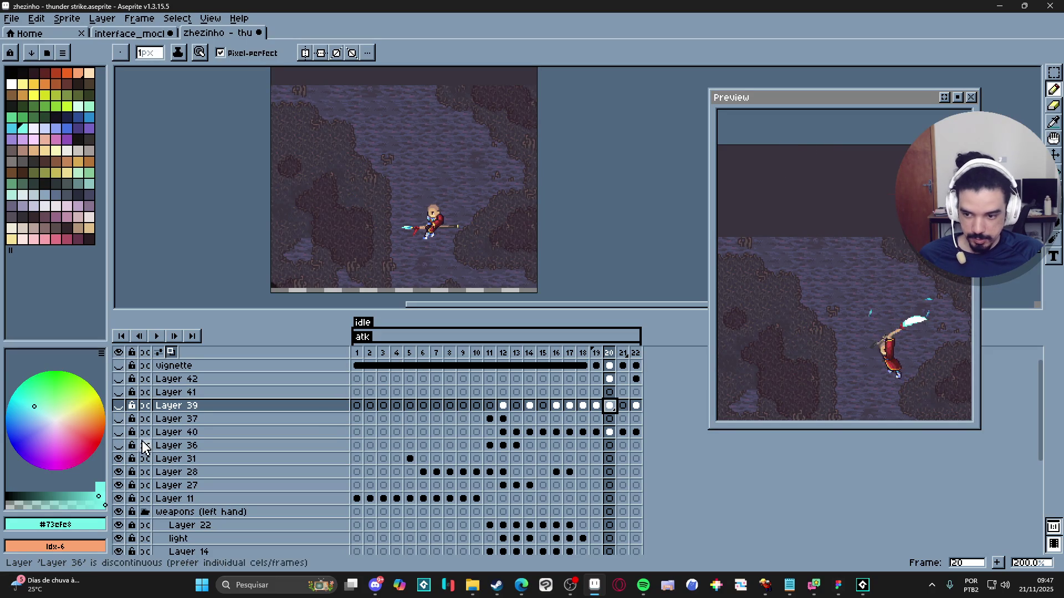
pyautogui.moveTo(463, 353); pyautogui.dragTo(504, 359)
pyautogui.keyDown('ctrl'); pyautogui.click(351, 231); pyautogui.keyUp('ctrl')
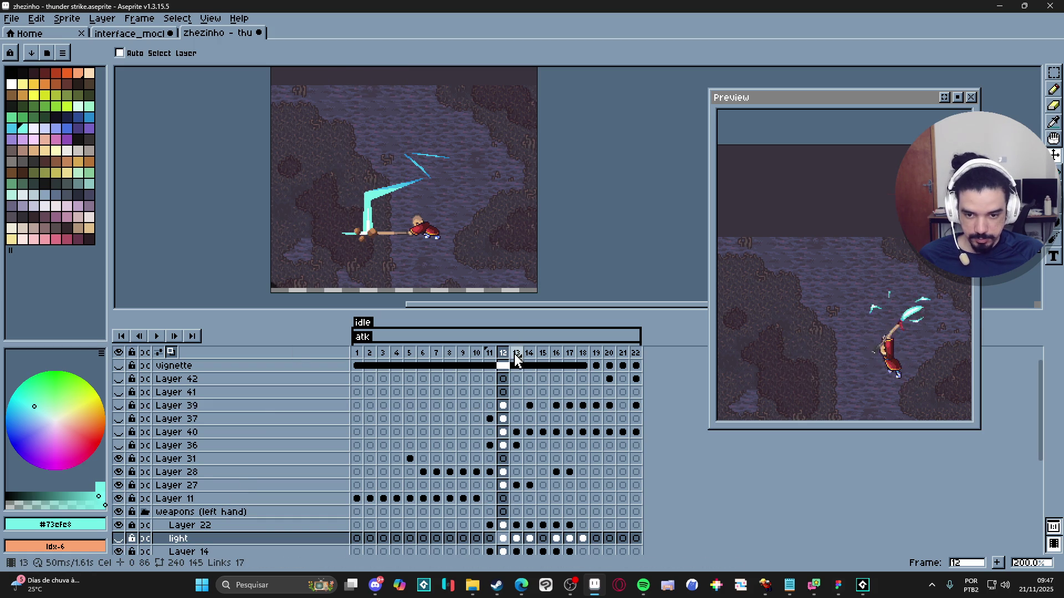
pyautogui.keyDown('ctrl'); pyautogui.click(381, 237); pyautogui.keyUp('ctrl')
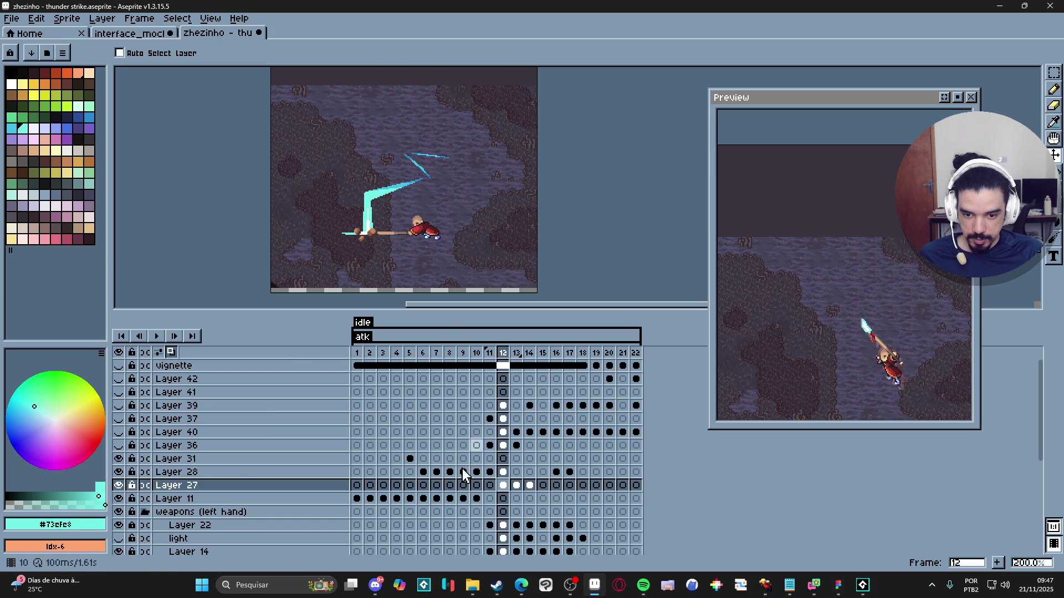
pyautogui.click(119, 486)
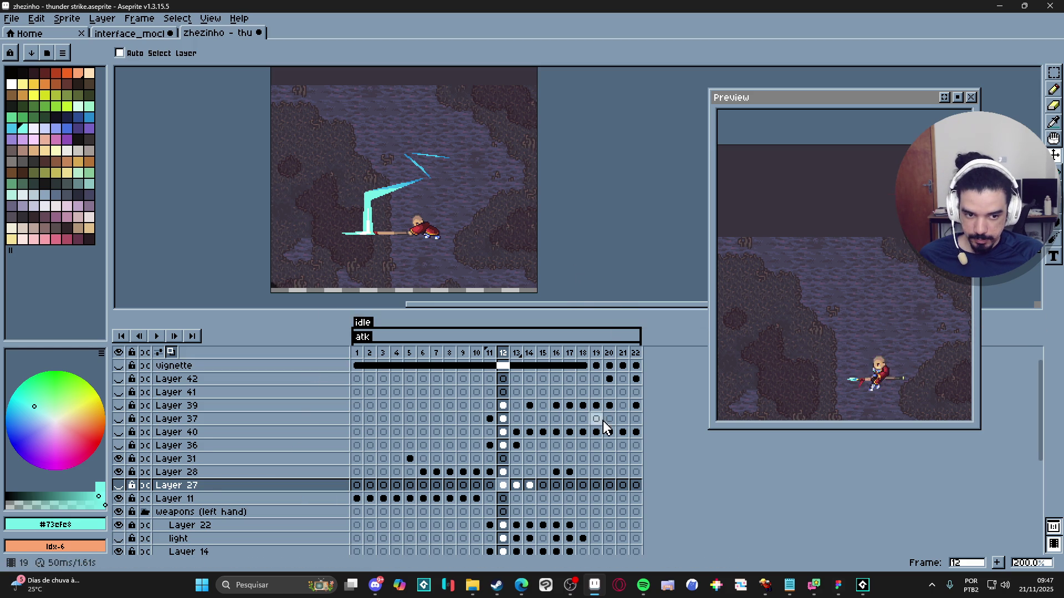
pyautogui.moveTo(606, 317); pyautogui.dragTo(582, 418)
pyautogui.scroll(1, 406, 273)
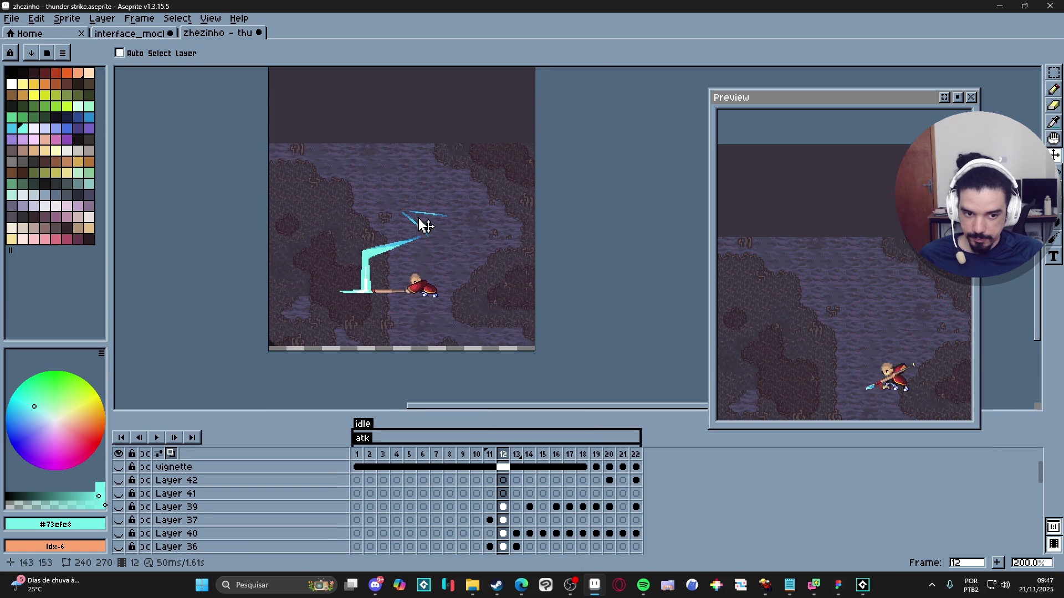
# Step: Export the animation GIF at 100% resize under a new spr_zeh file name, then switch to GameMaker
pyautogui.hotkey('ctrl', 'alt', 'shift', 's')
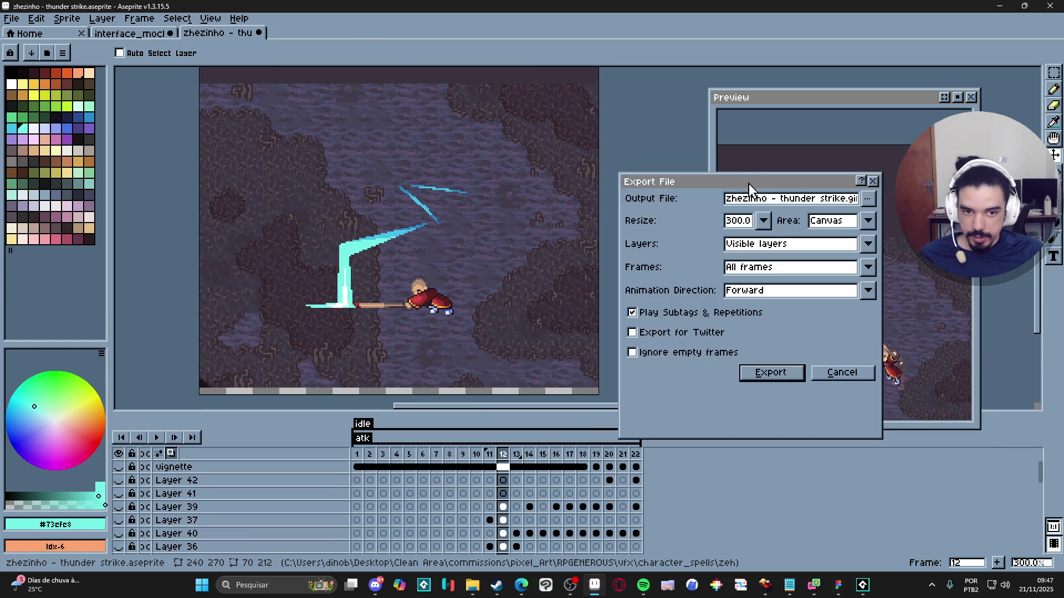
pyautogui.click(764, 220)
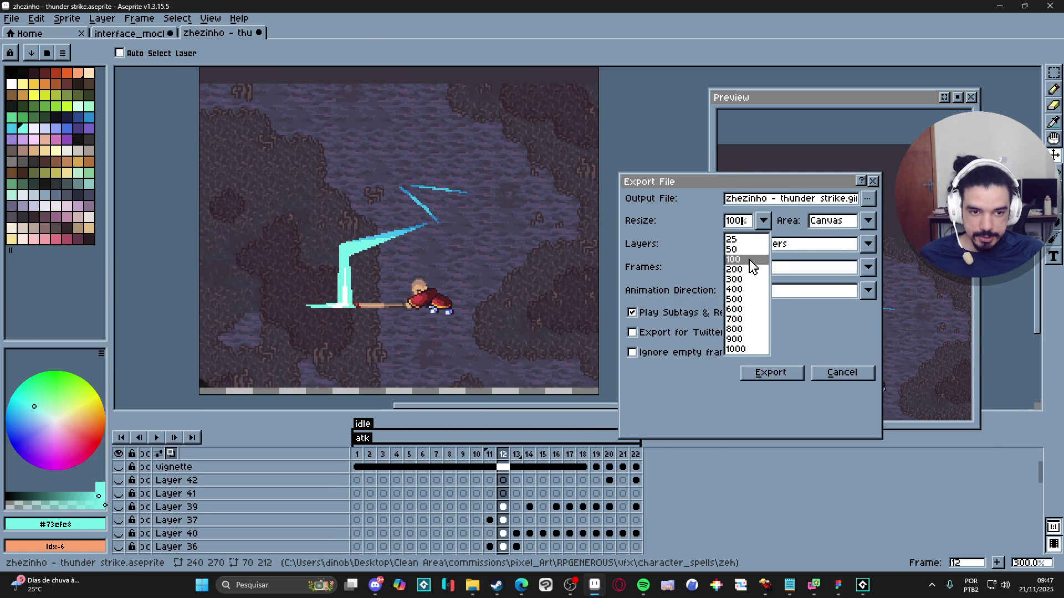
pyautogui.click(740, 262)
pyautogui.click(868, 199)
pyautogui.click(630, 213)
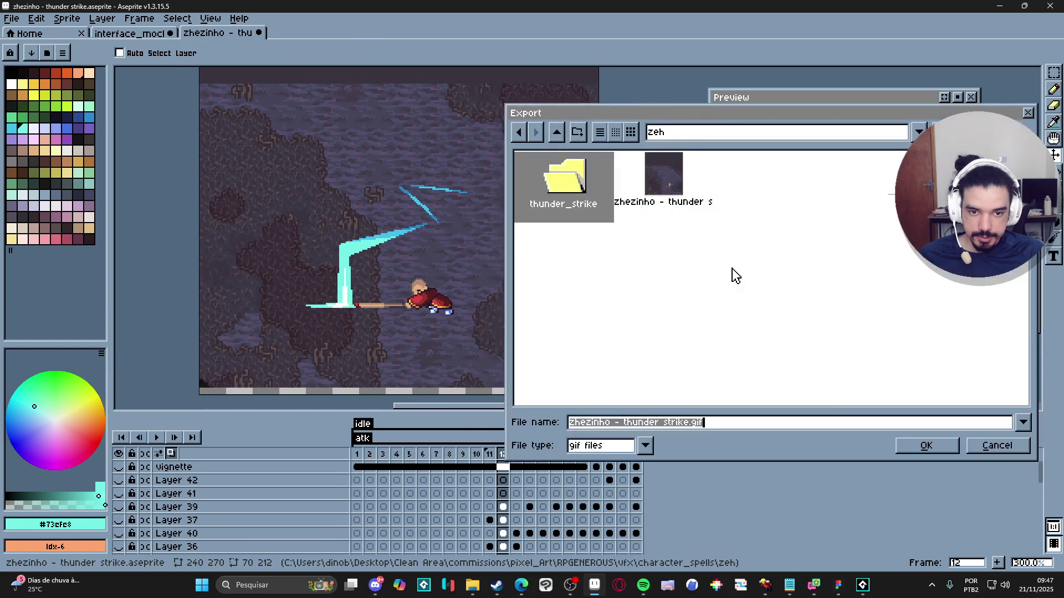
pyautogui.click(673, 424)
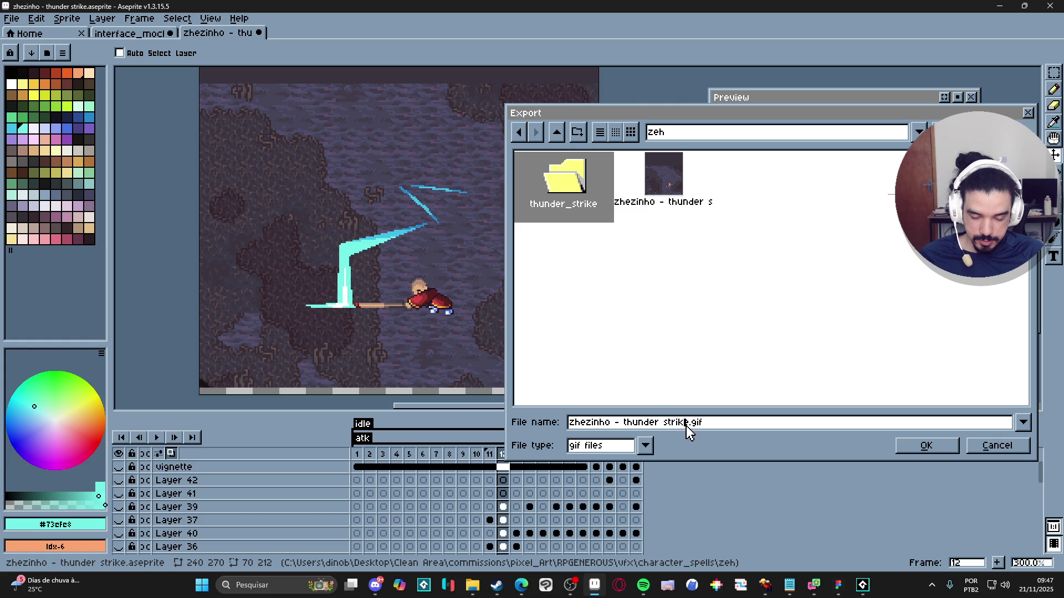
pyautogui.moveTo(686, 426); pyautogui.dragTo(424, 418)
pyautogui.write('spr_zeh_')
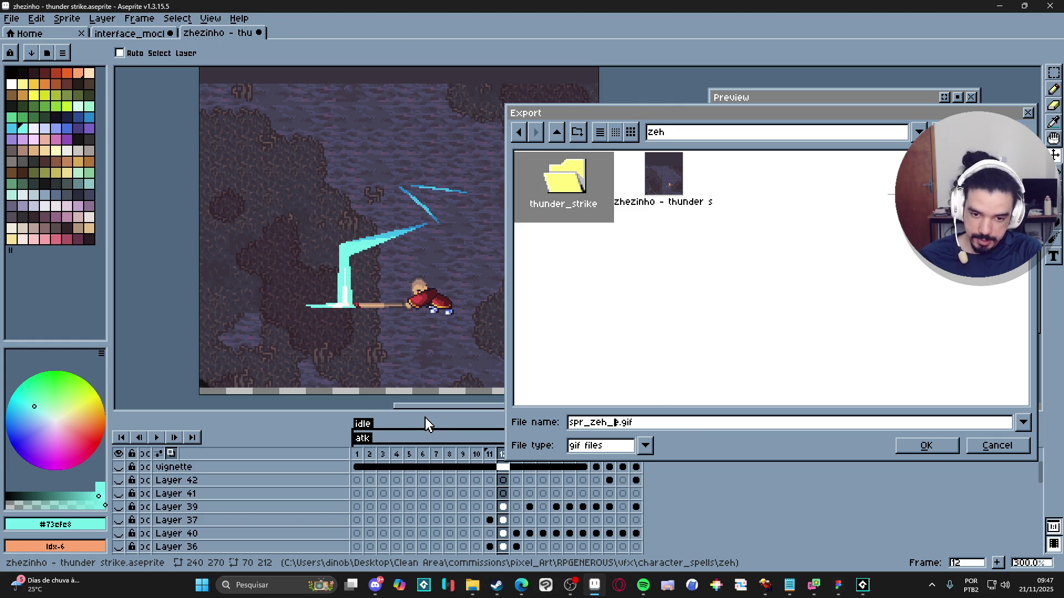
pyautogui.write('ed')
pyautogui.press('Return')
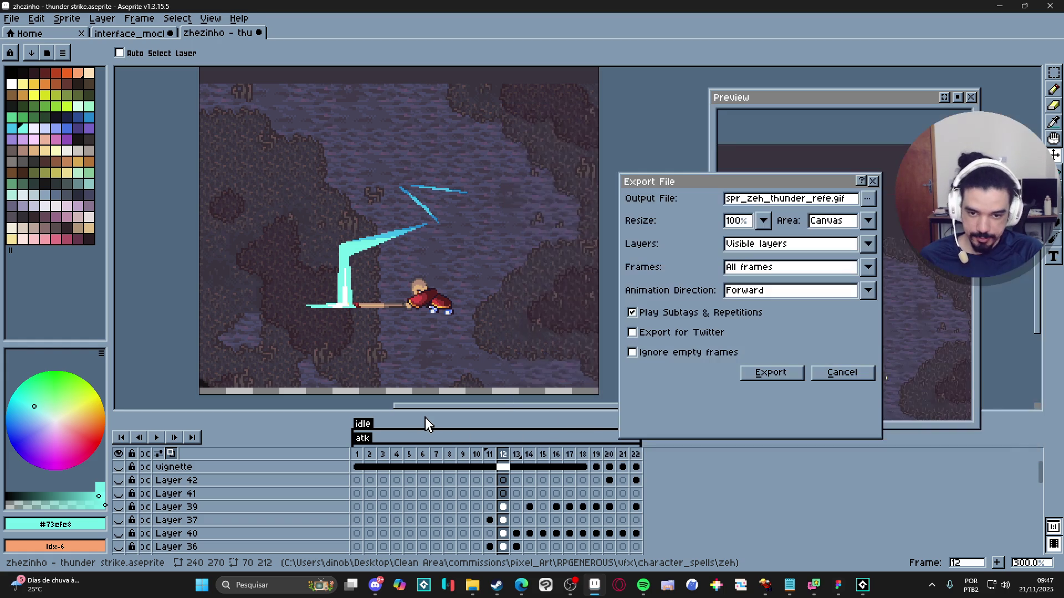
pyautogui.press('Return')
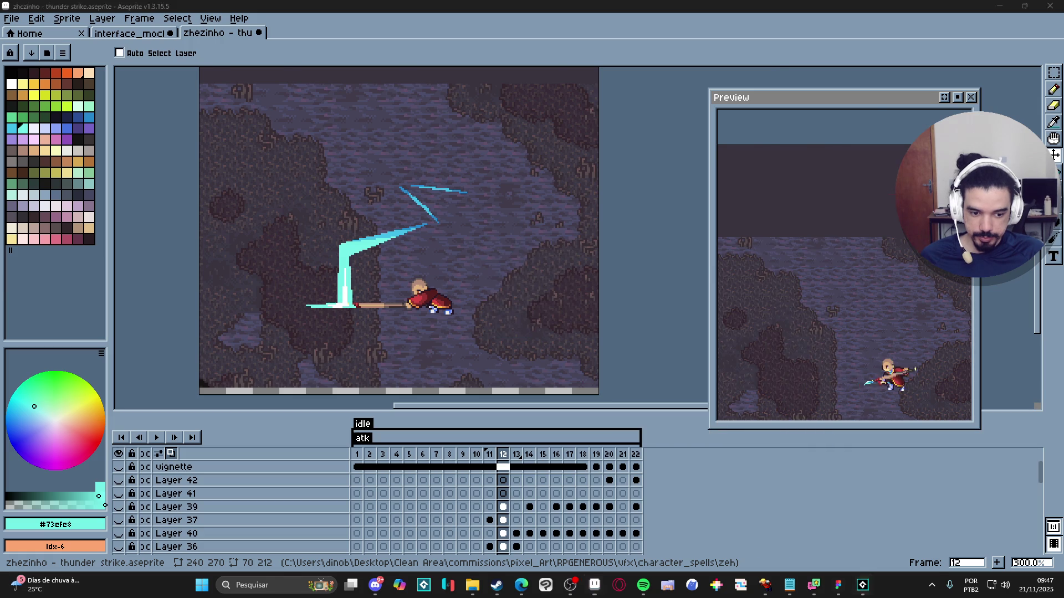
pyautogui.hotkey('alt', 'Tab')
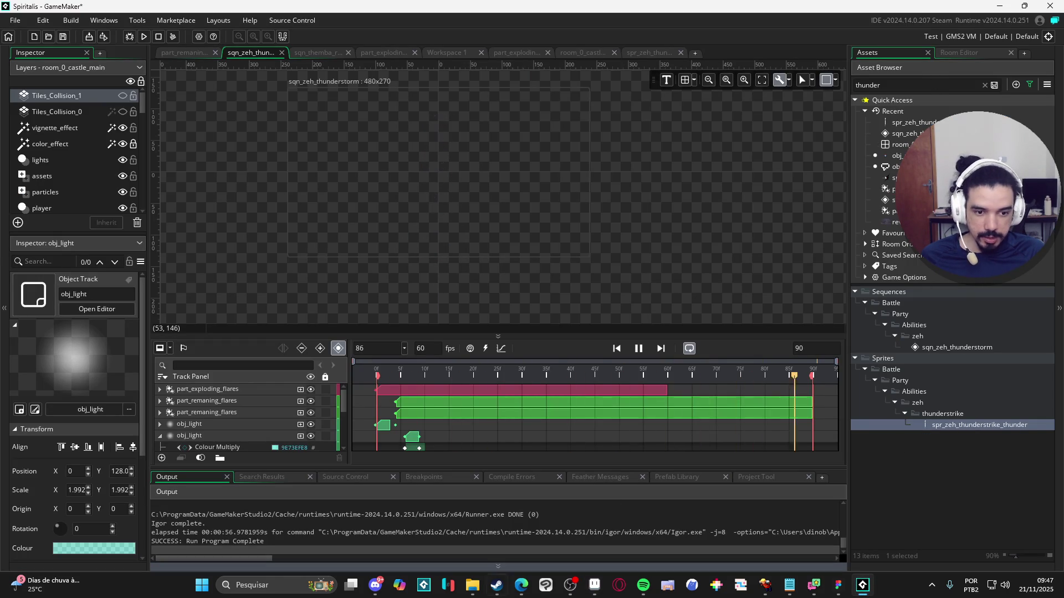
# Step: Import the exported GIF as a sprite into the thunderstrike folder and play its preview
pyautogui.click(472, 586)
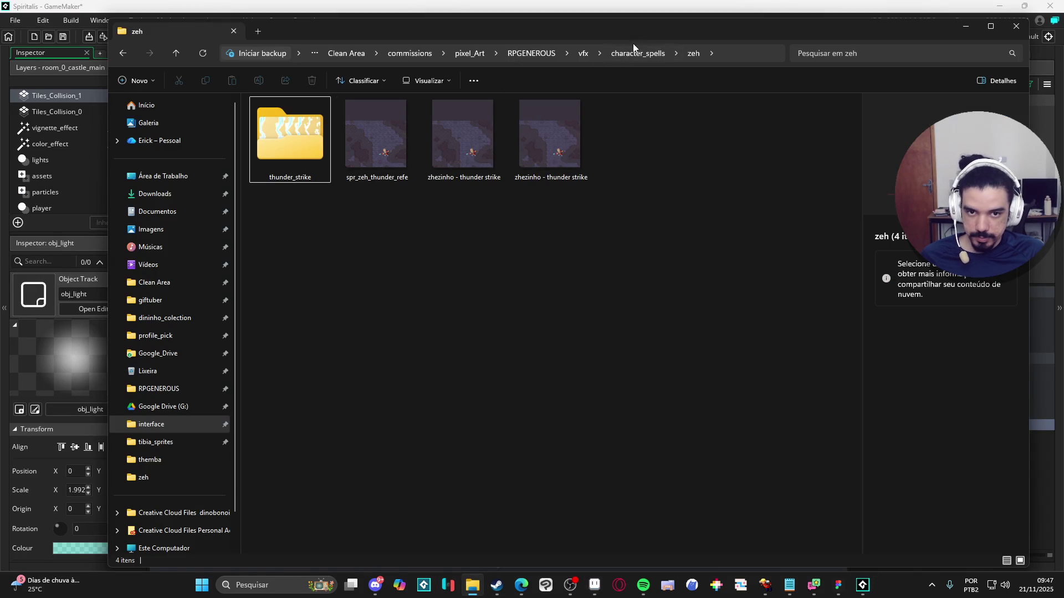
pyautogui.hotkey('alt', 'Tab')
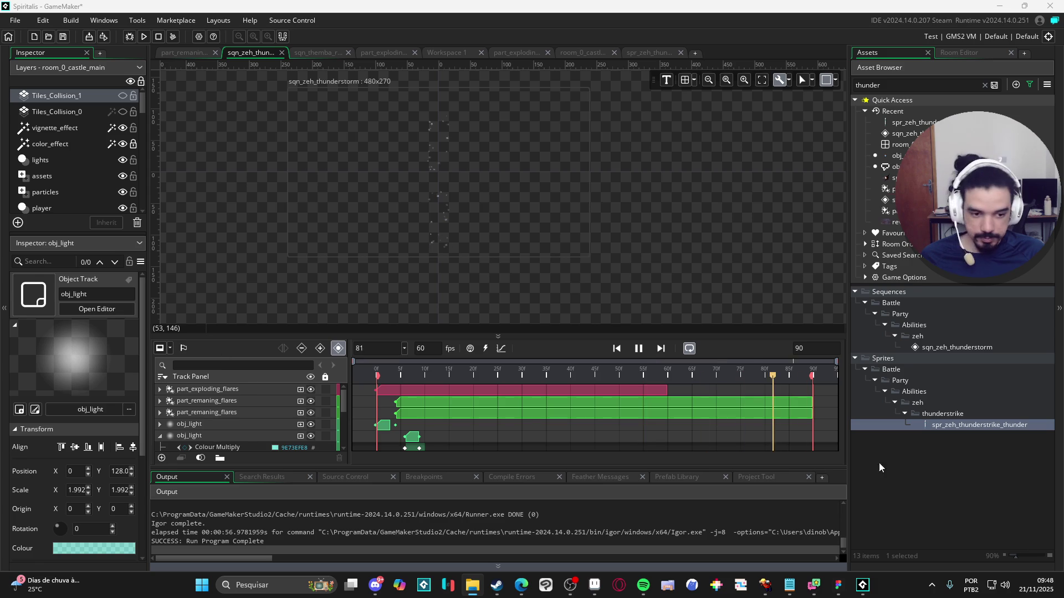
pyautogui.click(940, 424)
pyautogui.hotkey('ctrl', 'v')
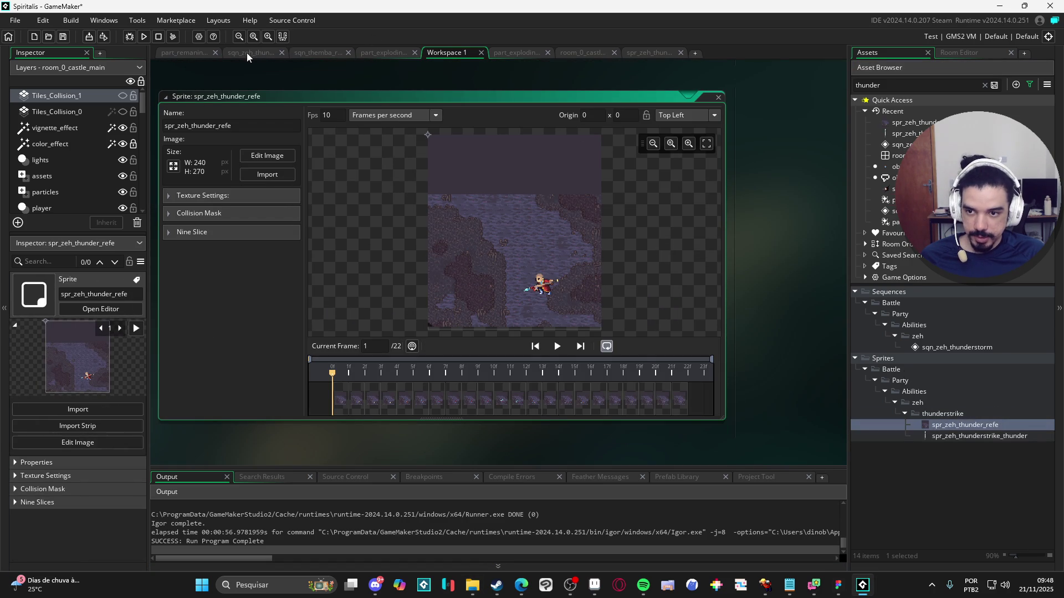
pyautogui.click(558, 346)
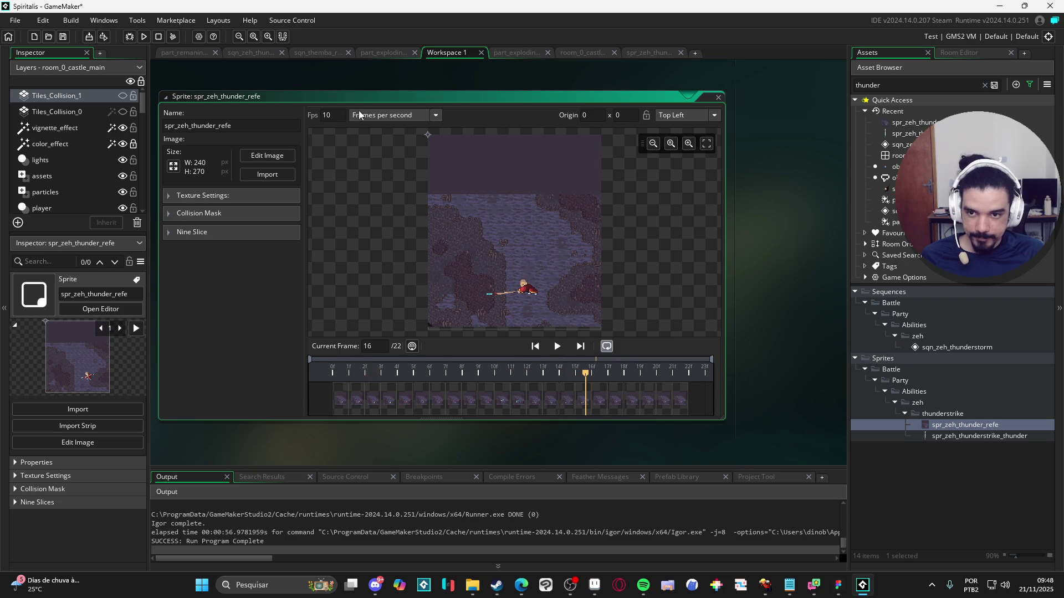
# Step: Set the spr_zeh_thunder_refe sprite to 18 fps and return to sqn_zeh_thunderstorm
pyautogui.write('2')
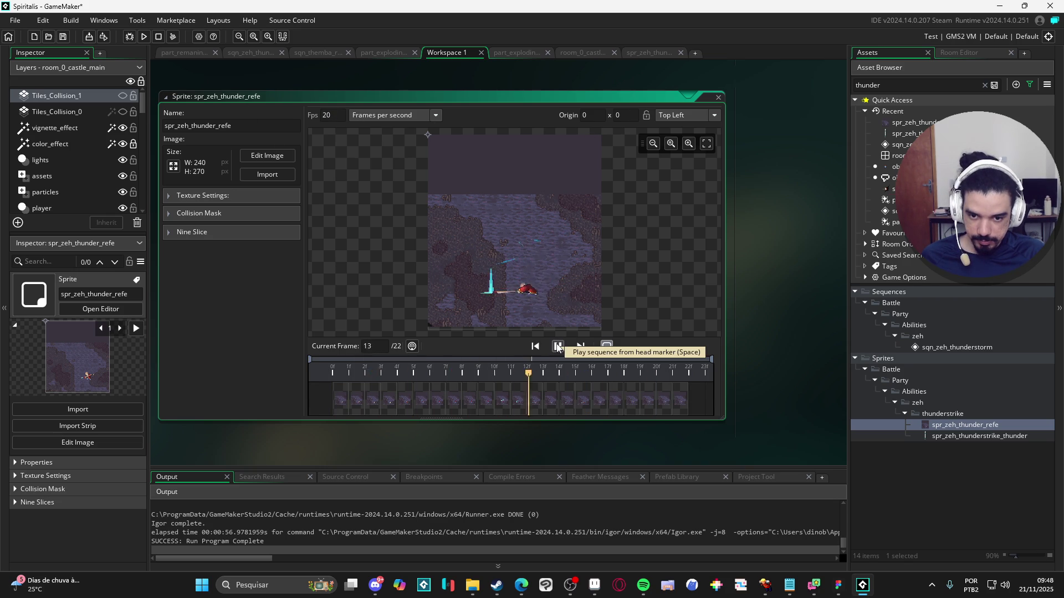
pyautogui.doubleClick(343, 120)
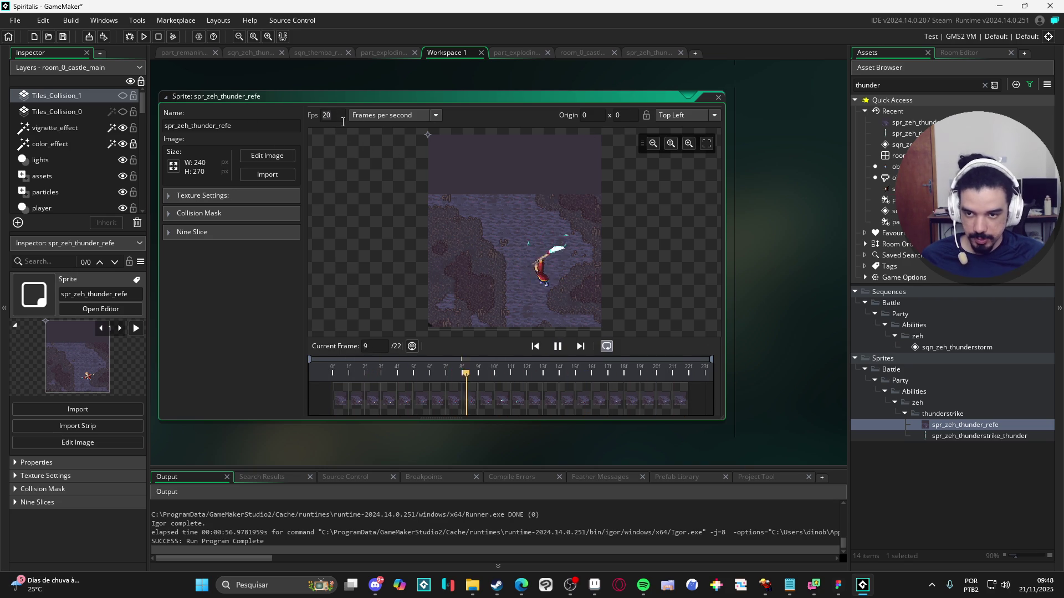
pyautogui.write('15')
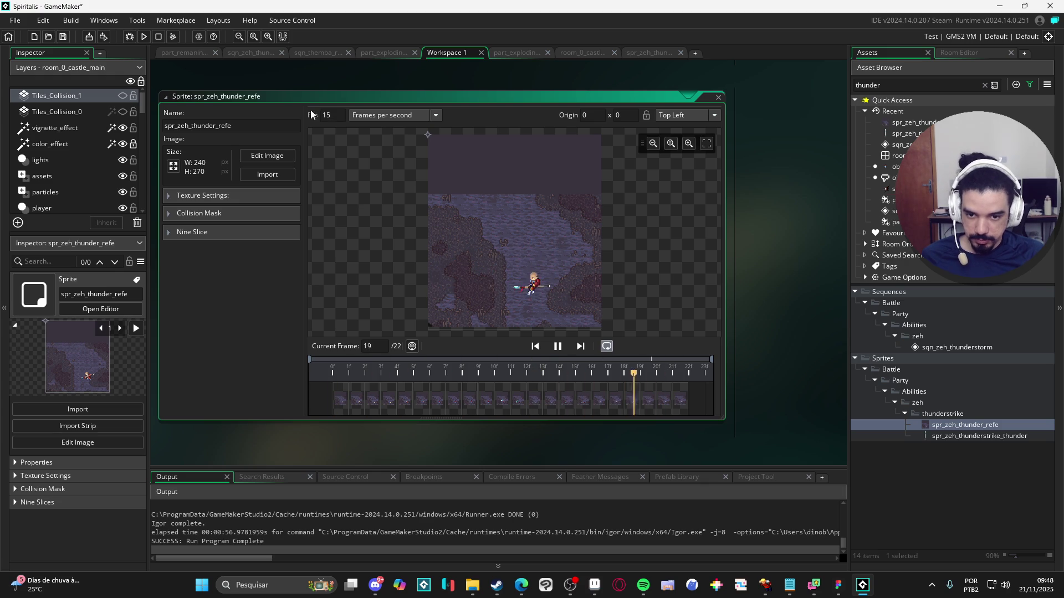
pyautogui.doubleClick(343, 120)
pyautogui.write('18')
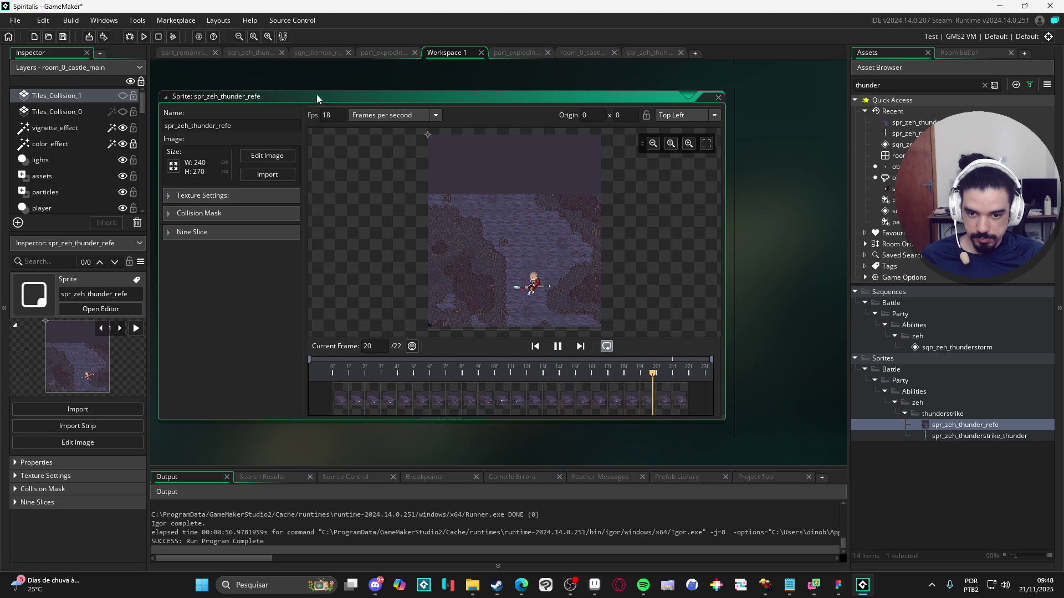
pyautogui.click(247, 53)
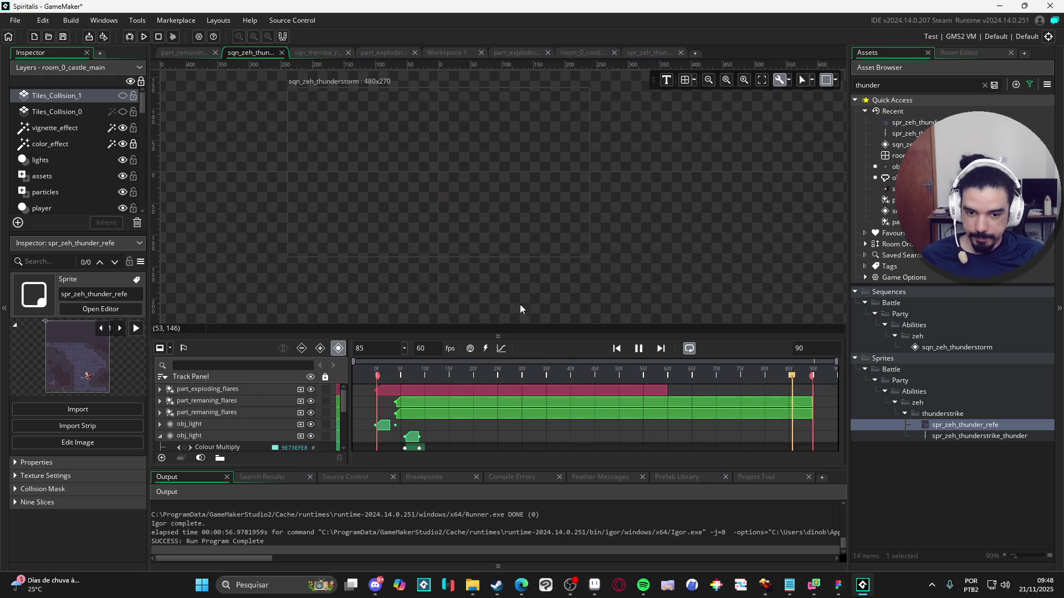
# Step: Stop playback at frame 0 and collapse the second and third obj_light tracks
pyautogui.moveTo(534, 336); pyautogui.dragTo(542, 243)
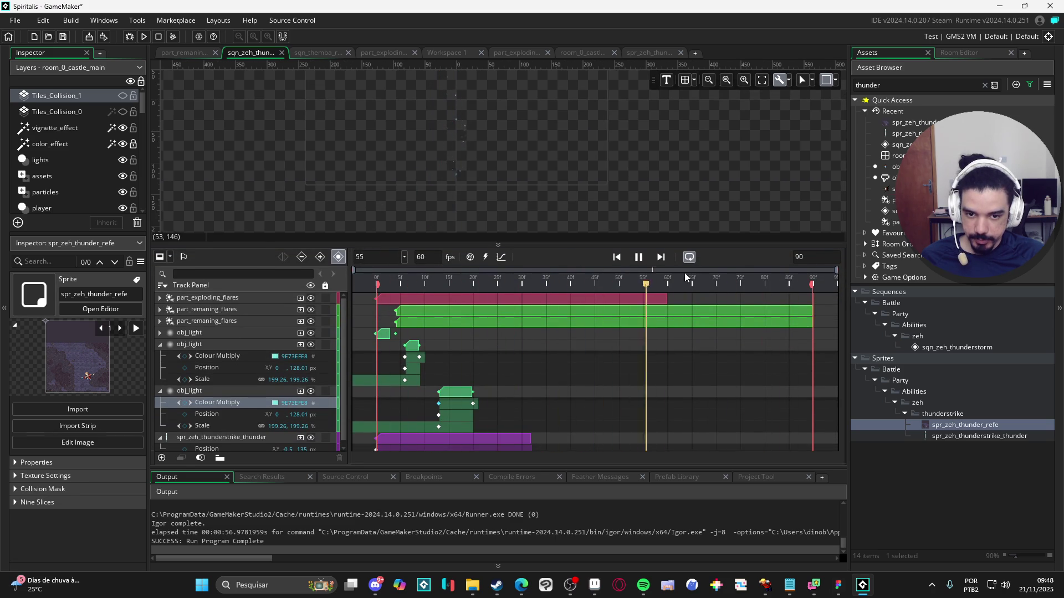
pyautogui.press('space')
pyautogui.press('Home')
pyautogui.scroll(-1, 515, 387)
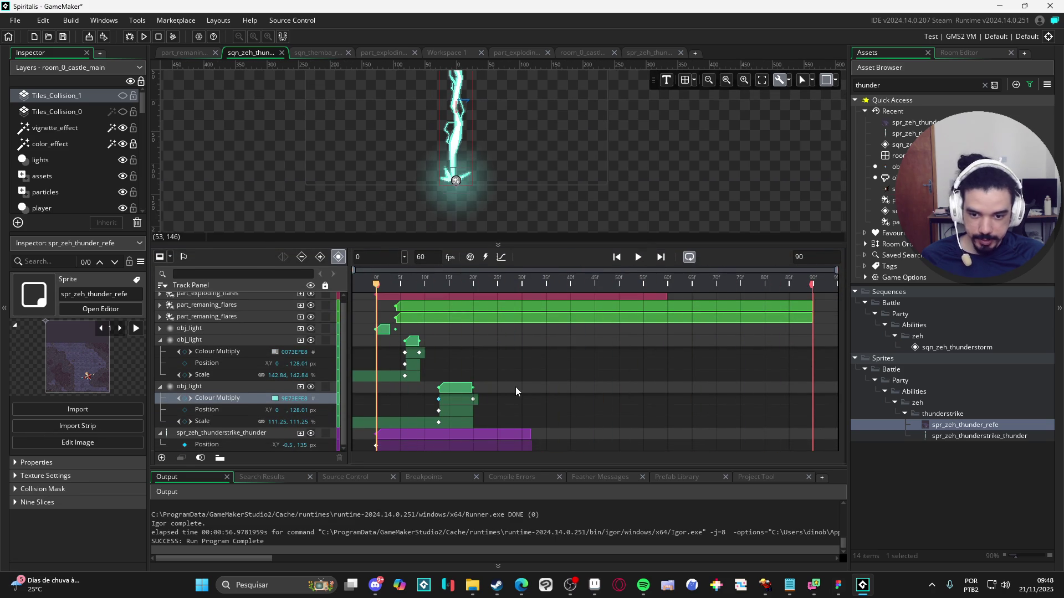
pyautogui.click(160, 341)
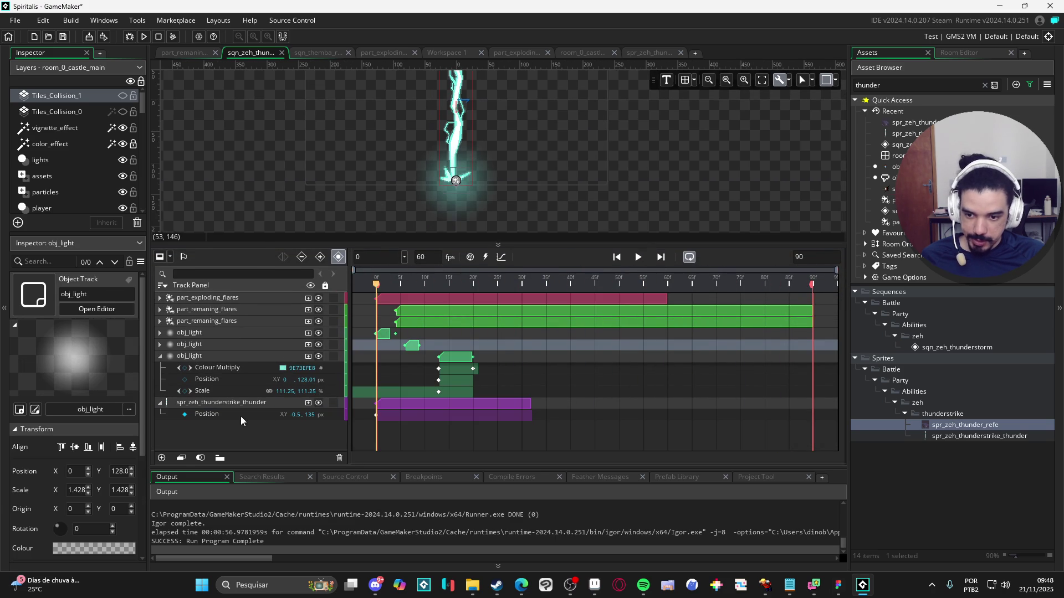
pyautogui.click(162, 357)
# Step: Add spr_zeh_thunder_refe as a new track, shift it left on canvas, and move it to the bottom
pyautogui.click(984, 431)
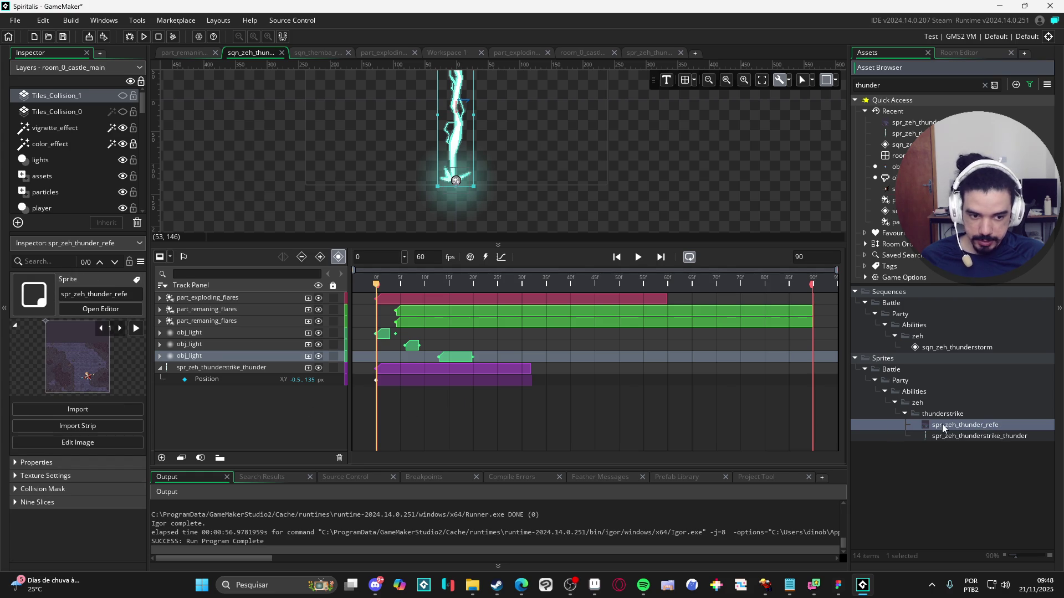
pyautogui.moveTo(246, 425); pyautogui.dragTo(332, 423)
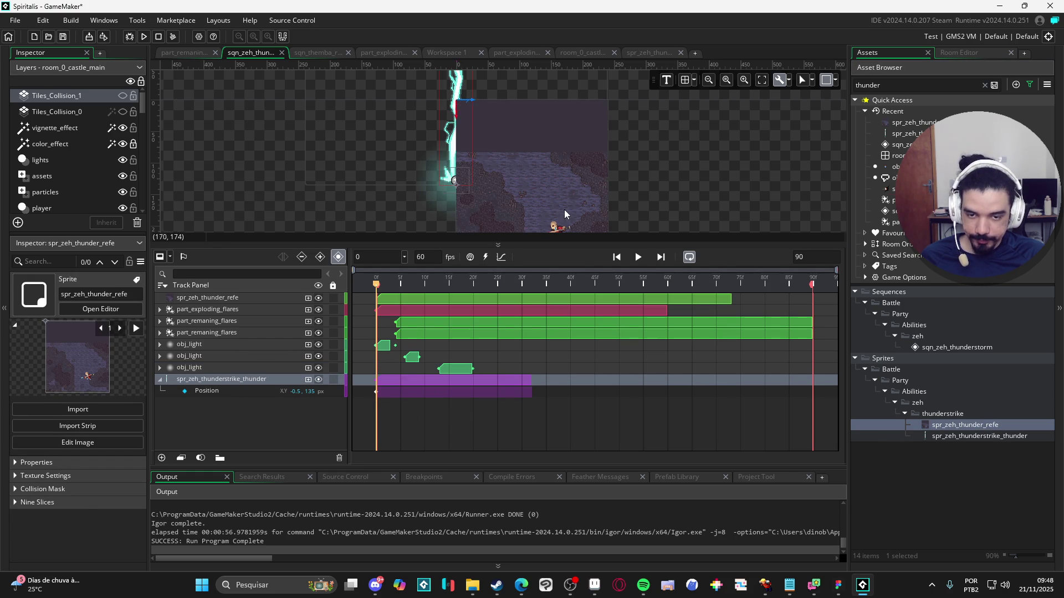
pyautogui.moveTo(571, 128); pyautogui.dragTo(449, 151)
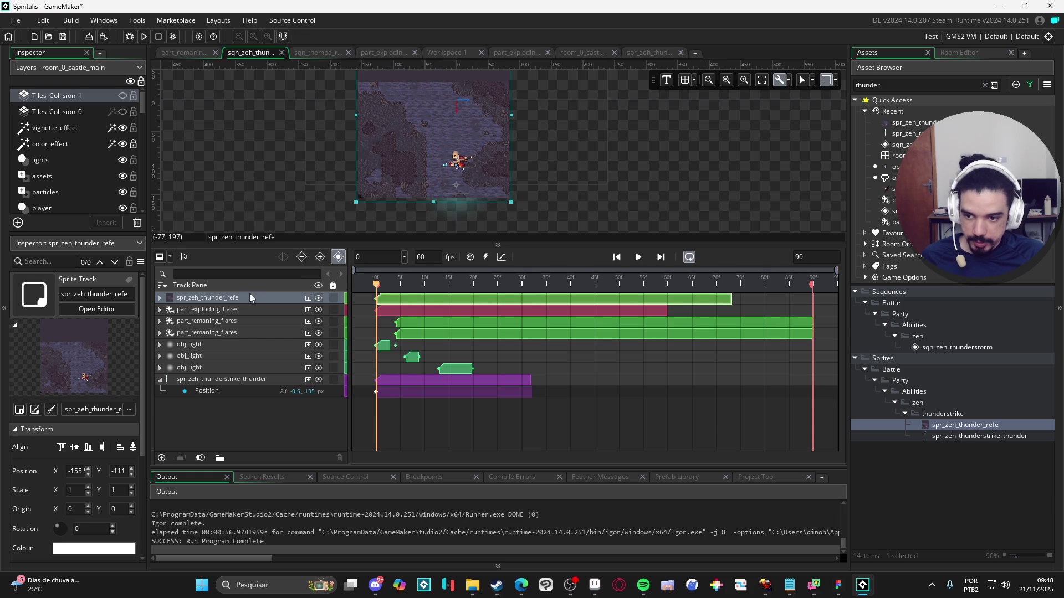
pyautogui.click(160, 381)
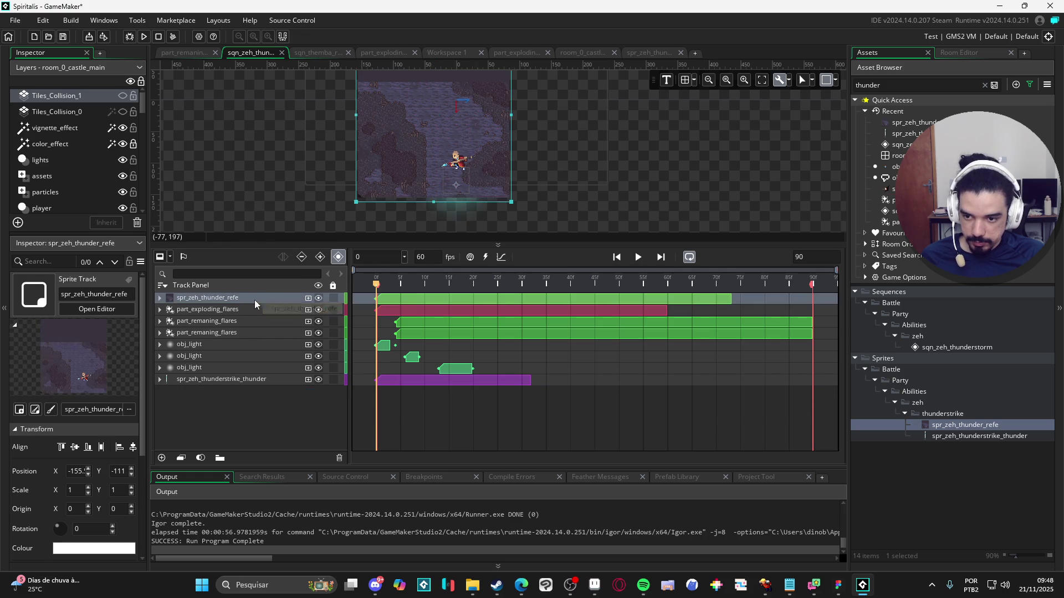
pyautogui.moveTo(255, 300); pyautogui.dragTo(243, 391)
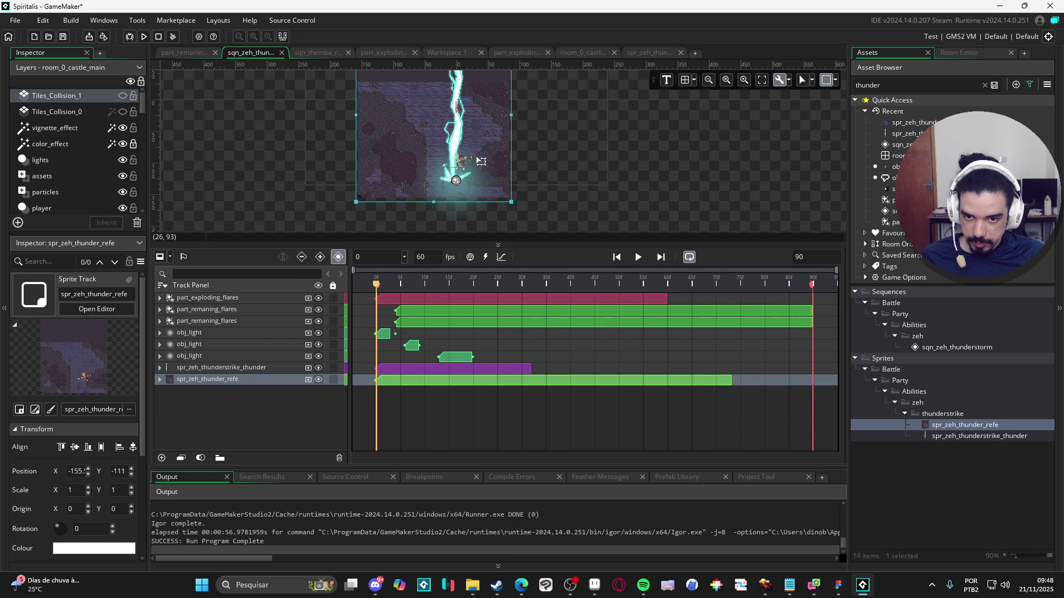
# Step: Retime the clips so spr_zeh_thunder_refe starts at frame 0, checking the lightning frames
pyautogui.moveTo(469, 372)
pyautogui.mouseDown()
pyautogui.moveTo(444, 375)
pyautogui.moveTo(459, 394)
pyautogui.moveTo(424, 391)
pyautogui.moveTo(447, 392)
pyautogui.mouseUp()
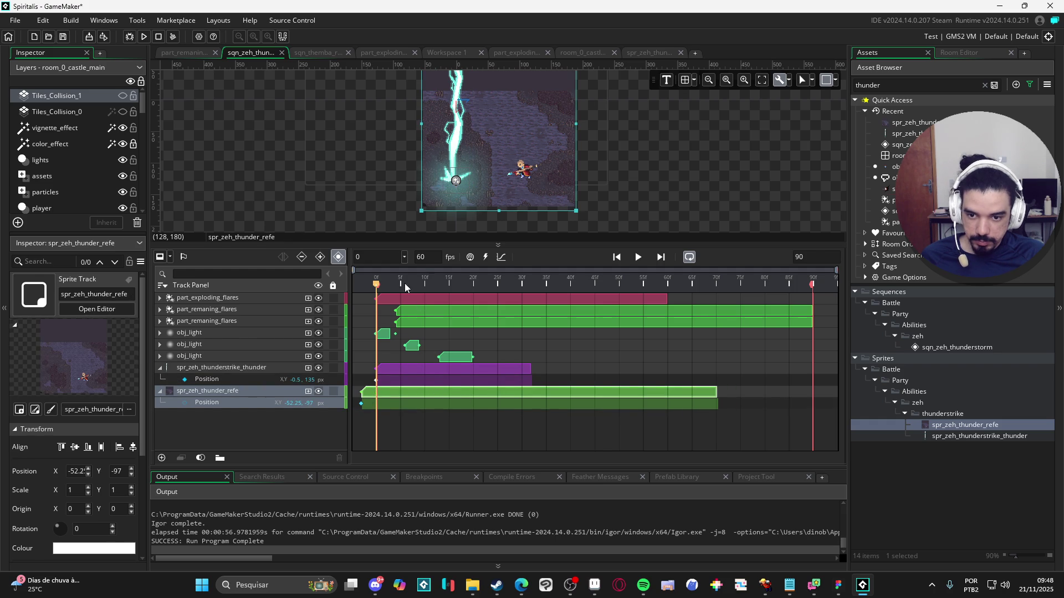
pyautogui.moveTo(404, 286); pyautogui.dragTo(563, 309)
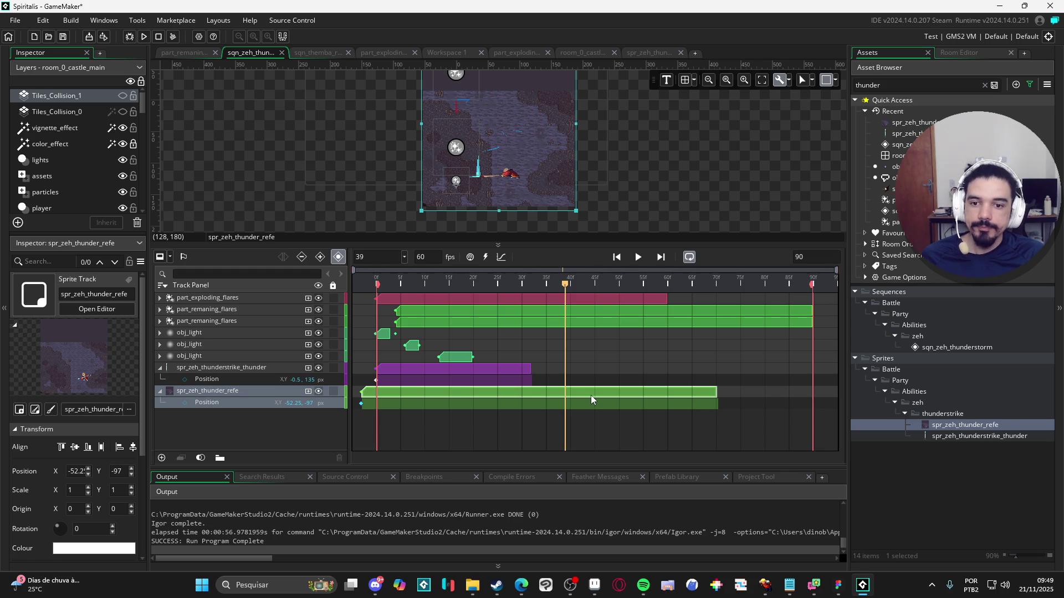
pyautogui.moveTo(591, 395); pyautogui.dragTo(470, 400)
pyautogui.click(392, 288)
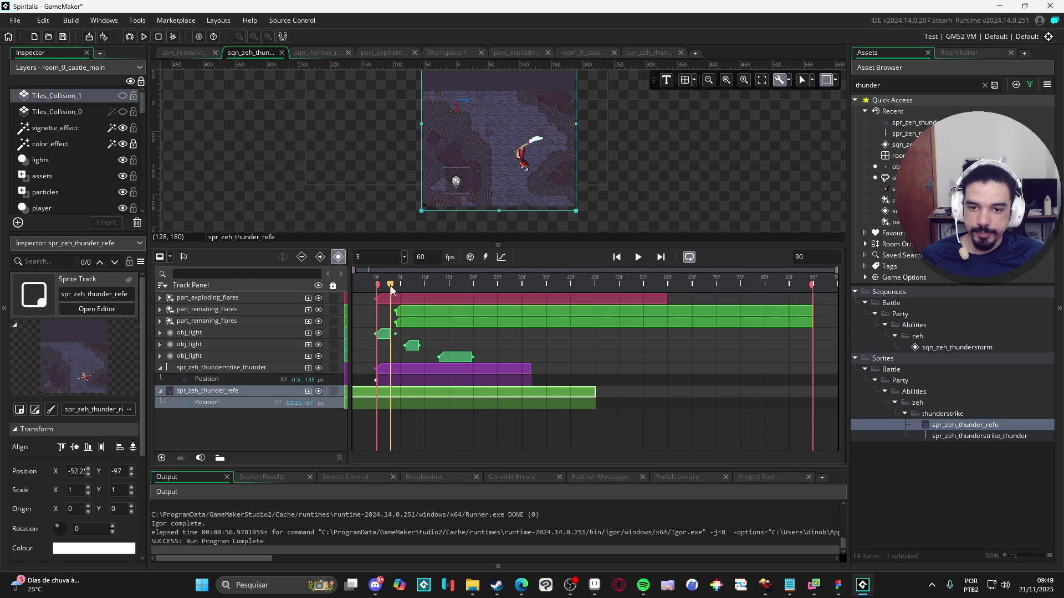
pyautogui.moveTo(392, 289)
pyautogui.mouseDown()
pyautogui.moveTo(561, 307)
pyautogui.moveTo(459, 316)
pyautogui.mouseUp()
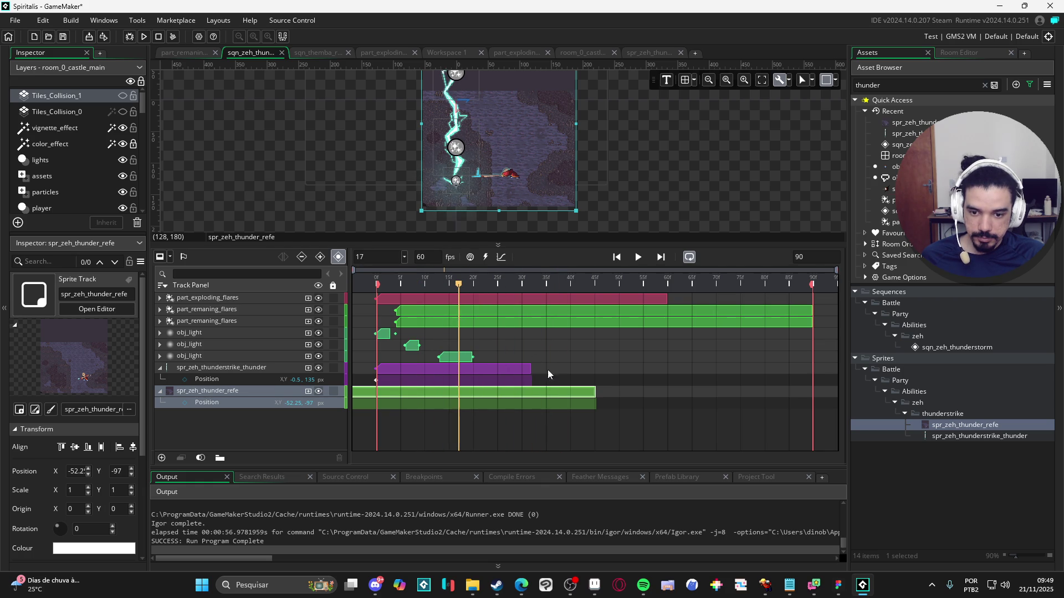
pyautogui.moveTo(547, 392)
pyautogui.mouseDown()
pyautogui.moveTo(716, 391)
pyautogui.moveTo(682, 390)
pyautogui.mouseUp()
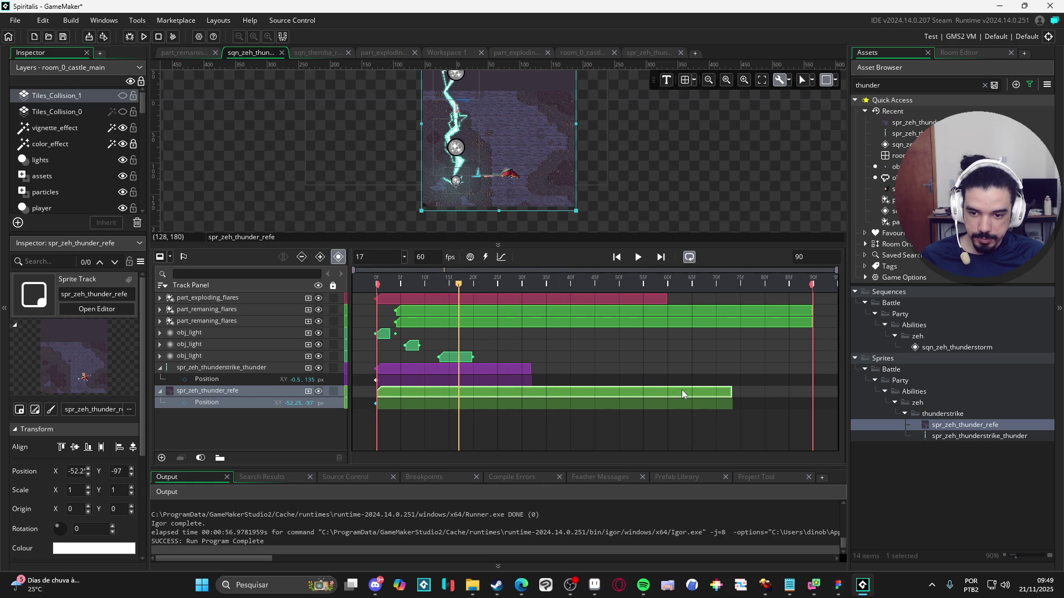
pyautogui.moveTo(494, 283); pyautogui.dragTo(565, 287)
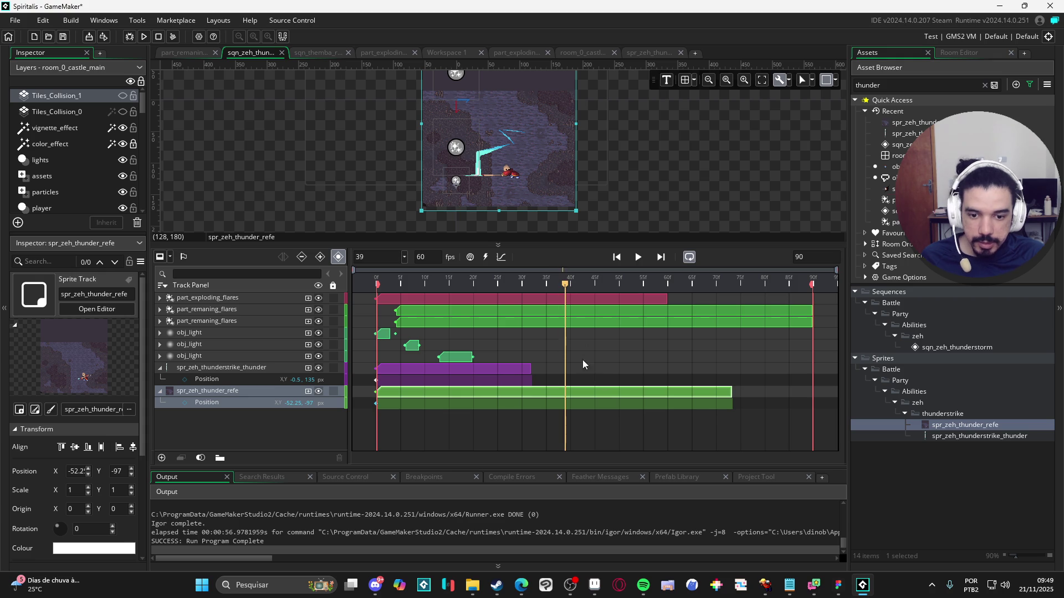
pyautogui.scroll(3, 527, 181)
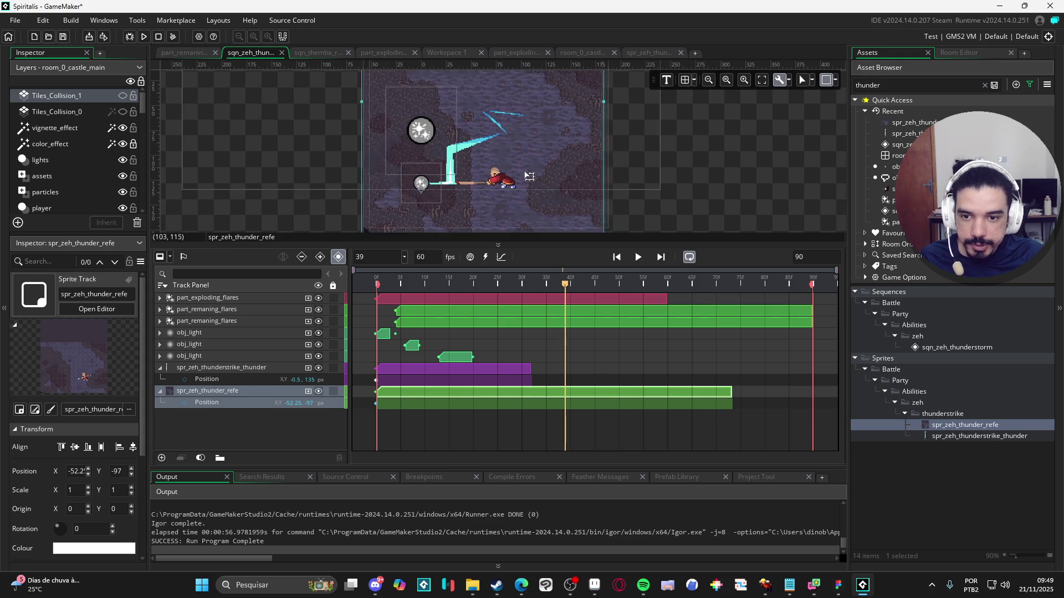
# Step: Move the reference lightning left onto the character and shift its position keyframe to about frame 8
pyautogui.moveTo(517, 184); pyautogui.dragTo(506, 183)
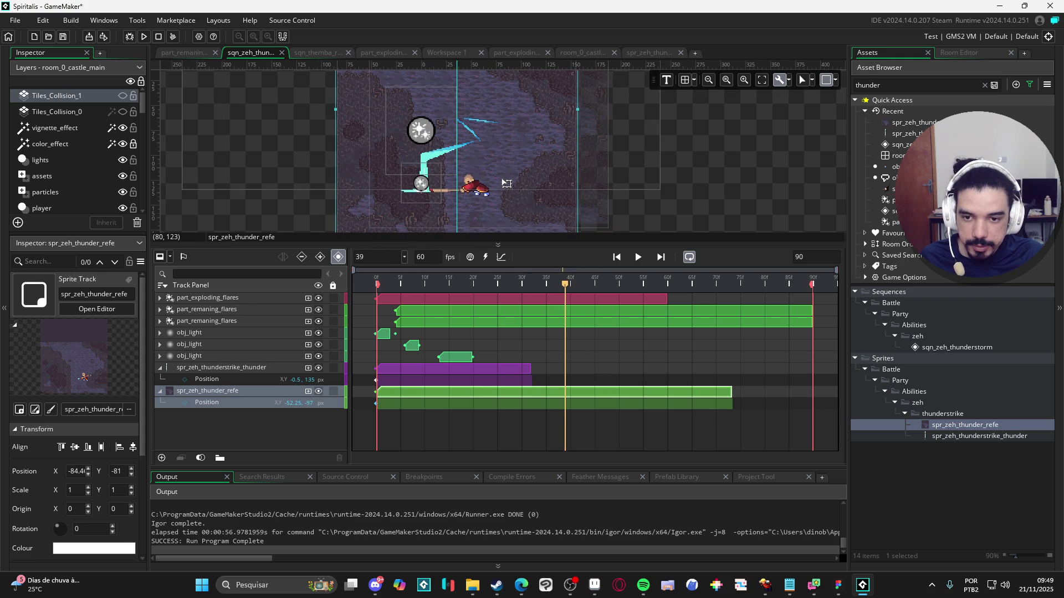
pyautogui.moveTo(546, 283)
pyautogui.mouseDown()
pyautogui.moveTo(522, 284)
pyautogui.moveTo(590, 294)
pyautogui.mouseUp()
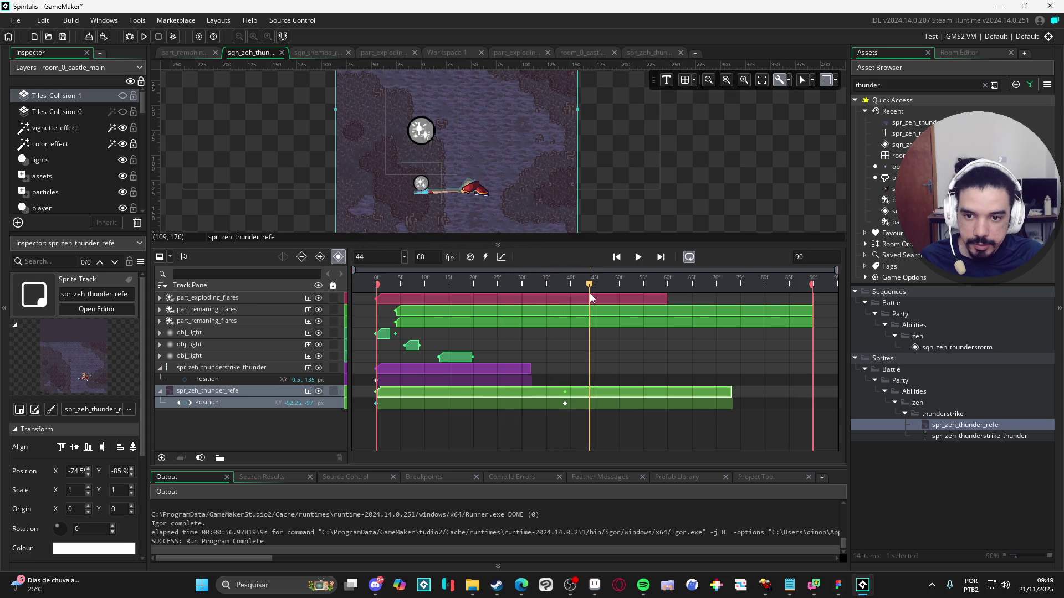
pyautogui.click(378, 404)
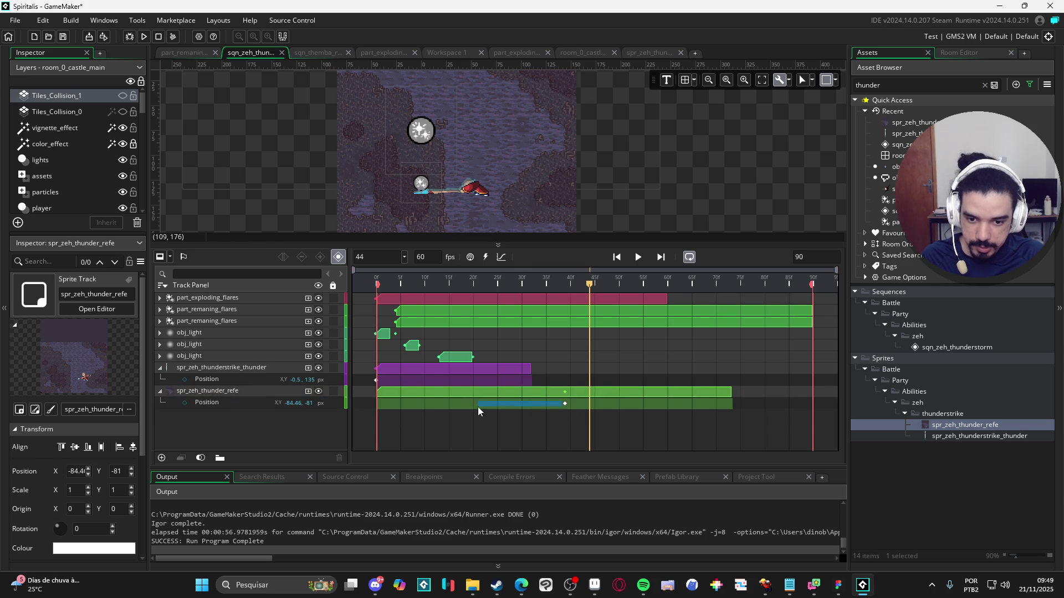
pyautogui.click(564, 405)
pyautogui.moveTo(564, 405); pyautogui.dragTo(401, 401)
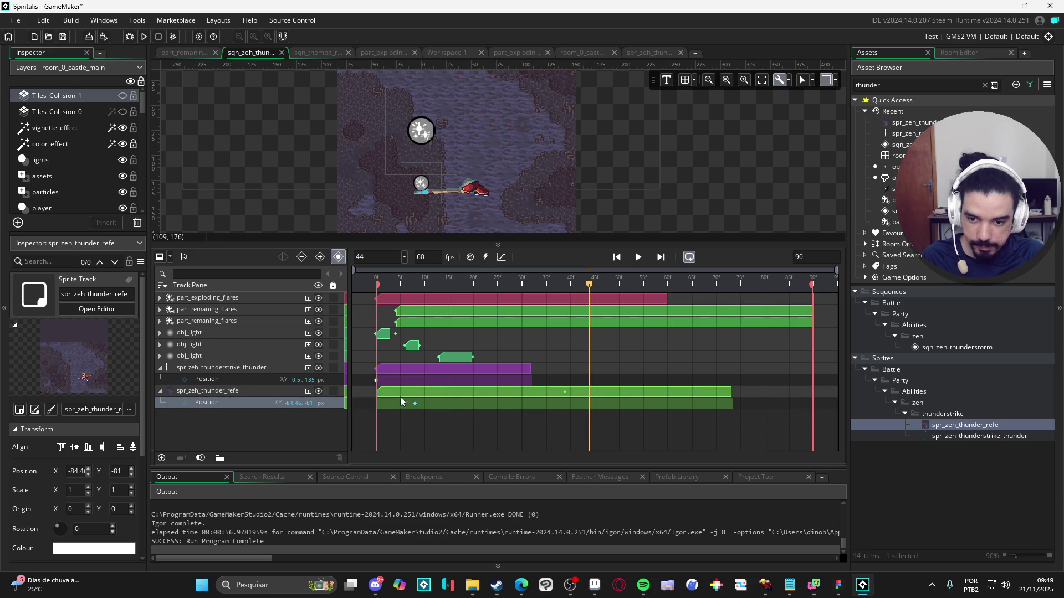
pyautogui.press('space')
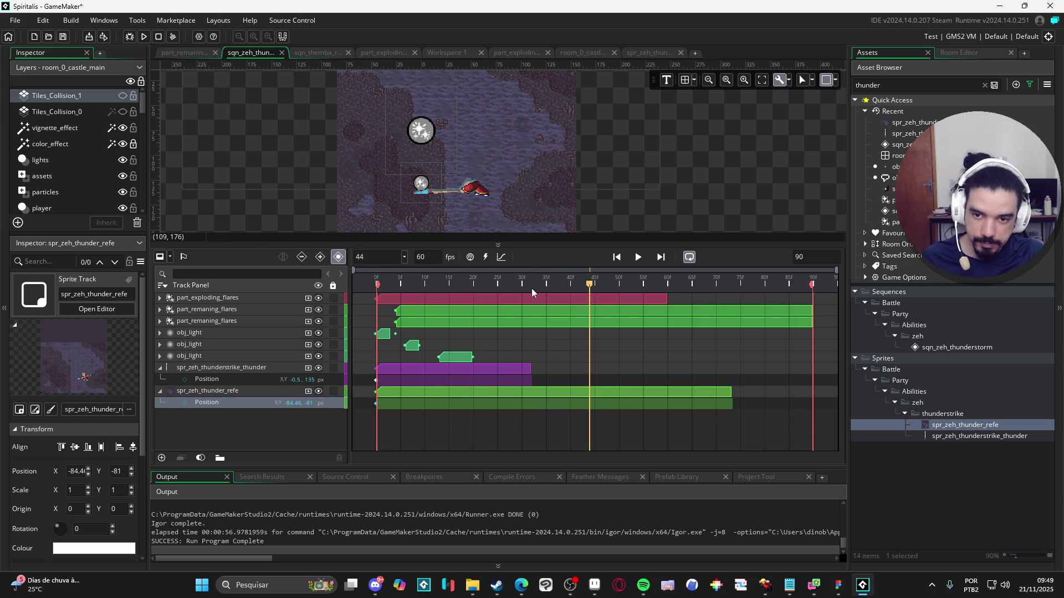
pyautogui.click(600, 282)
pyautogui.moveTo(599, 281)
pyautogui.mouseDown()
pyautogui.moveTo(638, 280)
pyautogui.moveTo(444, 294)
pyautogui.moveTo(586, 308)
pyautogui.mouseUp()
# Step: Raise the reference lightning slightly, move its position keyframe to about frame 18, and preview to frame 37
pyautogui.click(486, 215)
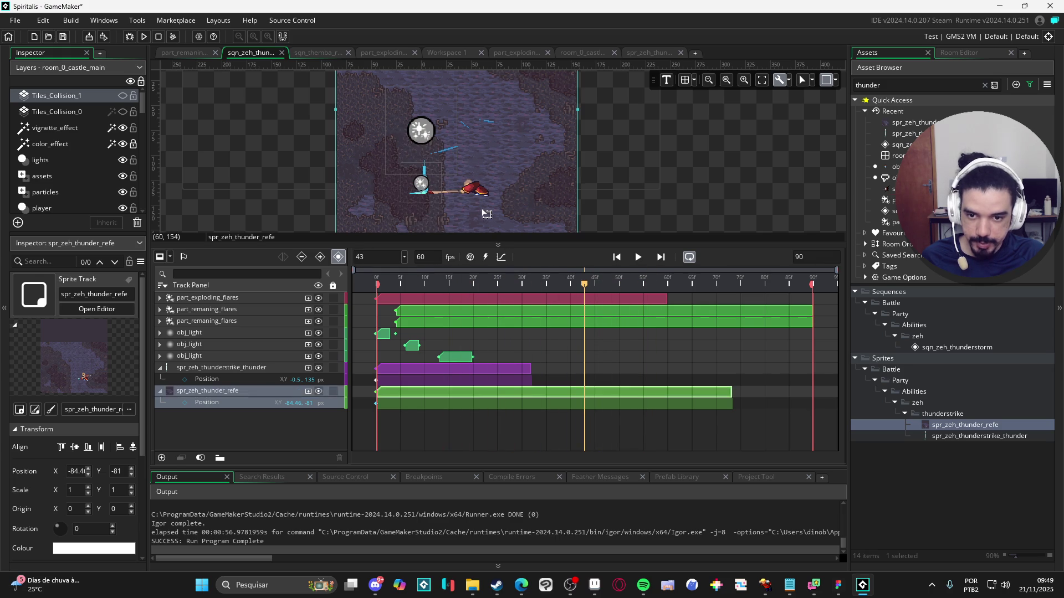
pyautogui.moveTo(486, 214); pyautogui.dragTo(487, 210)
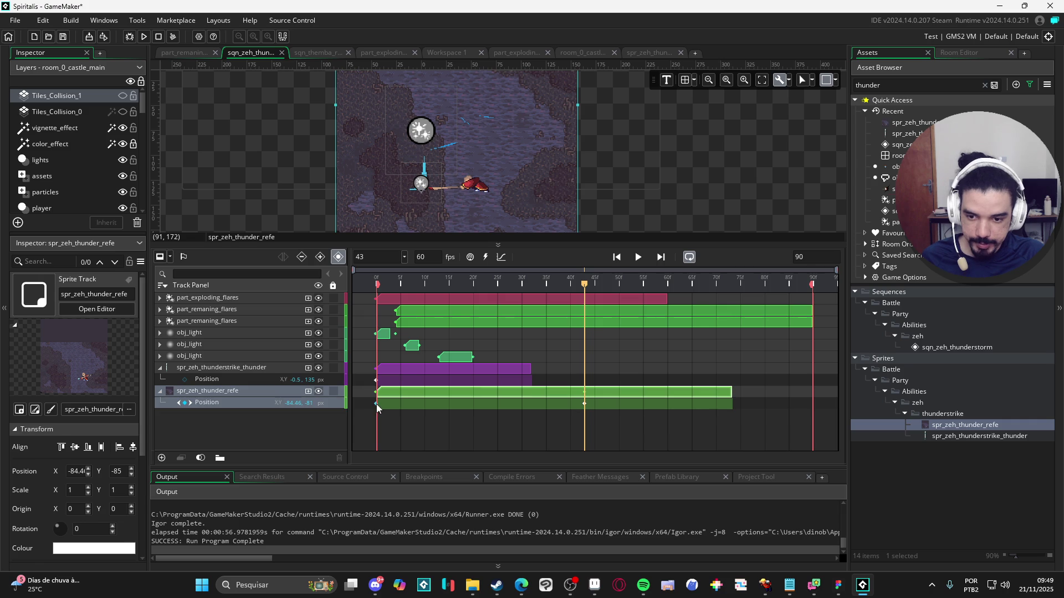
pyautogui.click(588, 409)
pyautogui.click(585, 404)
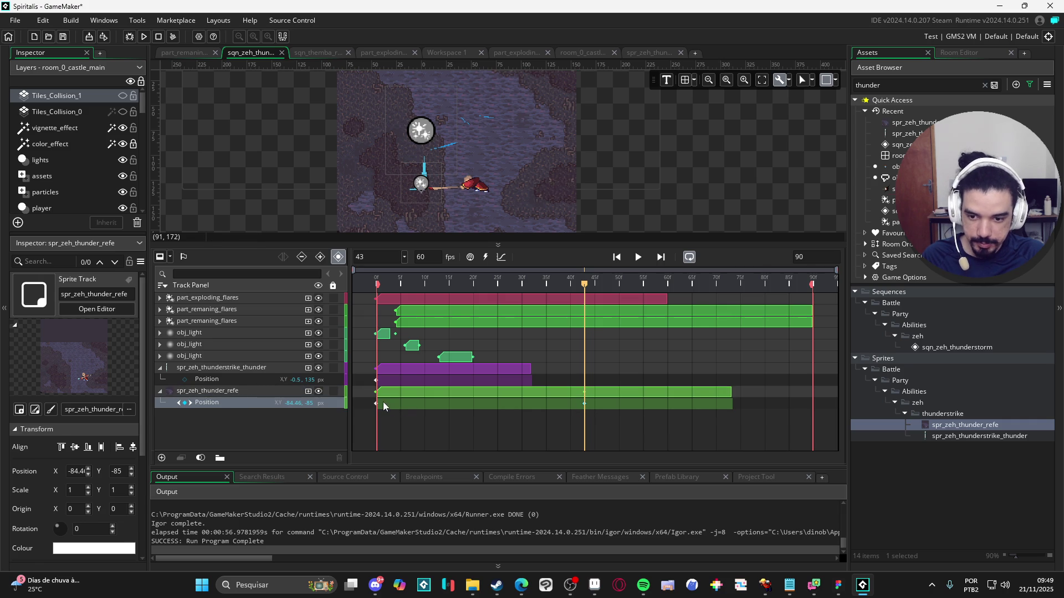
pyautogui.moveTo(387, 404); pyautogui.dragTo(442, 400)
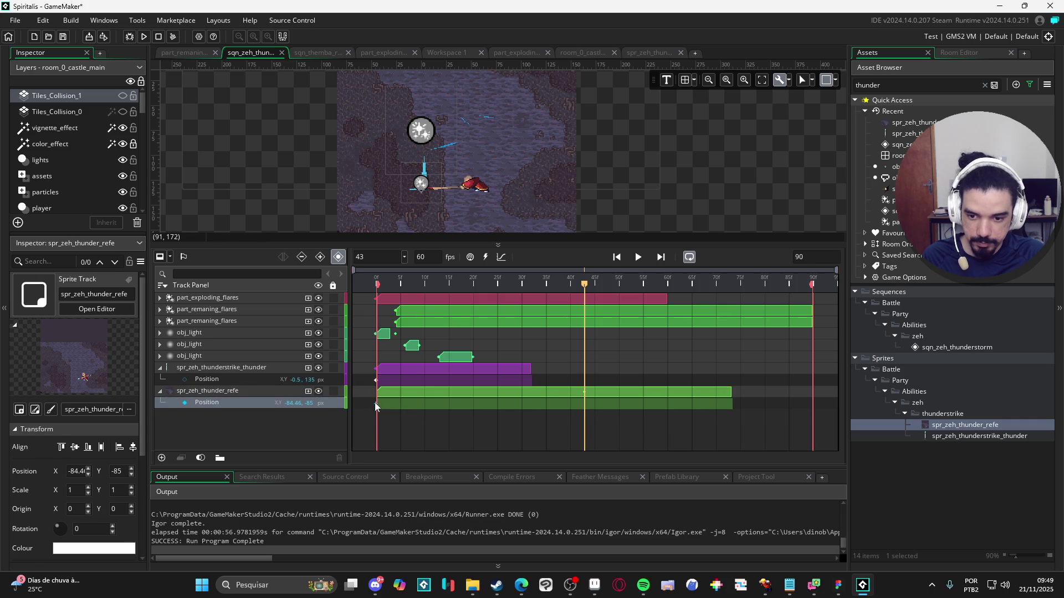
pyautogui.press('space')
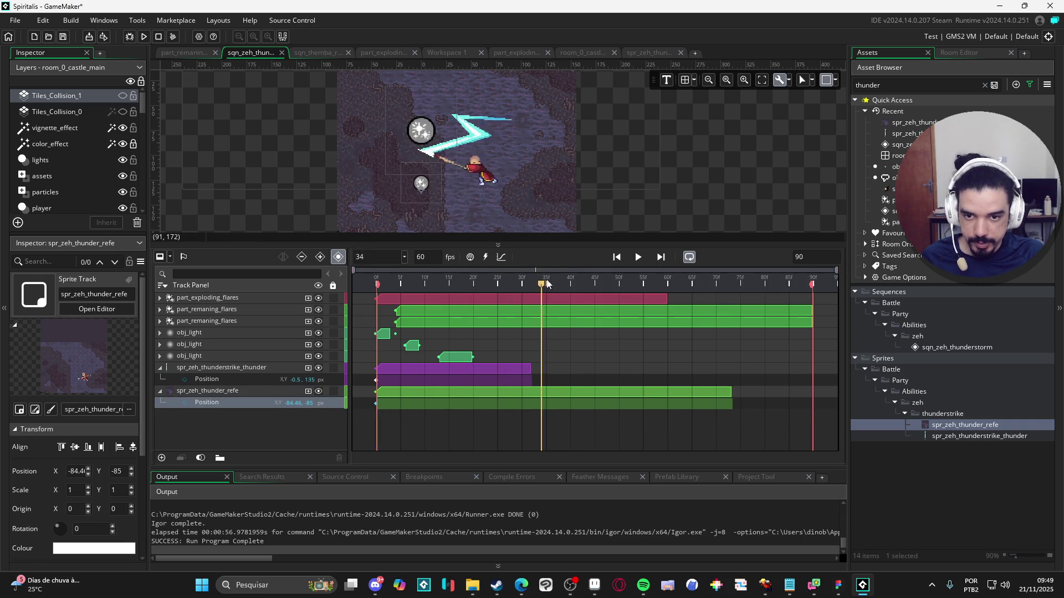
pyautogui.press('space')
pyautogui.click(368, 282)
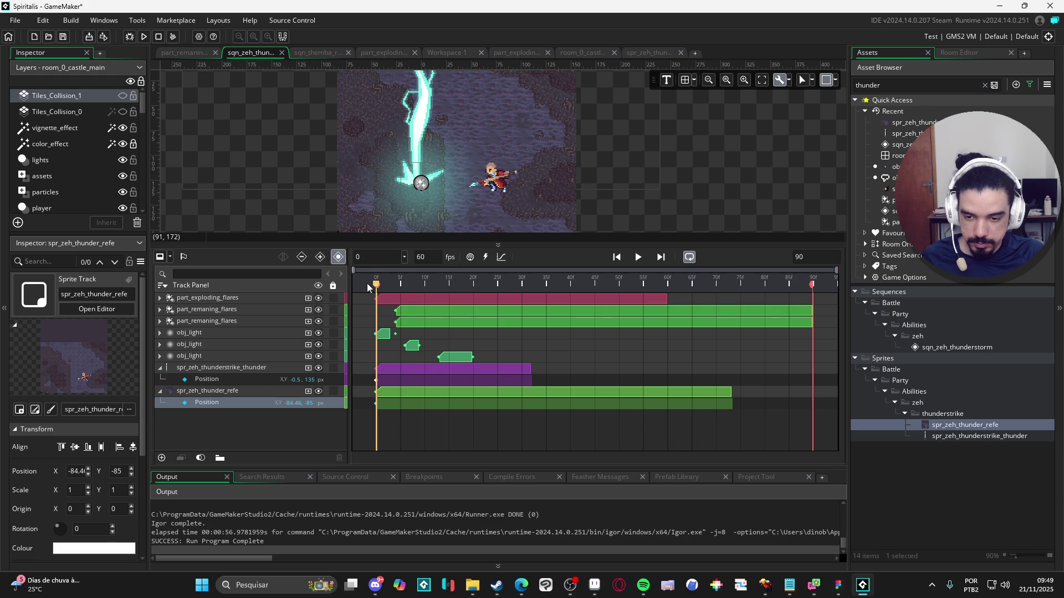
pyautogui.moveTo(394, 284); pyautogui.dragTo(560, 284)
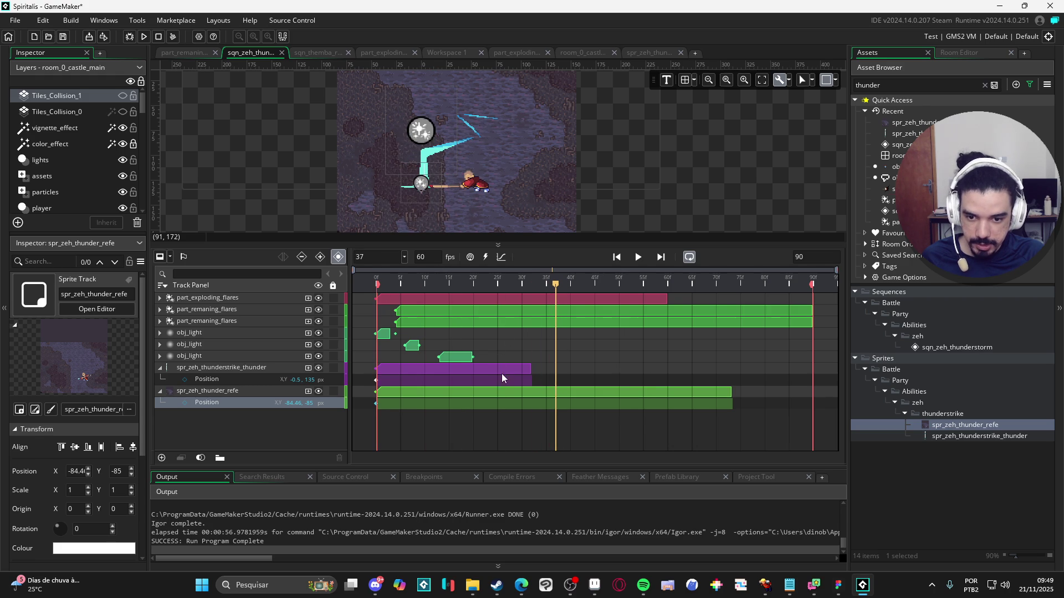
# Step: Collapse the thunder and part_exploding_flares tracks and shift the part_exploding_flares clip later
pyautogui.click(160, 367)
pyautogui.click(473, 298)
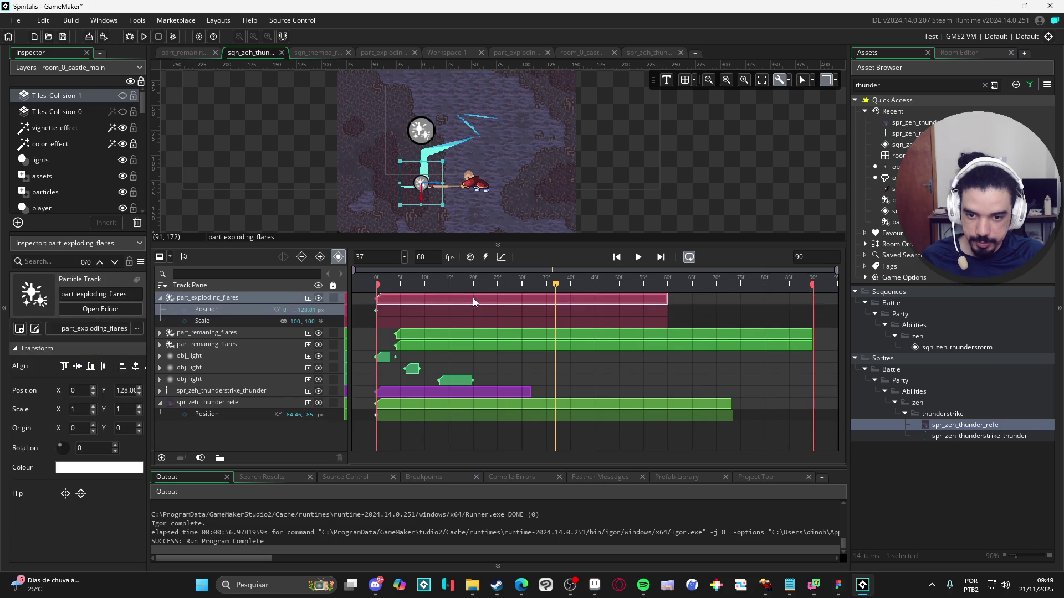
pyautogui.click(159, 299)
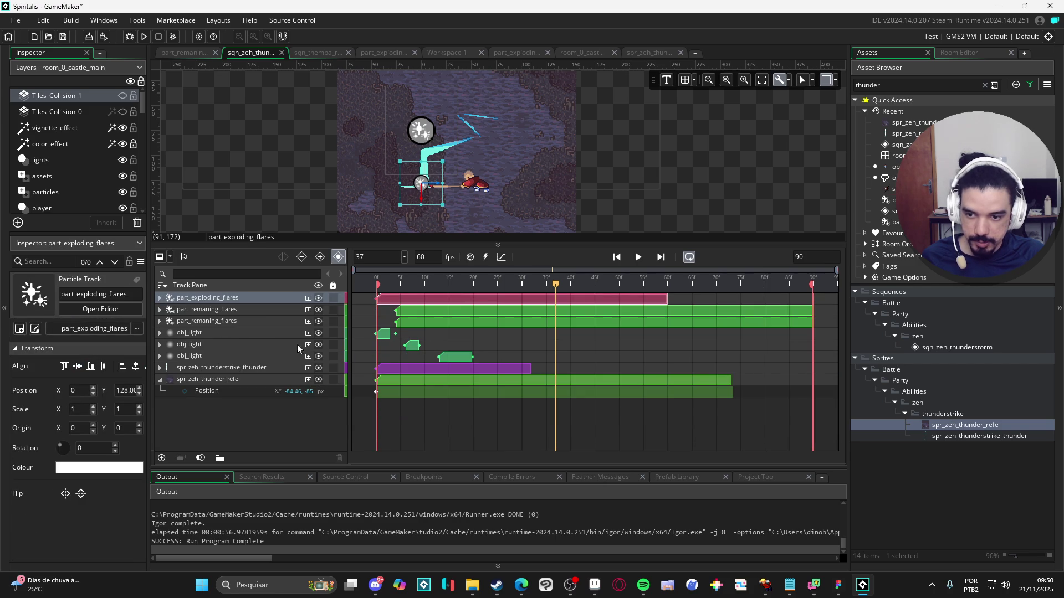
pyautogui.keyDown('shift'); pyautogui.click(212, 367); pyautogui.keyUp('shift')
pyautogui.click(460, 297)
pyautogui.moveTo(460, 298)
pyautogui.mouseDown()
pyautogui.moveTo(477, 298)
pyautogui.moveTo(349, 309)
pyautogui.mouseUp()
pyautogui.click(160, 299)
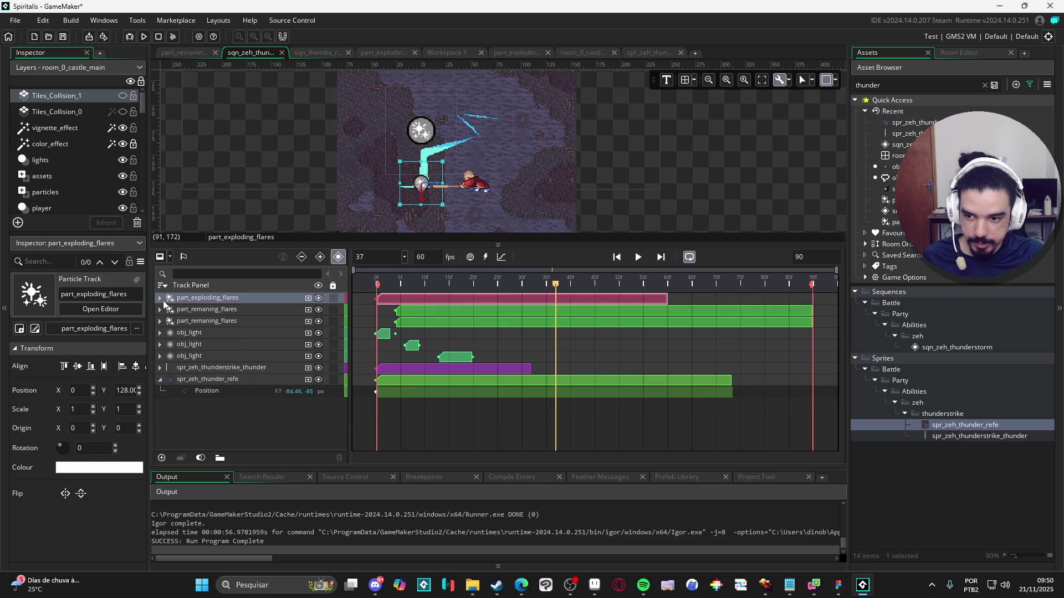
pyautogui.moveTo(201, 311)
pyautogui.mouseDown()
pyautogui.moveTo(224, 368)
pyautogui.moveTo(241, 368)
pyautogui.mouseUp()
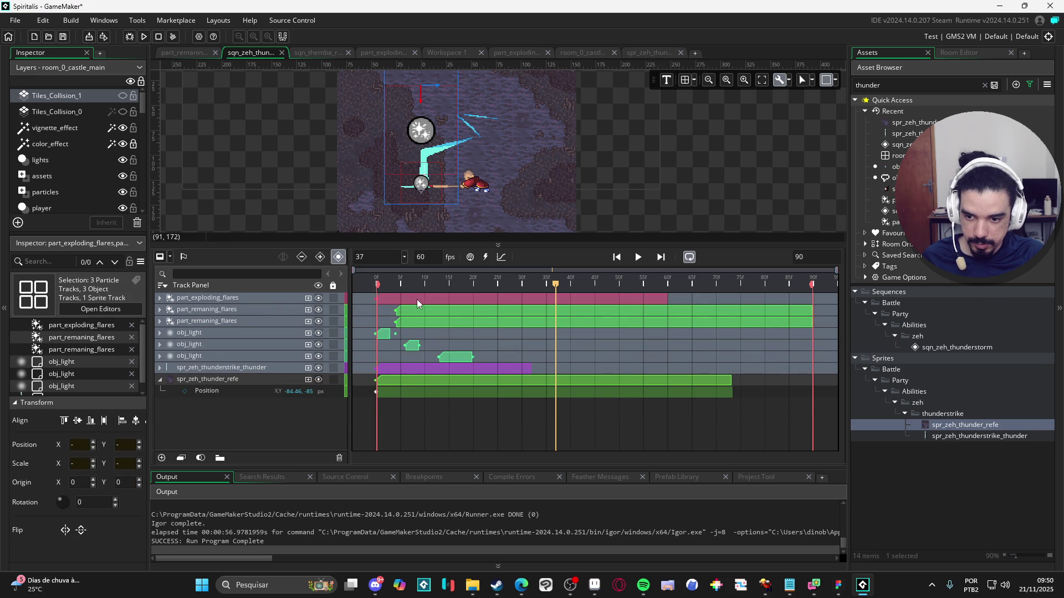
# Step: Select the flare, obj_light and thunderstrike clips together and move them to start at frame 37
pyautogui.moveTo(418, 300)
pyautogui.mouseDown()
pyautogui.moveTo(436, 299)
pyautogui.moveTo(423, 339)
pyautogui.mouseUp()
pyautogui.keyDown('ctrl'); pyautogui.click(410, 335); pyautogui.keyUp('ctrl')
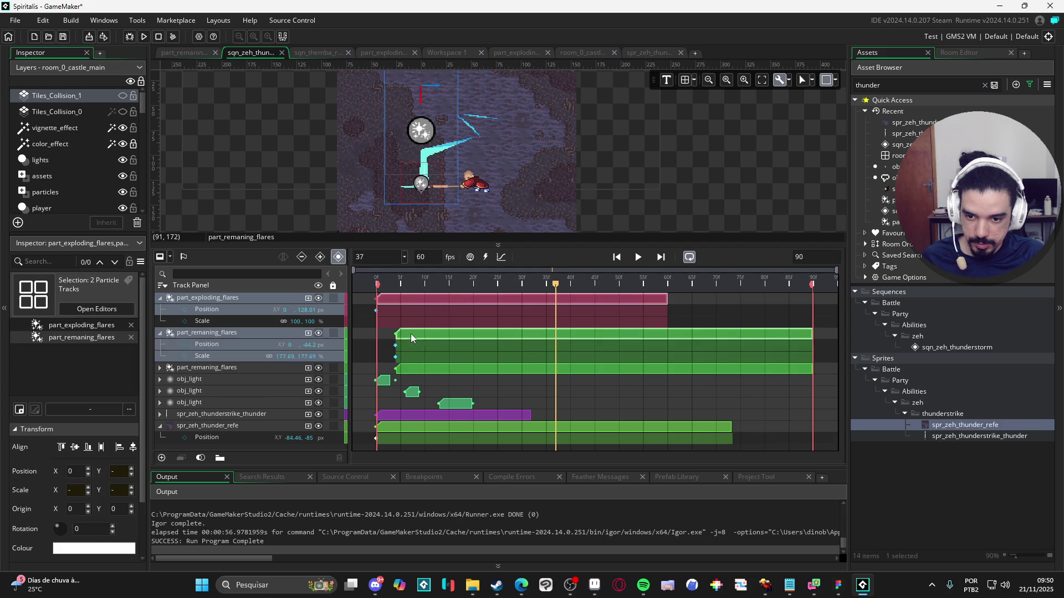
pyautogui.keyDown('ctrl'); pyautogui.click(420, 368); pyautogui.keyUp('ctrl')
pyautogui.keyDown('ctrl'); pyautogui.click(386, 404); pyautogui.keyUp('ctrl')
pyautogui.scroll(-2, 432, 391)
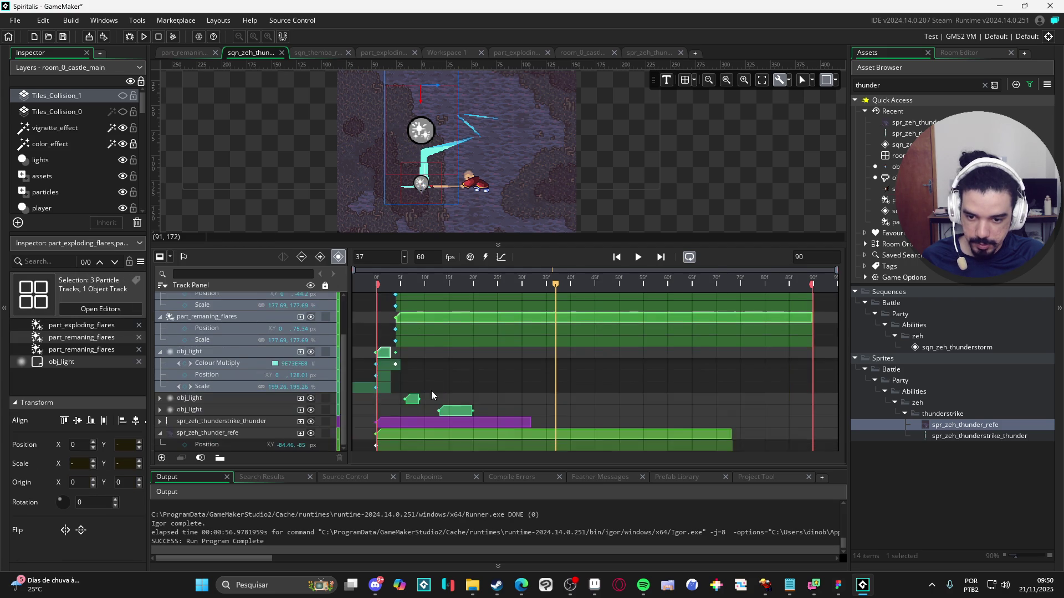
pyautogui.keyDown('ctrl'); pyautogui.click(416, 399); pyautogui.keyUp('ctrl')
pyautogui.scroll(-3, 458, 398)
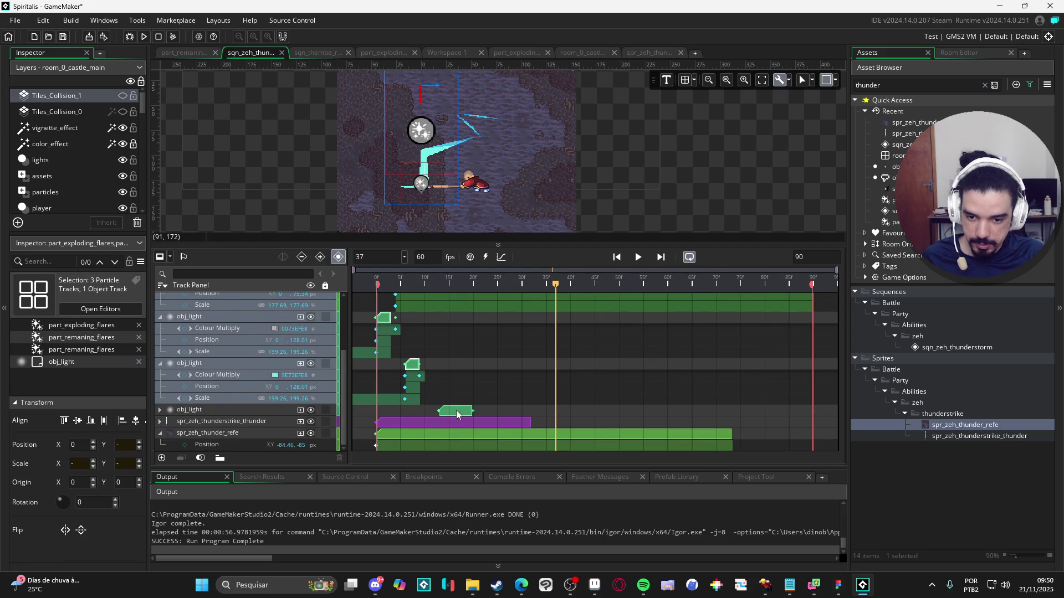
pyautogui.keyDown('ctrl'); pyautogui.click(457, 410); pyautogui.keyUp('ctrl')
pyautogui.keyDown('ctrl'); pyautogui.click(461, 423); pyautogui.keyUp('ctrl')
pyautogui.scroll(5, 514, 386)
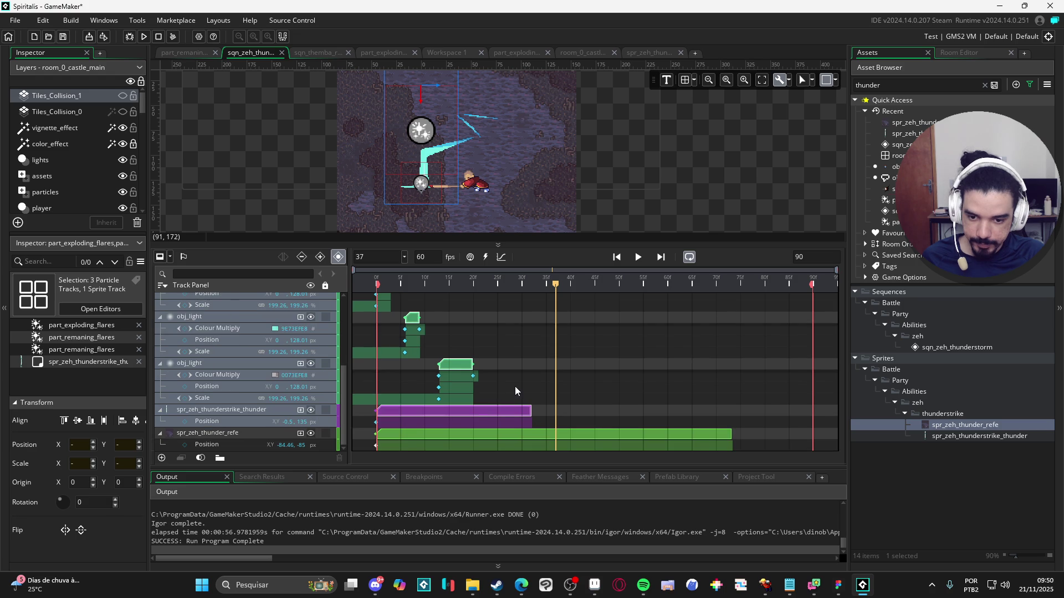
pyautogui.moveTo(434, 301); pyautogui.dragTo(611, 306)
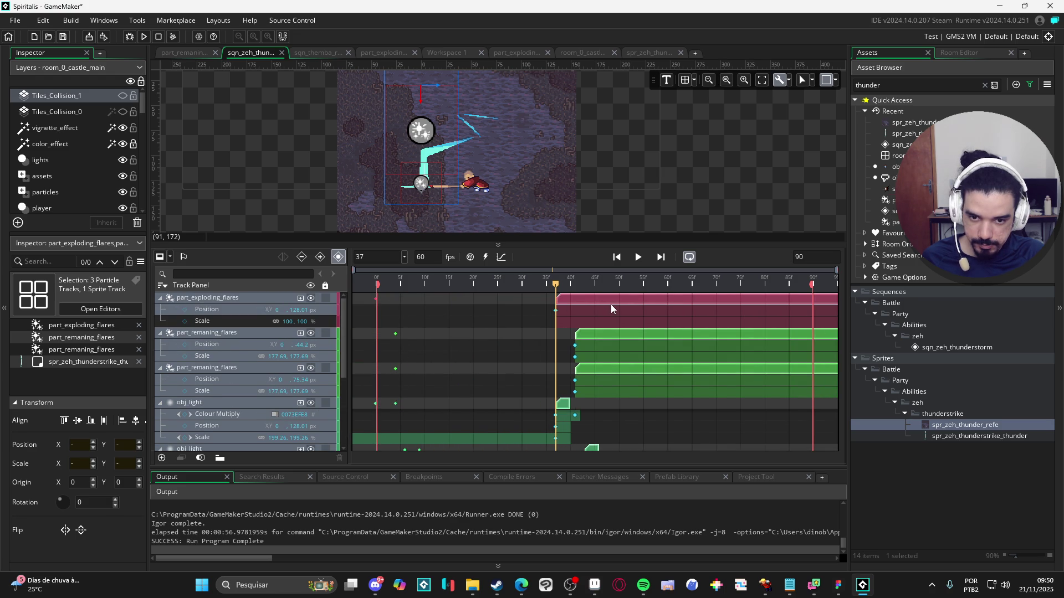
pyautogui.scroll(-2, 593, 338)
pyautogui.scroll(2, 521, 368)
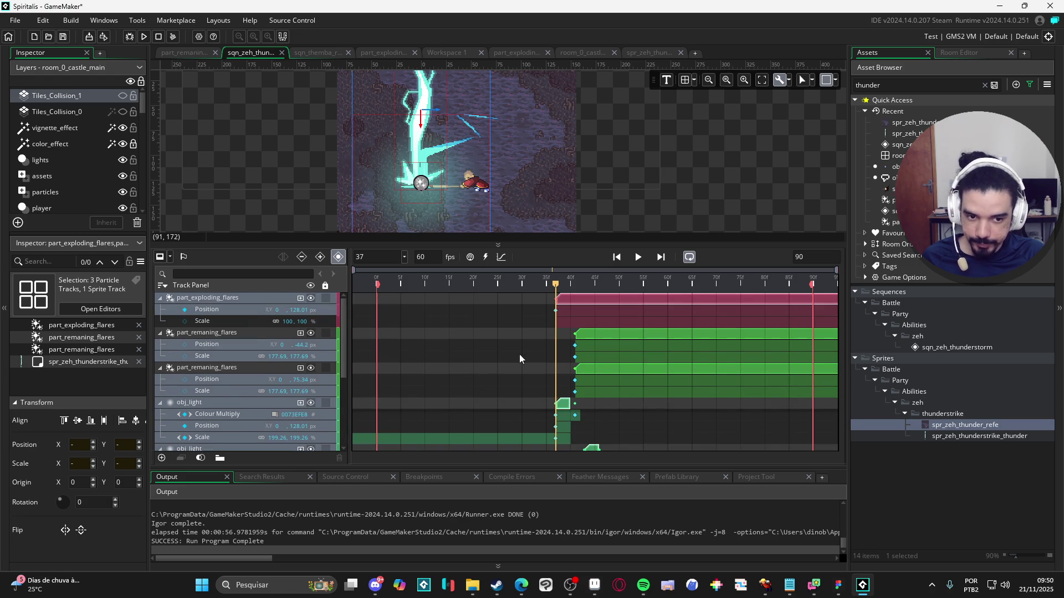
# Step: Set the sequence length to 130 frames, after trying 120 and 200
pyautogui.press('Delete')
pyautogui.press('Delete')
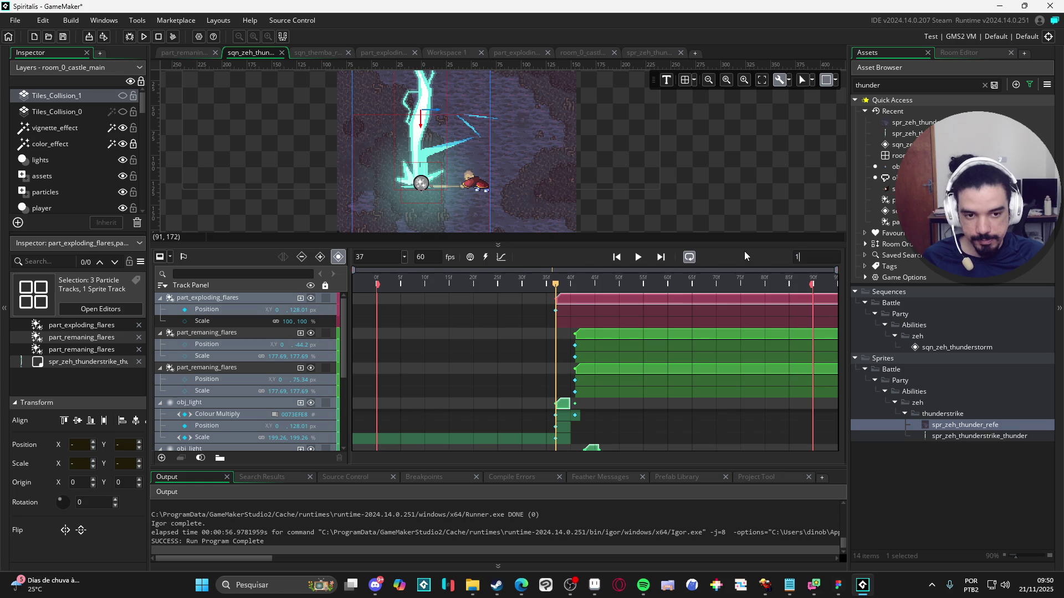
pyautogui.write('120')
pyautogui.press('Return')
pyautogui.scroll(-1, 698, 336)
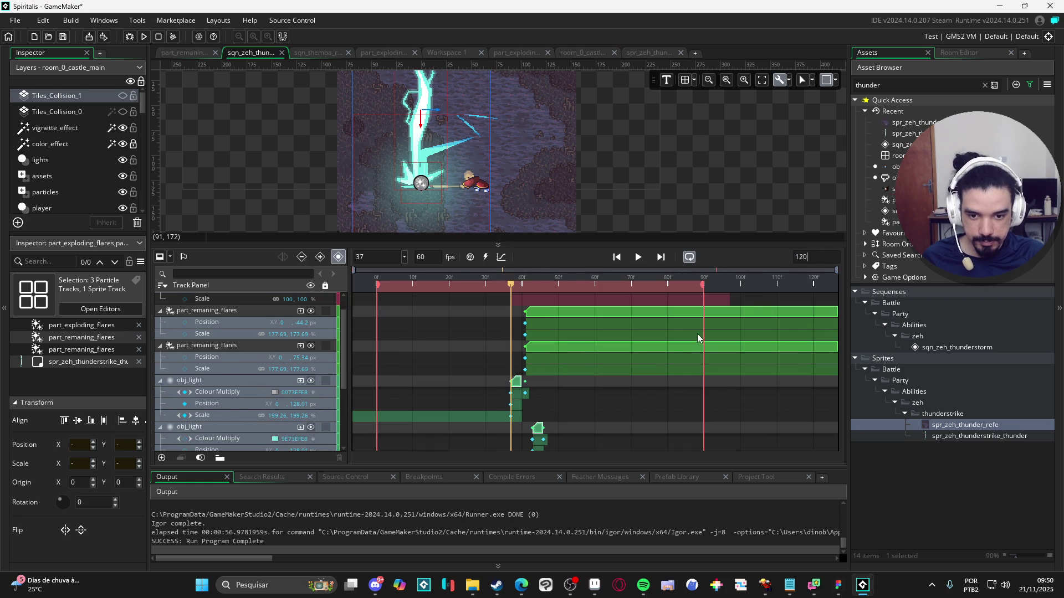
pyautogui.doubleClick(819, 254)
pyautogui.write('200')
pyautogui.press('Return')
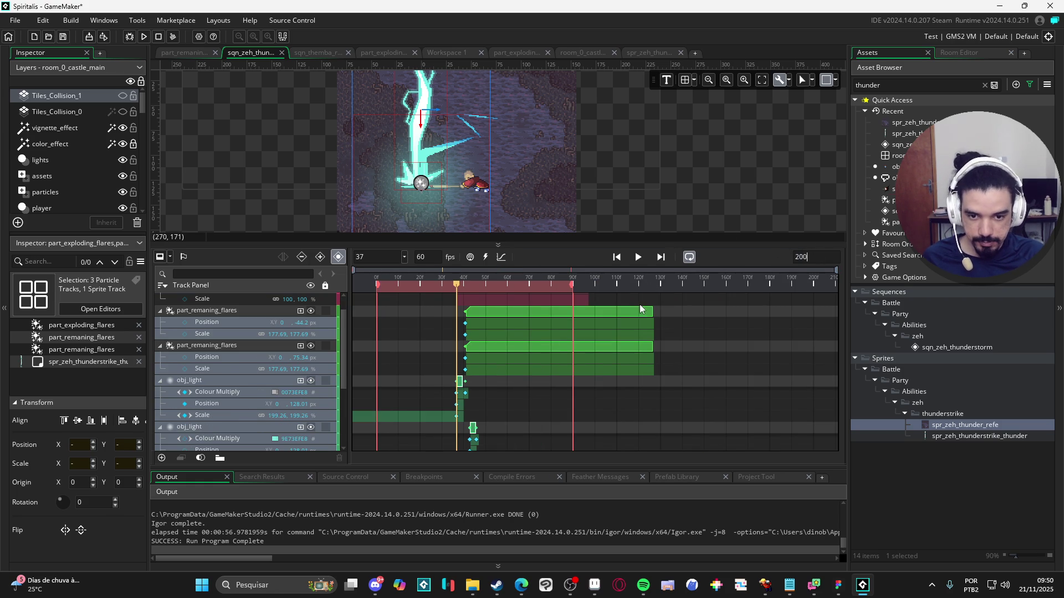
pyautogui.doubleClick(802, 257)
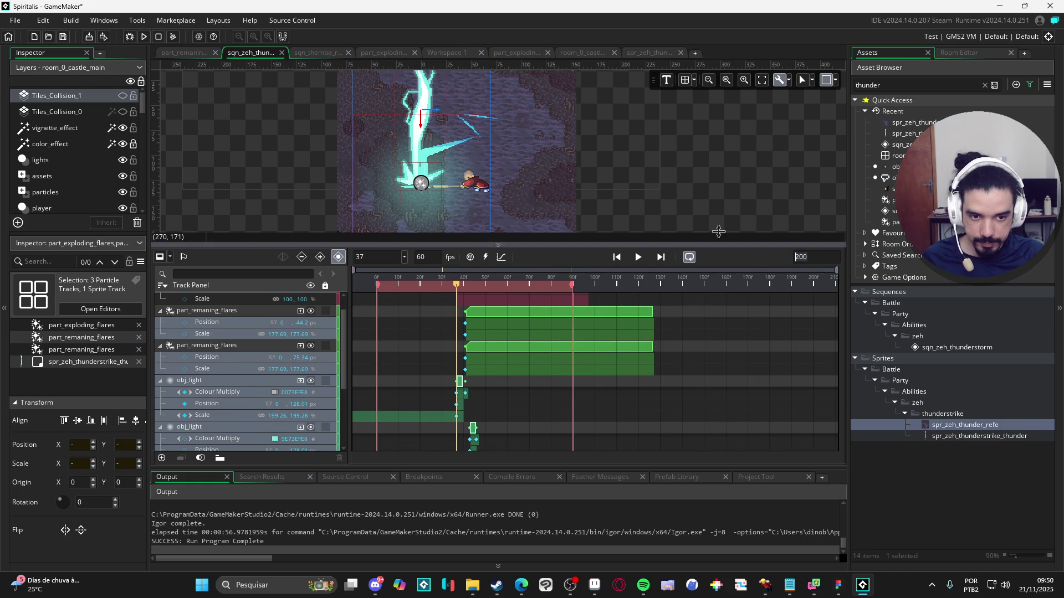
pyautogui.write('130')
pyautogui.press('Return')
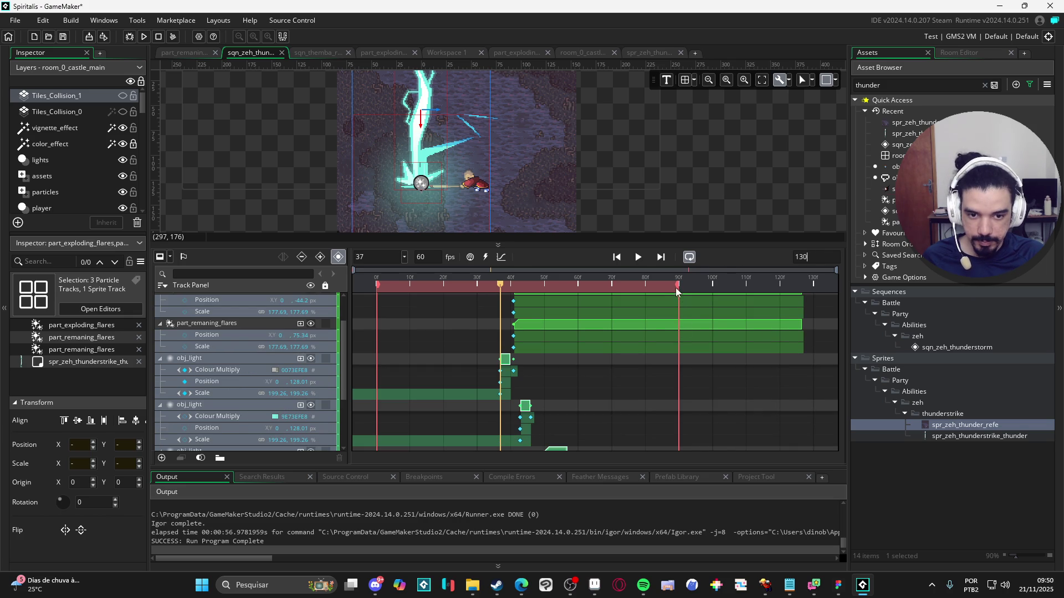
# Step: End the playback range near frame 126 and play the sequence from frame 0
pyautogui.moveTo(690, 285); pyautogui.dragTo(802, 286)
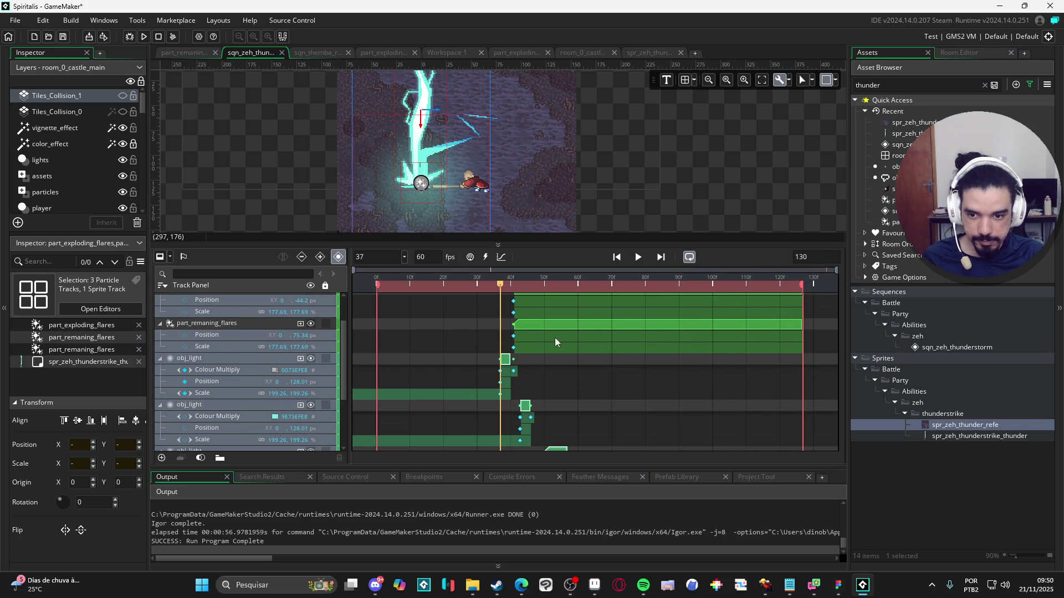
pyautogui.moveTo(446, 290); pyautogui.dragTo(331, 293)
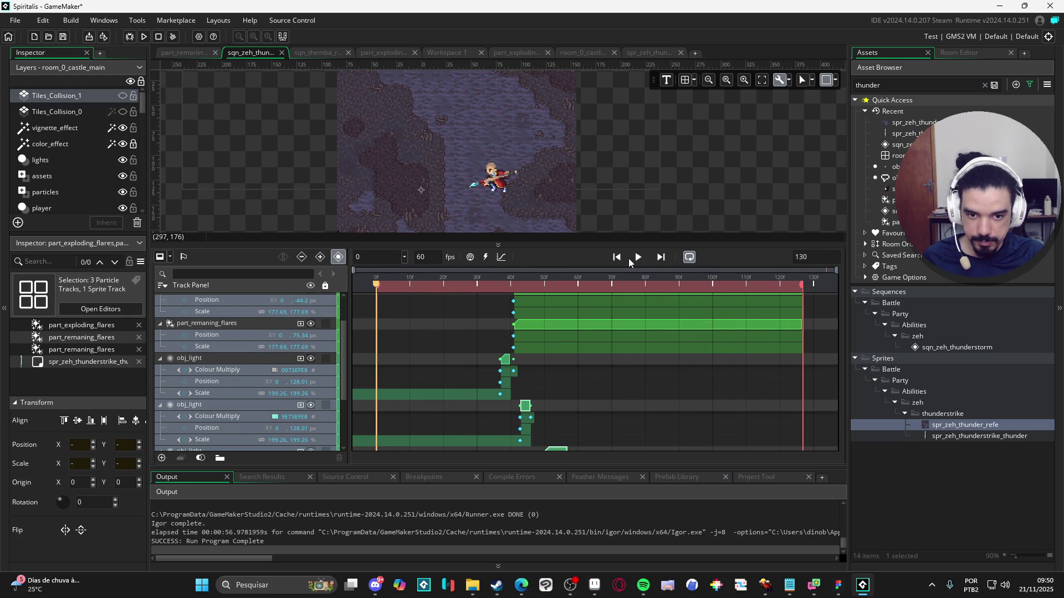
pyautogui.click(637, 257)
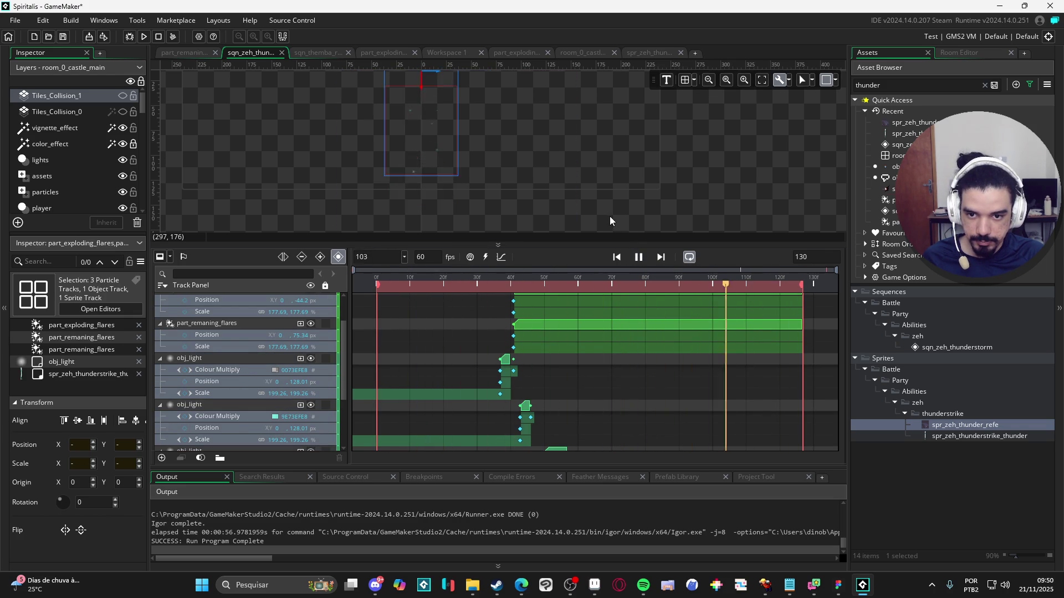
pyautogui.click(638, 257)
pyautogui.scroll(-3, 600, 371)
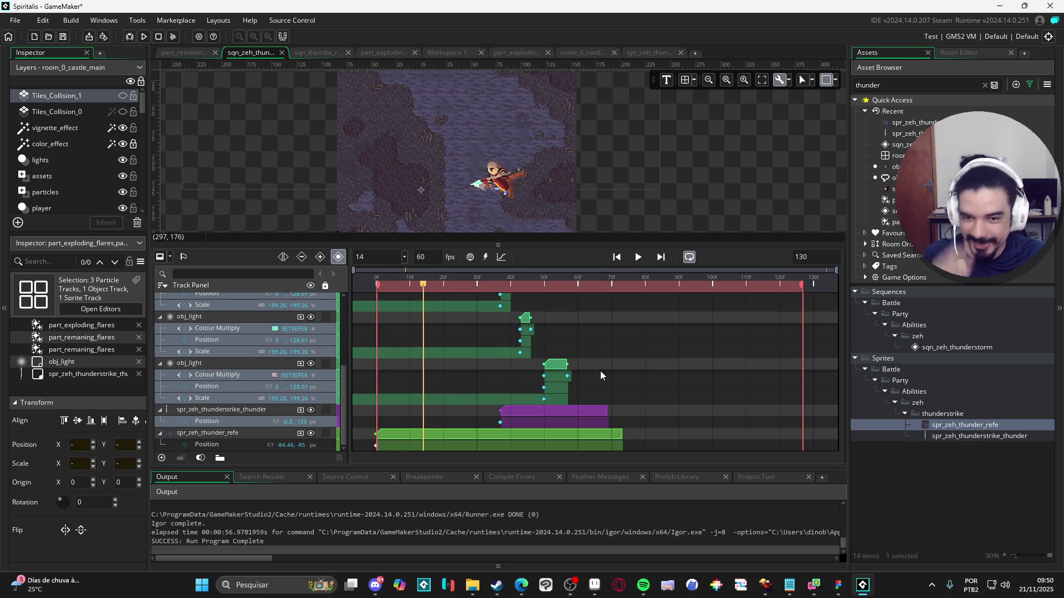
# Step: Stretch the spr_zeh_thunder_refe clip toward the sequence end and play it back from frame 0
pyautogui.click(559, 435)
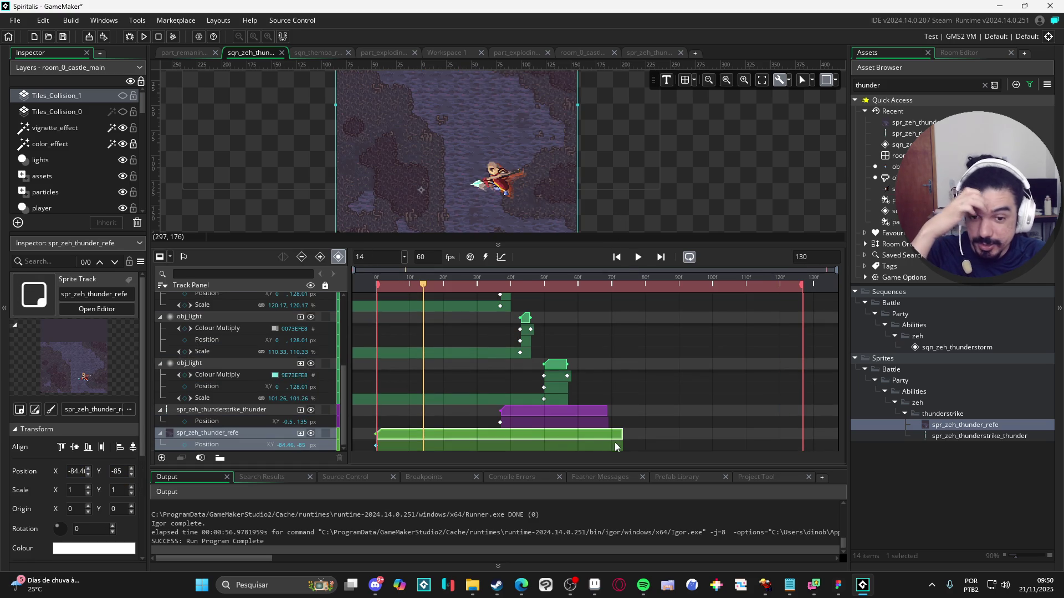
pyautogui.moveTo(622, 440); pyautogui.dragTo(803, 452)
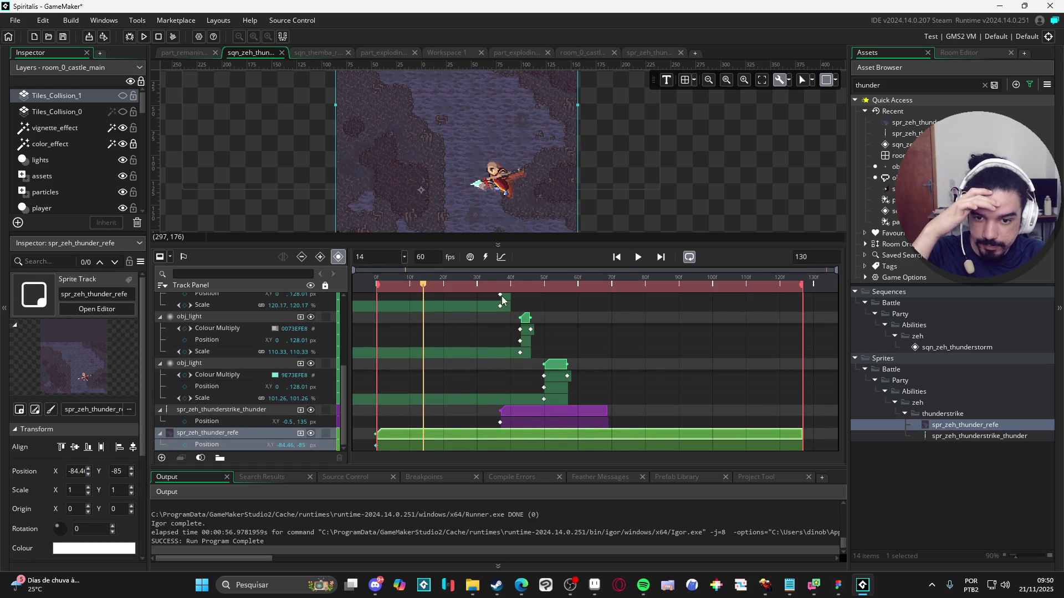
pyautogui.moveTo(473, 286); pyautogui.dragTo(343, 295)
pyautogui.click(638, 258)
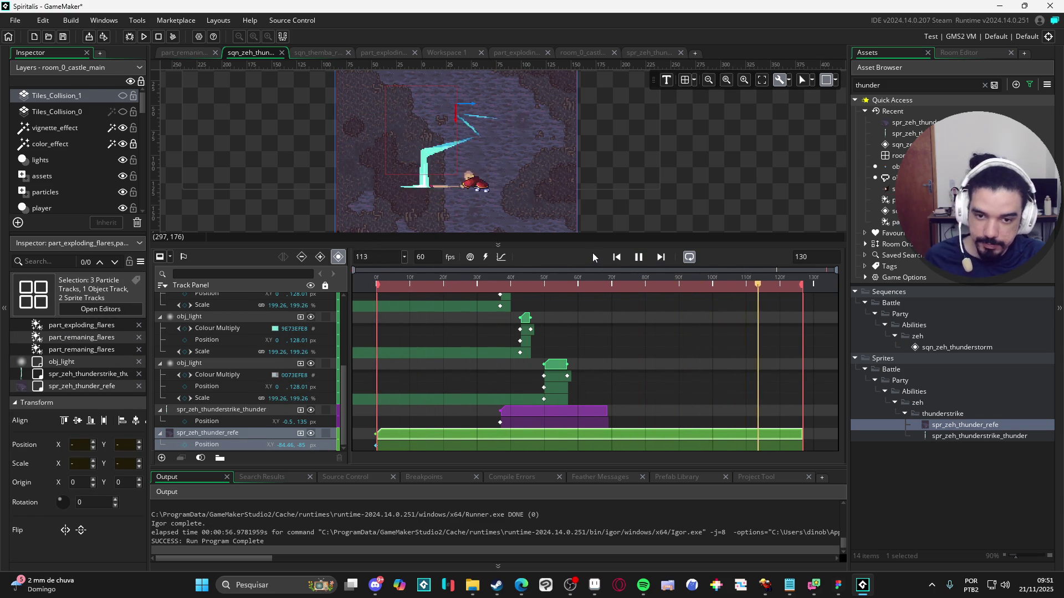
pyautogui.click(638, 258)
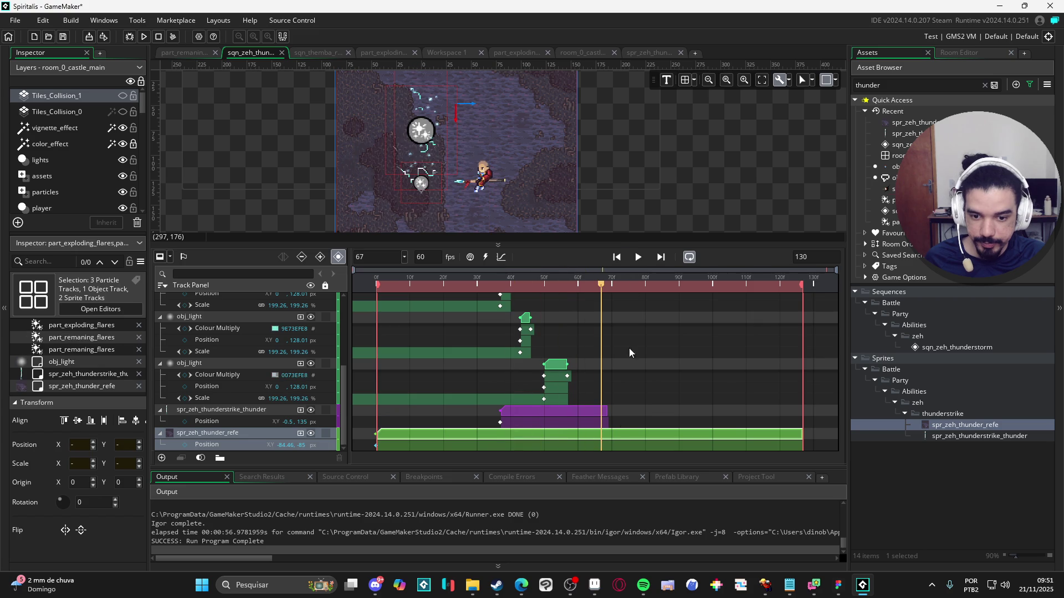
pyautogui.keyDown('ctrl'); pyautogui.click(591, 436); pyautogui.keyUp('ctrl')
pyautogui.moveTo(587, 284)
pyautogui.mouseDown()
pyautogui.moveTo(471, 286)
pyautogui.moveTo(730, 293)
pyautogui.moveTo(591, 298)
pyautogui.moveTo(630, 304)
pyautogui.mouseUp()
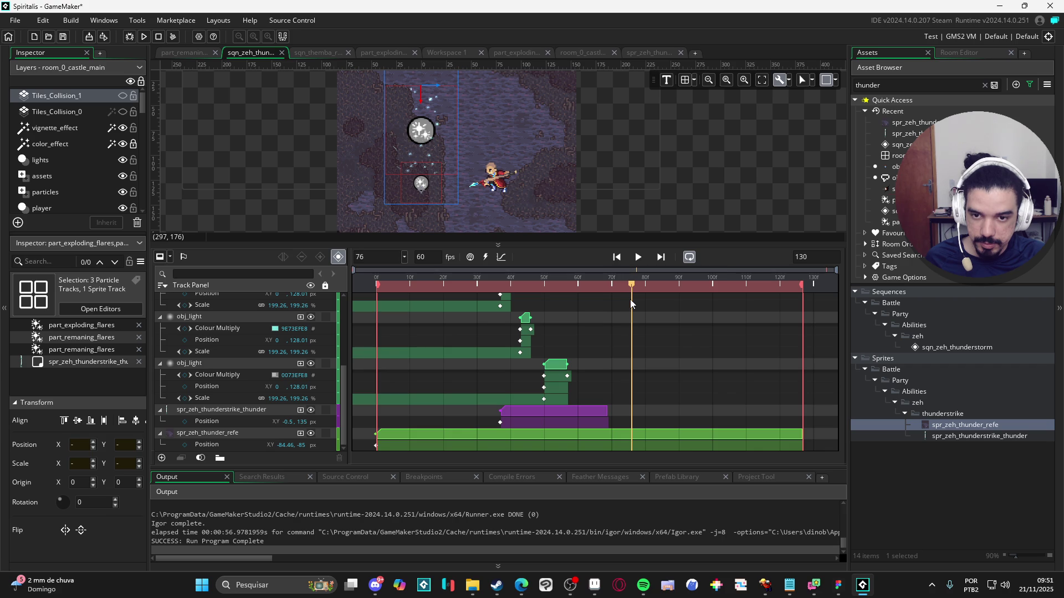
# Step: Trim the reference clip to frame 76, replay, then extend it again to about frame 127
pyautogui.click(633, 438)
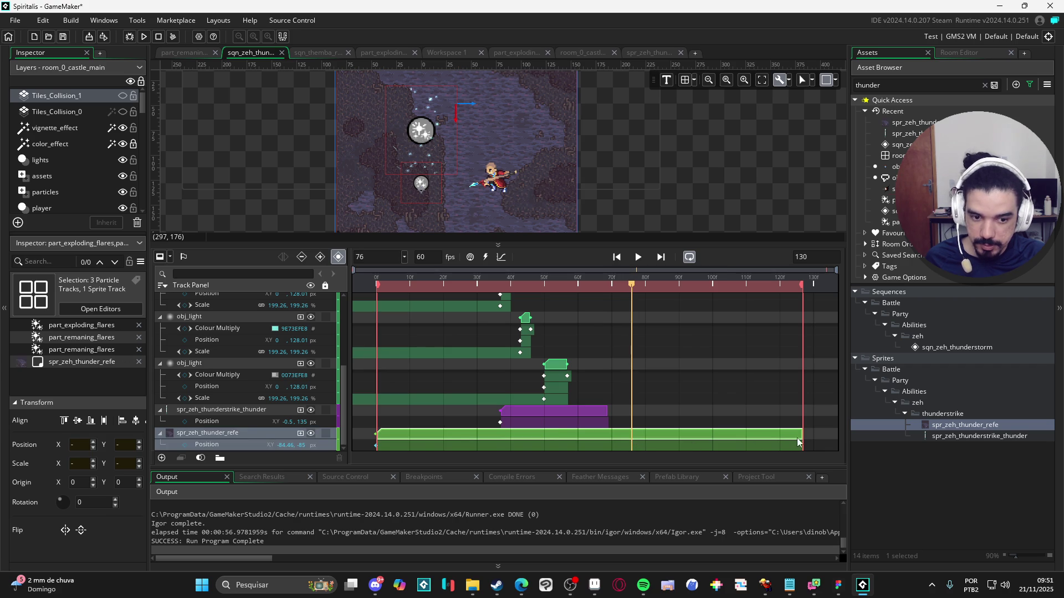
pyautogui.moveTo(789, 436)
pyautogui.mouseDown()
pyautogui.moveTo(621, 436)
pyautogui.moveTo(632, 436)
pyautogui.mouseUp()
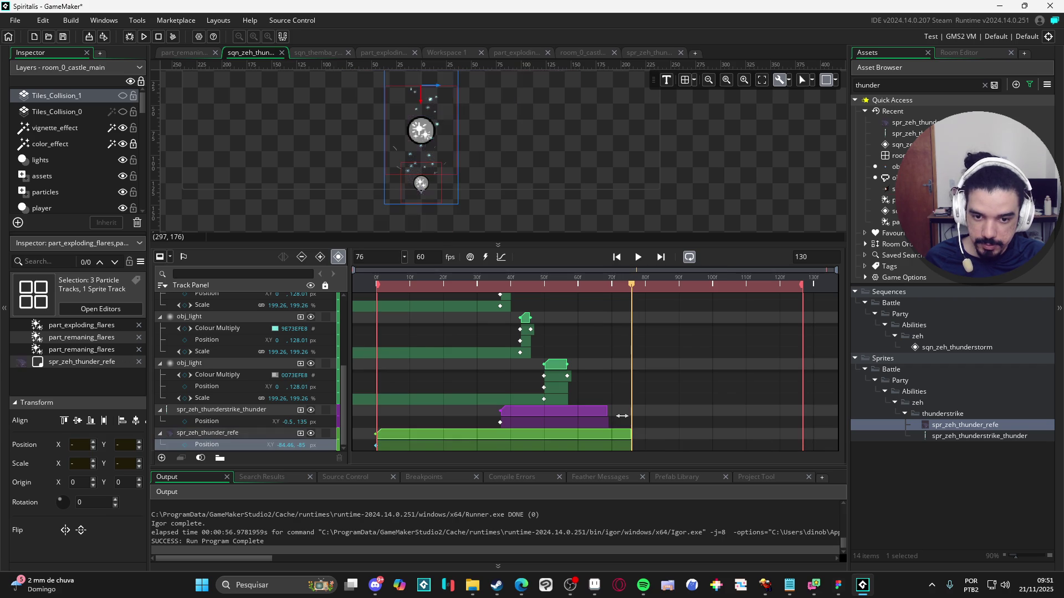
pyautogui.scroll(3, 648, 336)
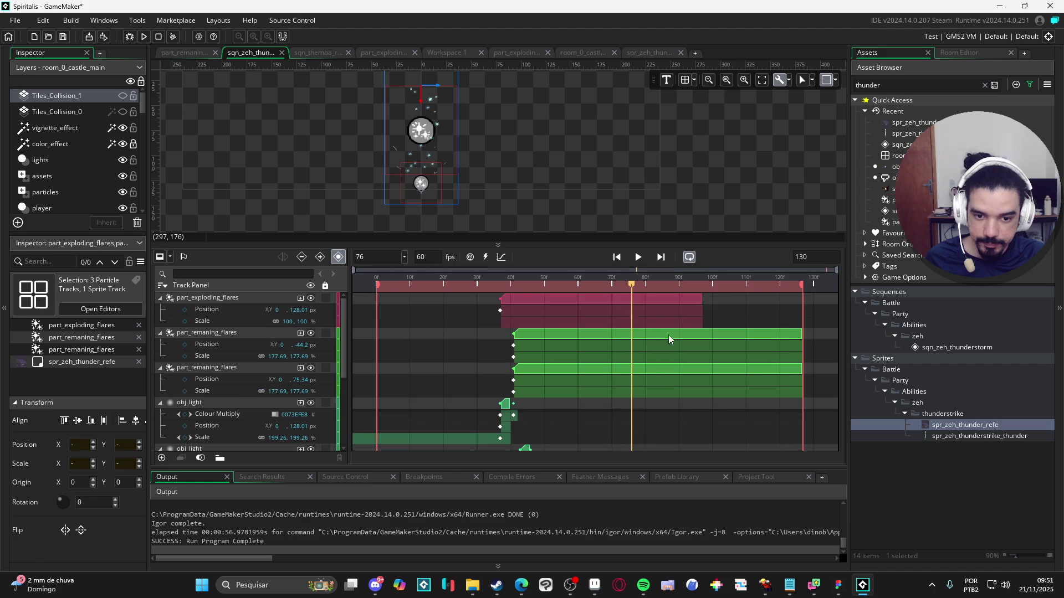
pyautogui.moveTo(642, 287)
pyautogui.mouseDown()
pyautogui.moveTo(791, 304)
pyautogui.moveTo(326, 313)
pyautogui.mouseUp()
pyautogui.click(637, 259)
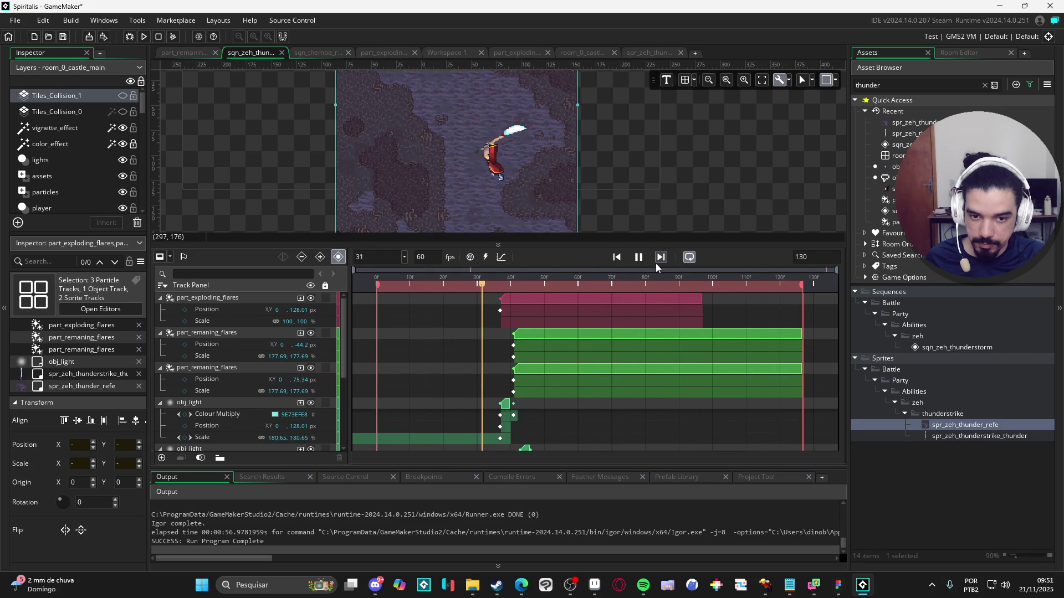
pyautogui.click(638, 257)
pyautogui.scroll(-2, 573, 432)
pyautogui.scroll(-1, 573, 432)
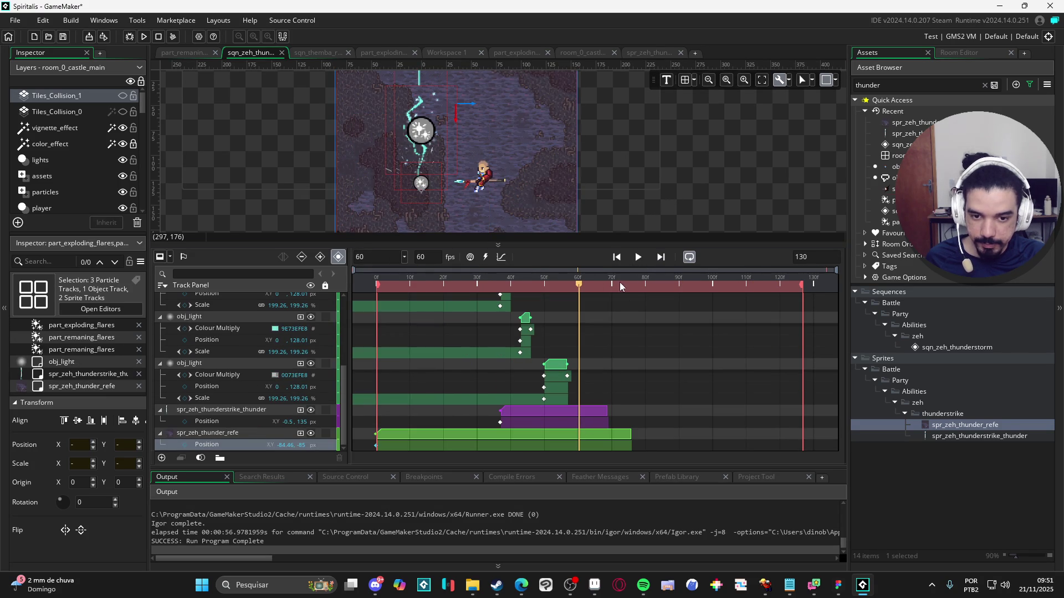
pyautogui.moveTo(620, 282); pyautogui.dragTo(626, 288)
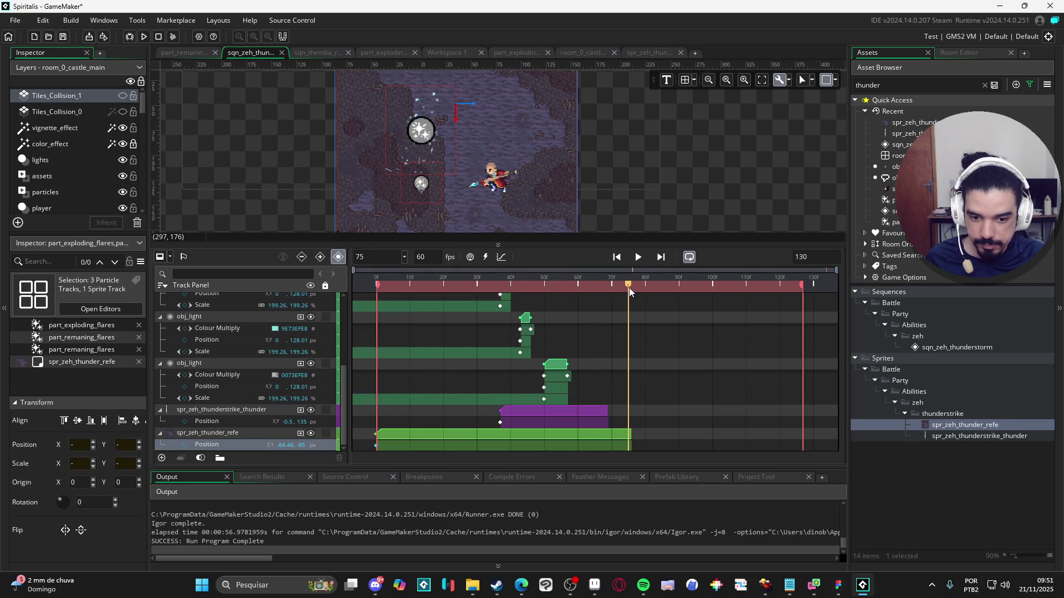
pyautogui.moveTo(629, 438); pyautogui.dragTo(799, 439)
pyautogui.moveTo(634, 286)
pyautogui.mouseDown()
pyautogui.moveTo(624, 288)
pyautogui.moveTo(632, 287)
pyautogui.mouseUp()
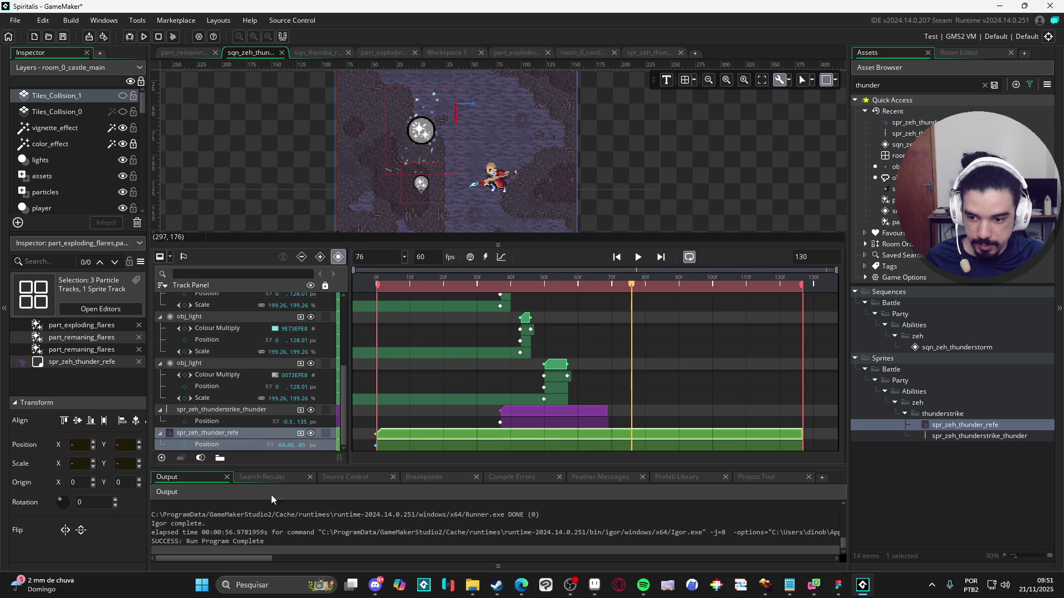
# Step: Add an Image Index property to spr_zeh_thunder_refe with a keyframe at frame 76, then play it
pyautogui.click(300, 435)
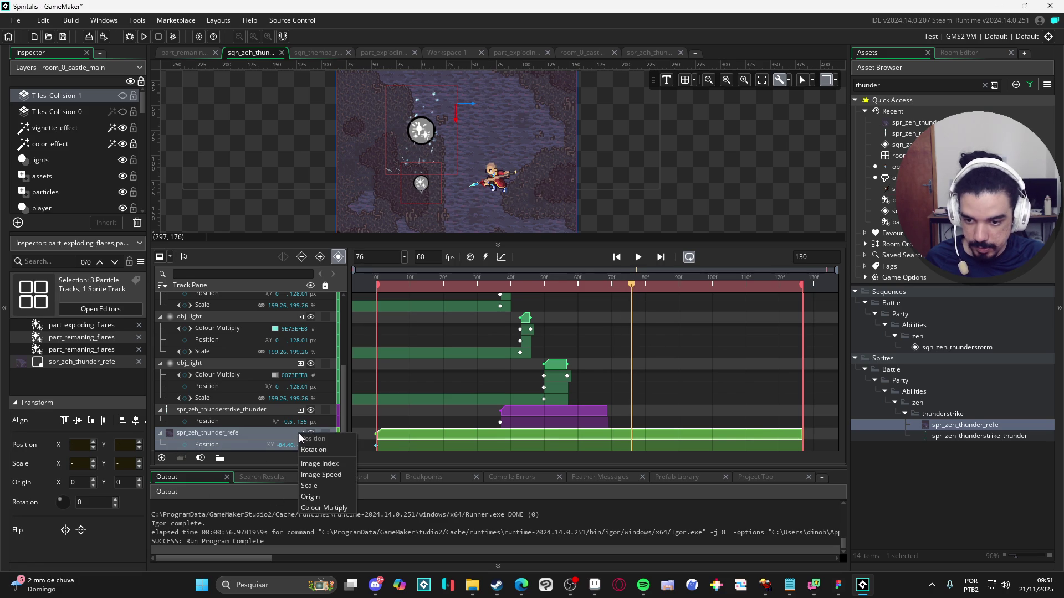
pyautogui.click(321, 474)
pyautogui.scroll(-1, 298, 432)
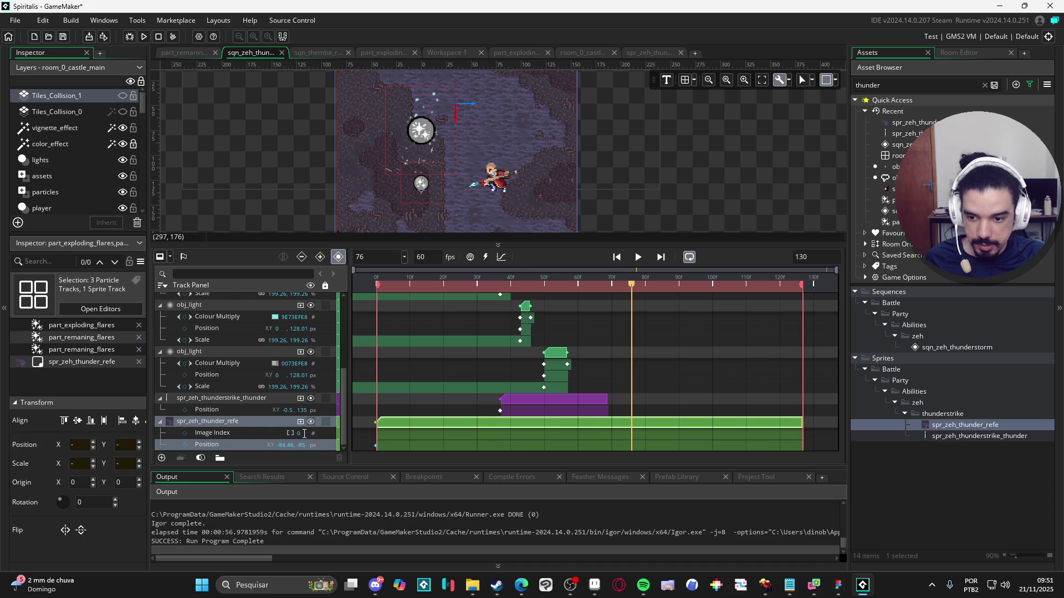
pyautogui.click(185, 433)
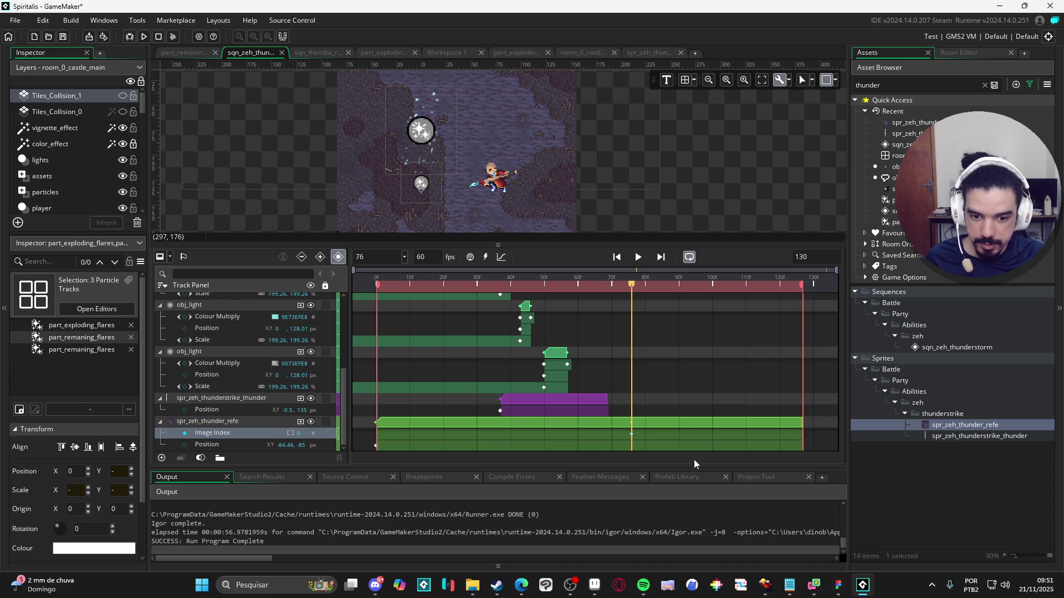
pyautogui.moveTo(630, 288)
pyautogui.mouseDown()
pyautogui.moveTo(784, 294)
pyautogui.moveTo(387, 308)
pyautogui.mouseUp()
pyautogui.press('space')
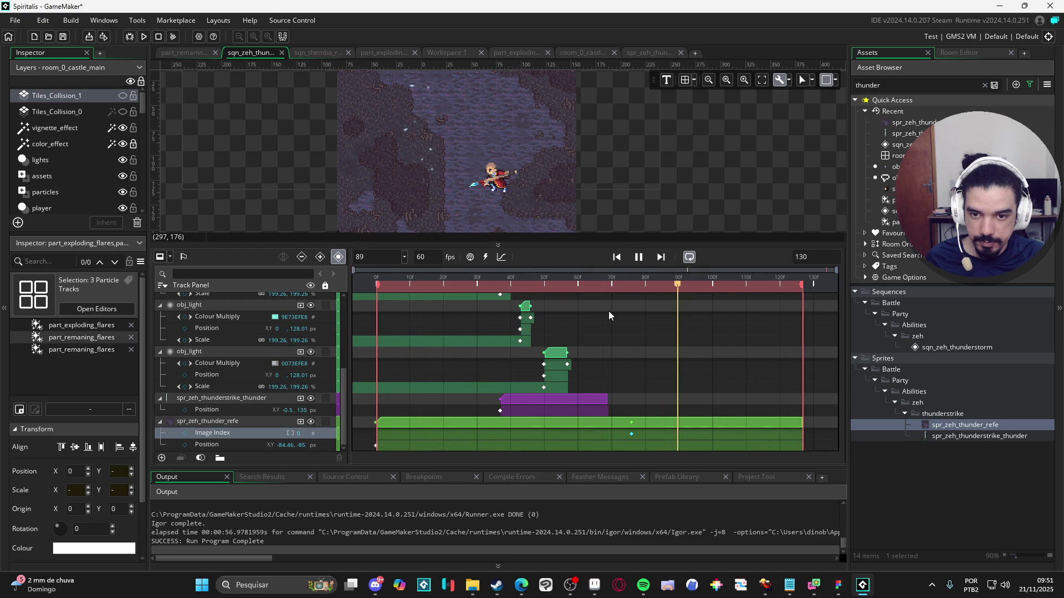
pyautogui.press('space')
pyautogui.moveTo(501, 289); pyautogui.dragTo(336, 302)
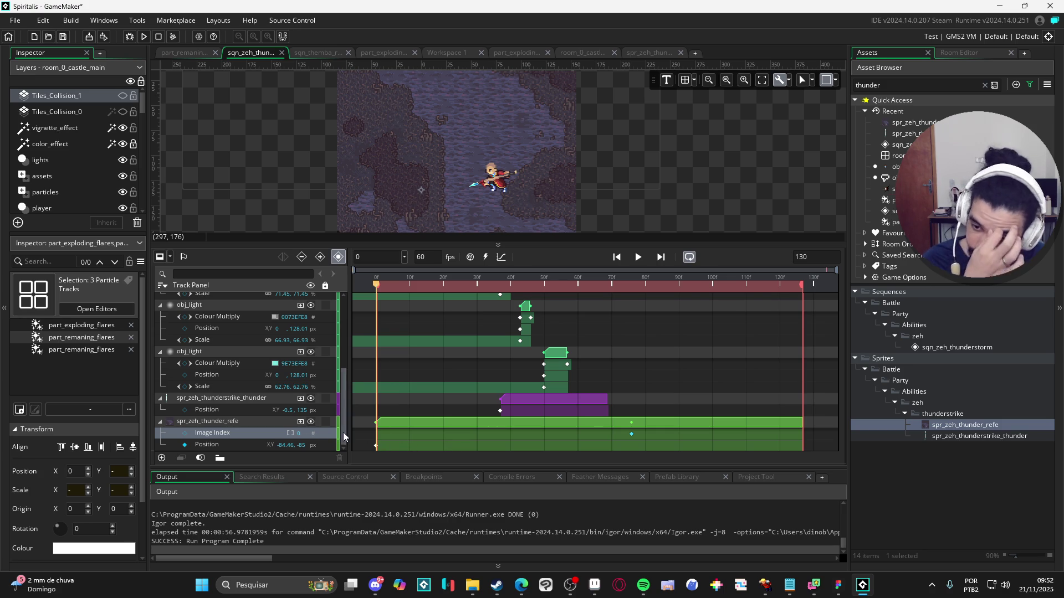
# Step: Add an Image Speed property keyed at 0 and 100, moving its keyframe beside the other
pyautogui.click(301, 422)
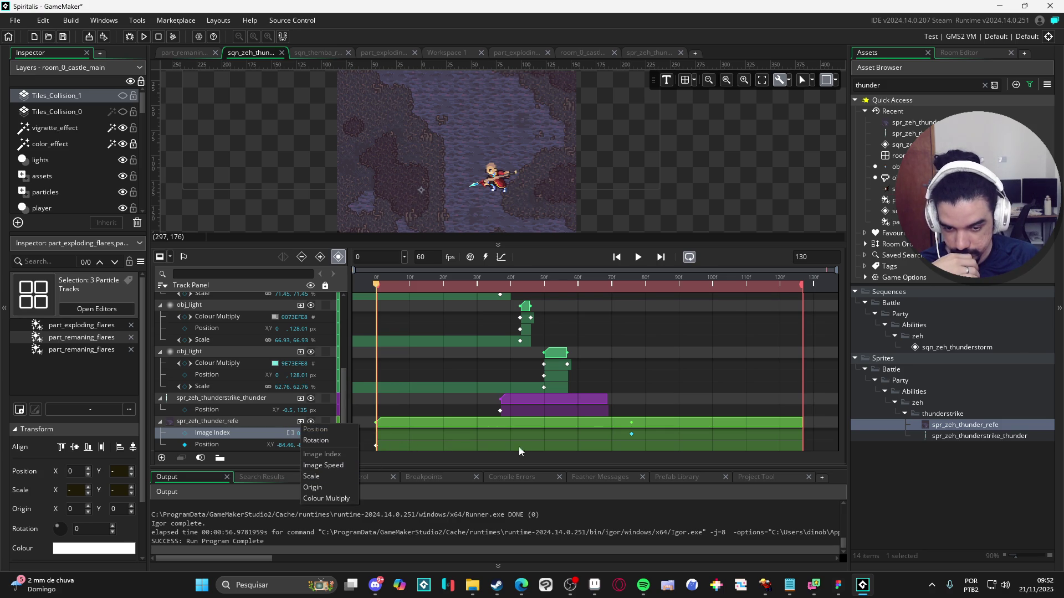
pyautogui.click(331, 466)
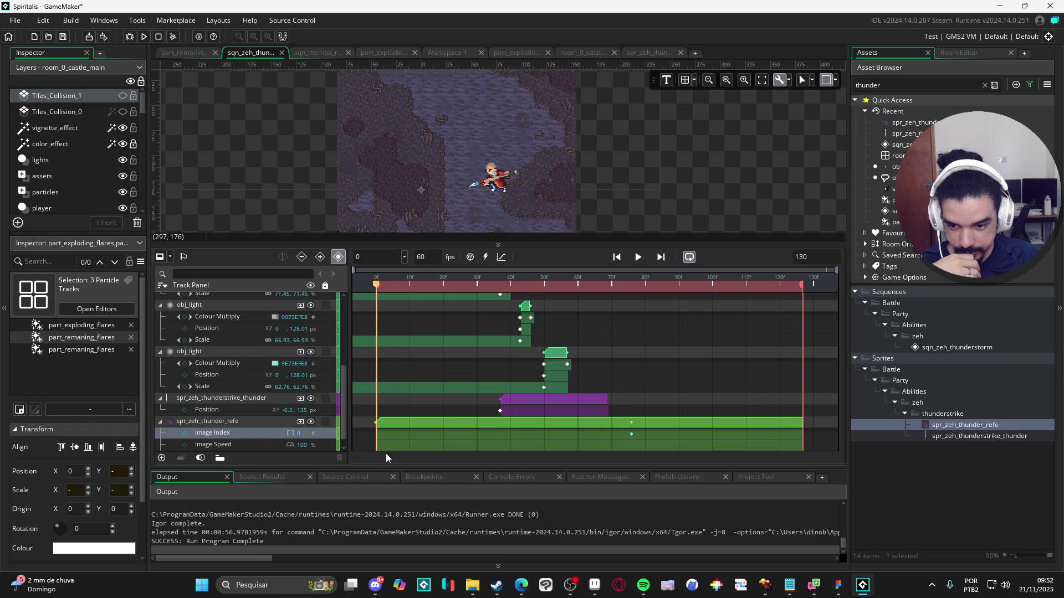
pyautogui.scroll(-1, 388, 434)
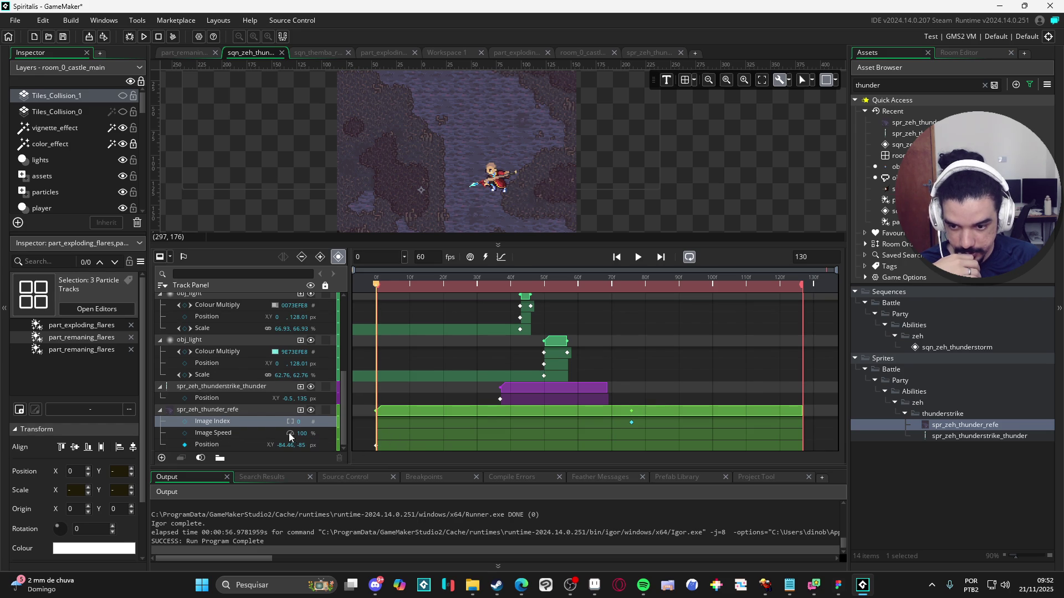
pyautogui.write('0')
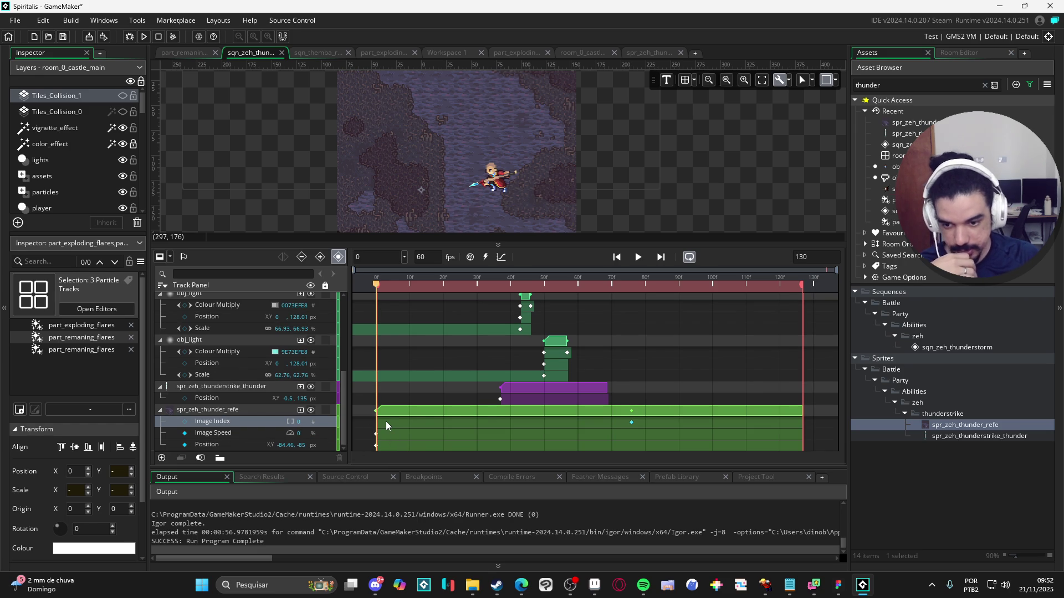
pyautogui.click(375, 438)
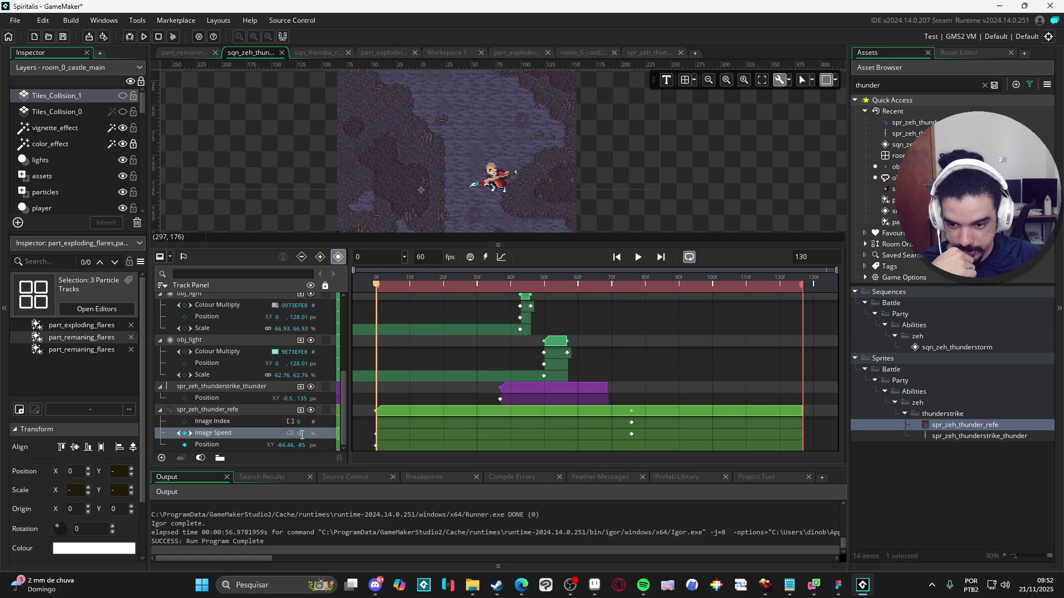
pyautogui.write('100')
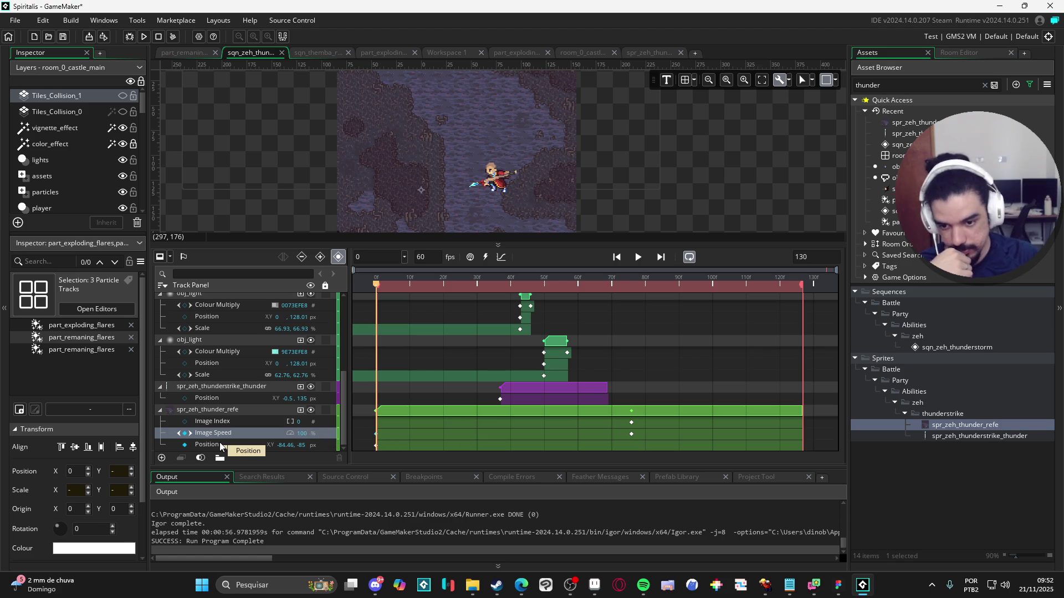
pyautogui.click(375, 441)
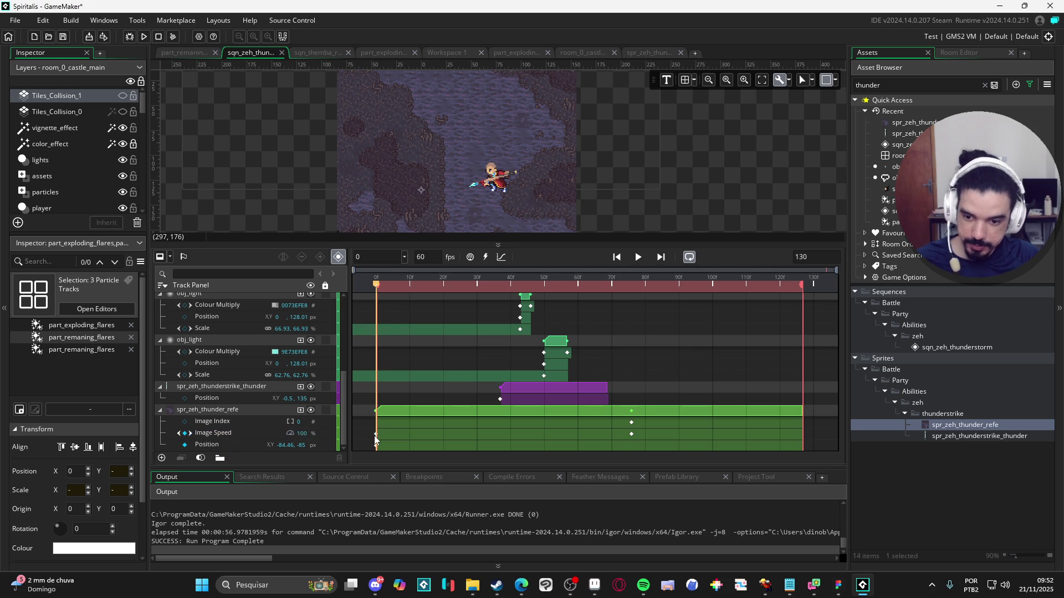
pyautogui.click(377, 434)
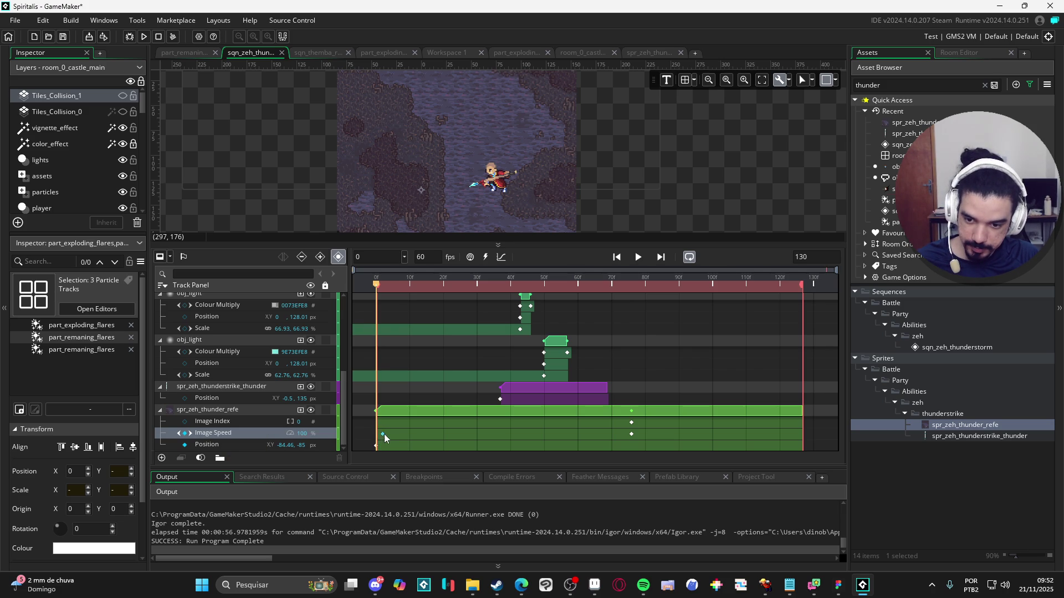
pyautogui.moveTo(622, 440); pyautogui.dragTo(630, 441)
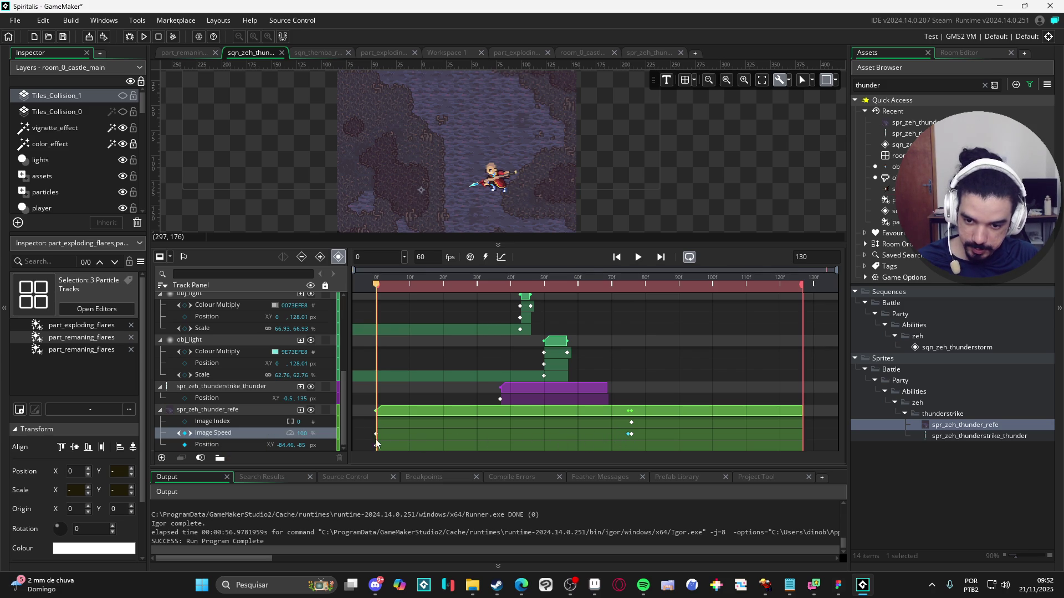
# Step: Delete the Image Index track and play the sequence from frame 102
pyautogui.moveTo(414, 285); pyautogui.dragTo(352, 306)
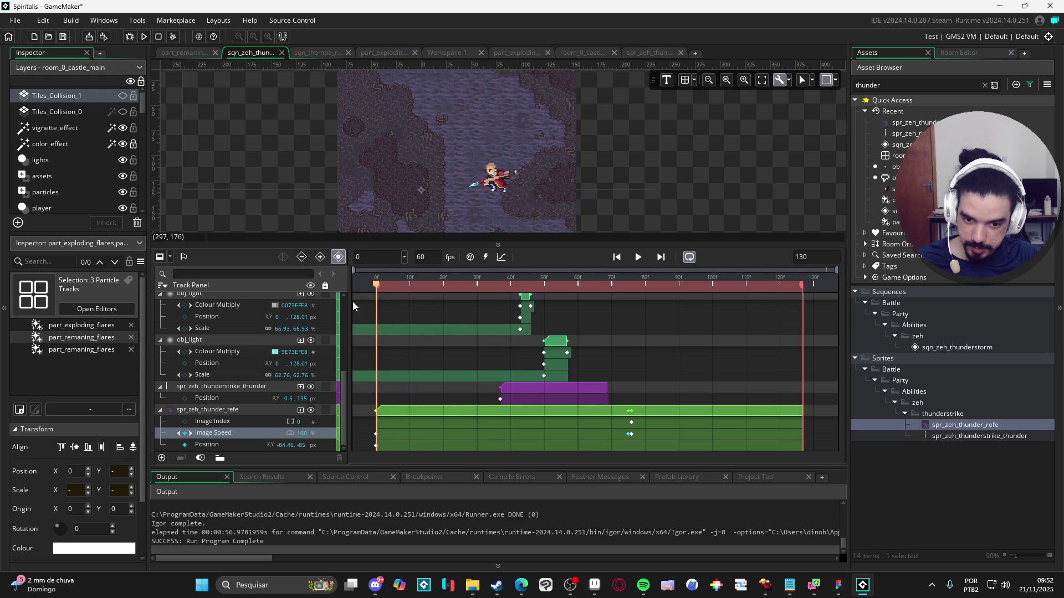
pyautogui.click(243, 424)
pyautogui.press('Delete')
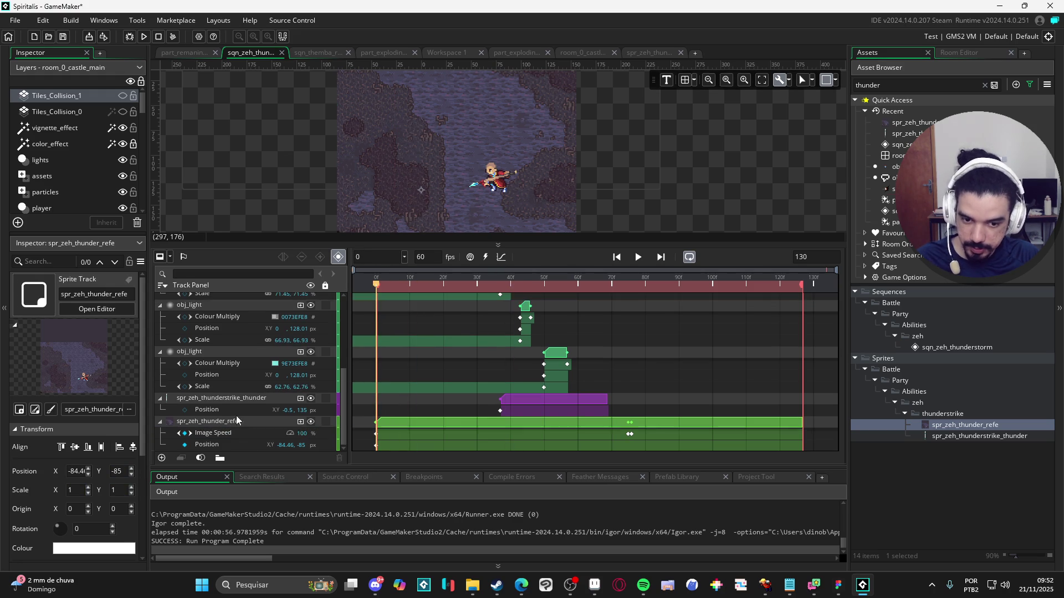
pyautogui.moveTo(523, 297)
pyautogui.mouseDown()
pyautogui.moveTo(447, 297)
pyautogui.moveTo(719, 302)
pyautogui.mouseUp()
pyautogui.press('space')
pyautogui.press('space')
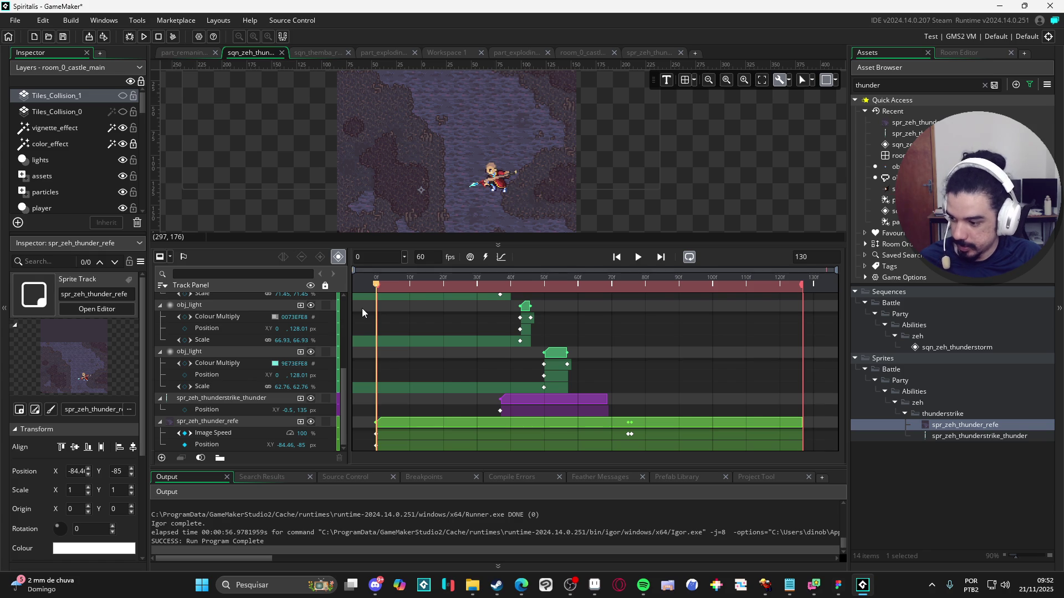
pyautogui.scroll(5, 174, 401)
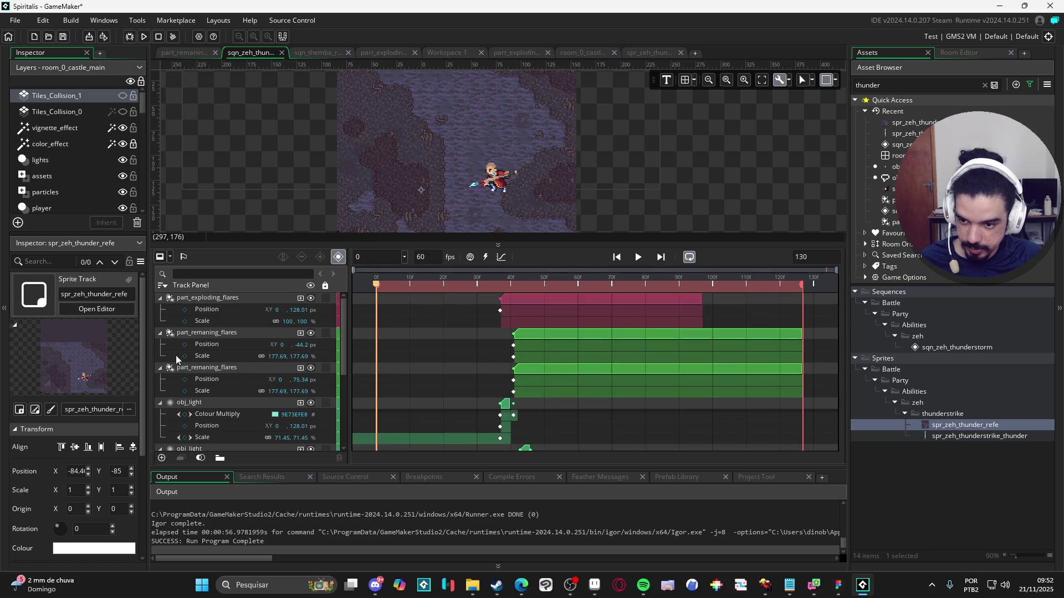
# Step: Collapse the flare, obj_light and spr_zeh_thunder_refe tracks
pyautogui.click(160, 299)
pyautogui.click(159, 309)
pyautogui.click(160, 321)
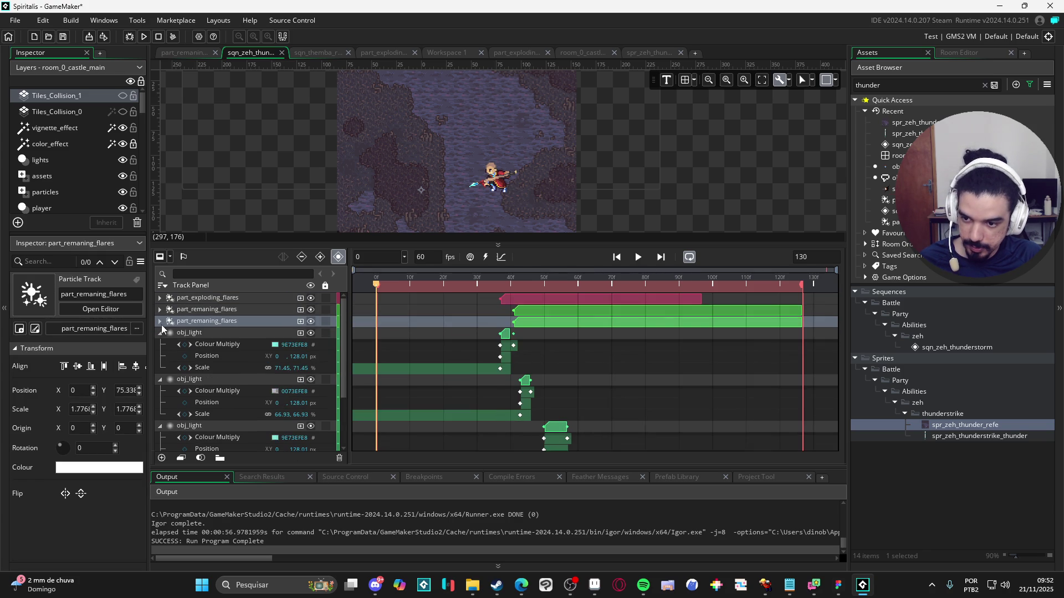
pyautogui.click(160, 333)
pyautogui.click(159, 344)
pyautogui.click(159, 367)
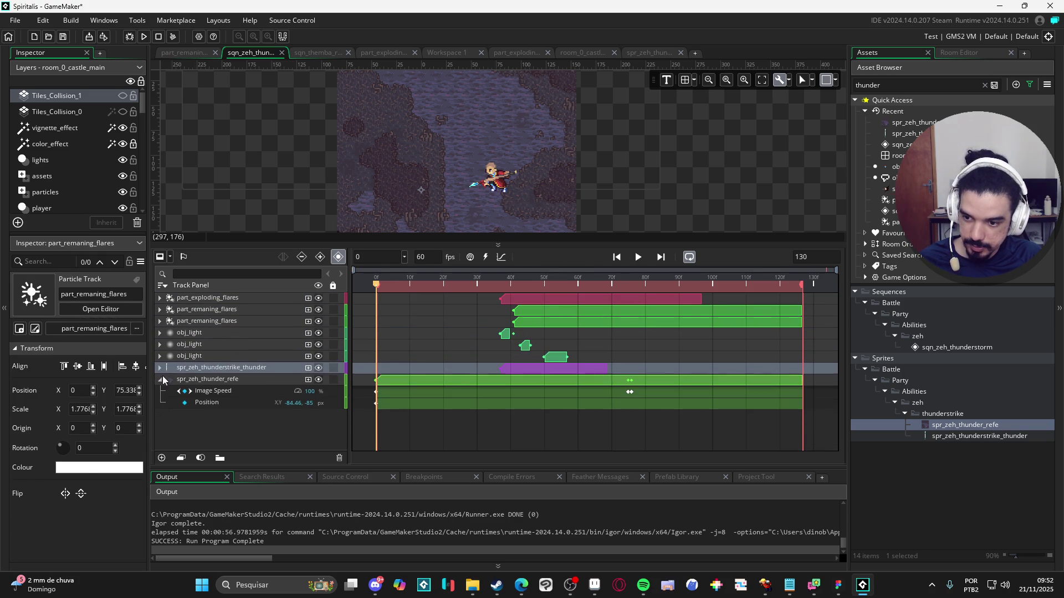
pyautogui.click(159, 379)
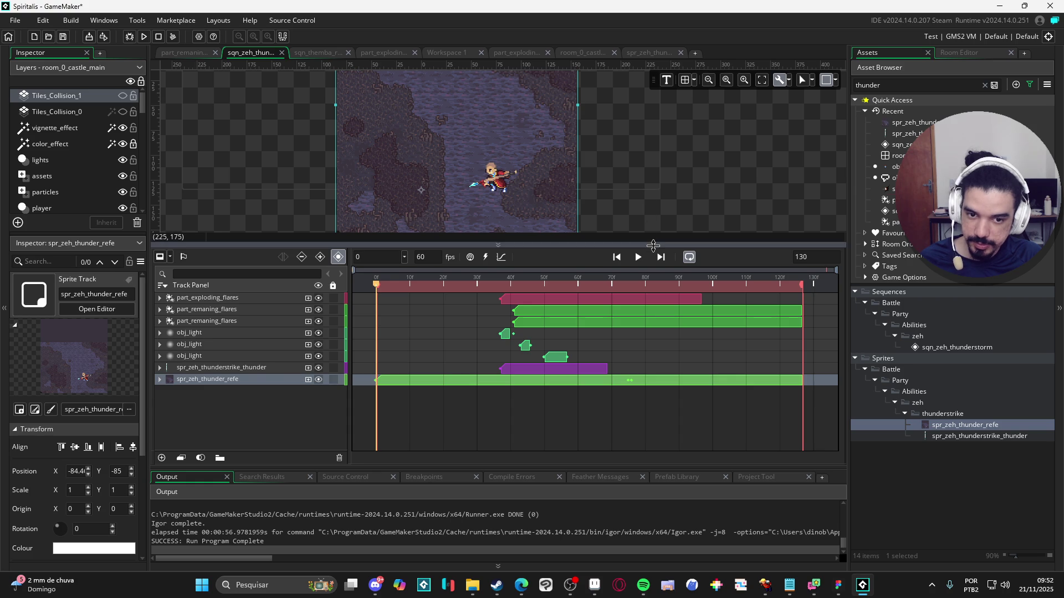
# Step: Enlarge the room preview, hide the output log and watch the thunderstorm sequence play
pyautogui.moveTo(649, 244); pyautogui.dragTo(648, 355)
pyautogui.scroll(2, 557, 248)
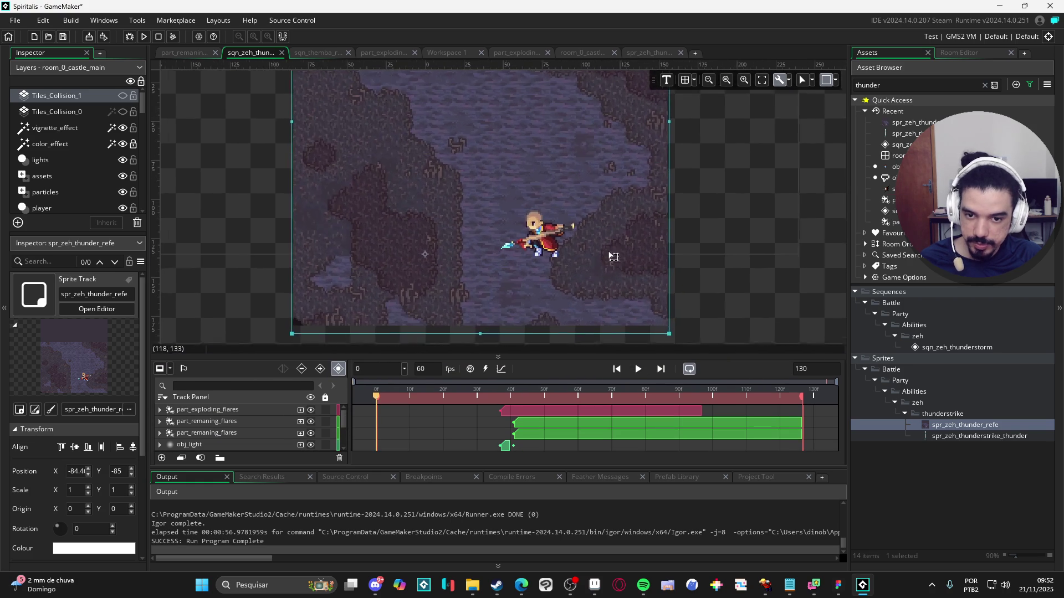
pyautogui.click(638, 369)
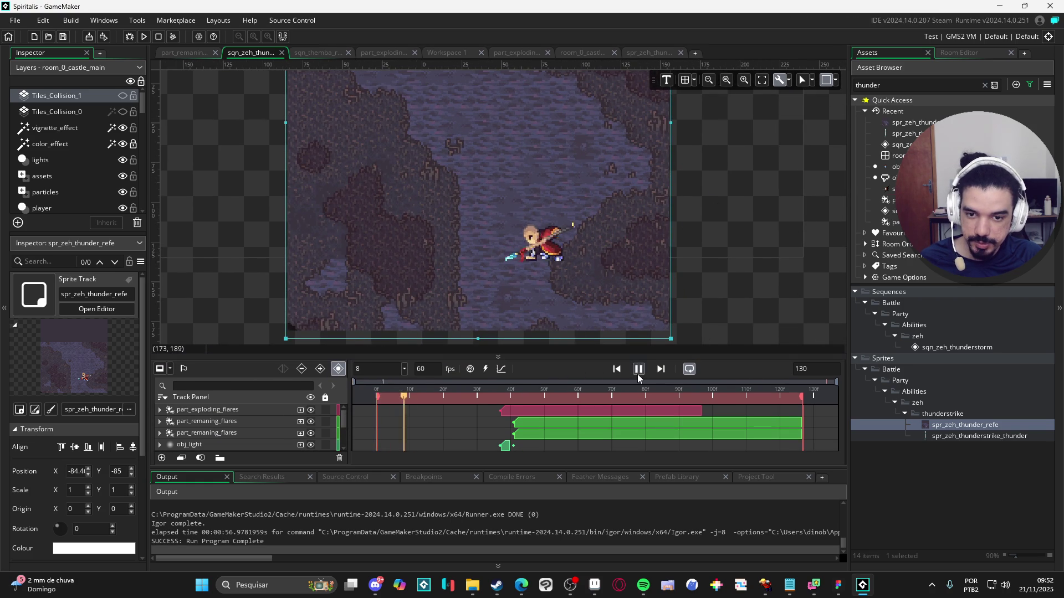
pyautogui.scroll(-1, 647, 283)
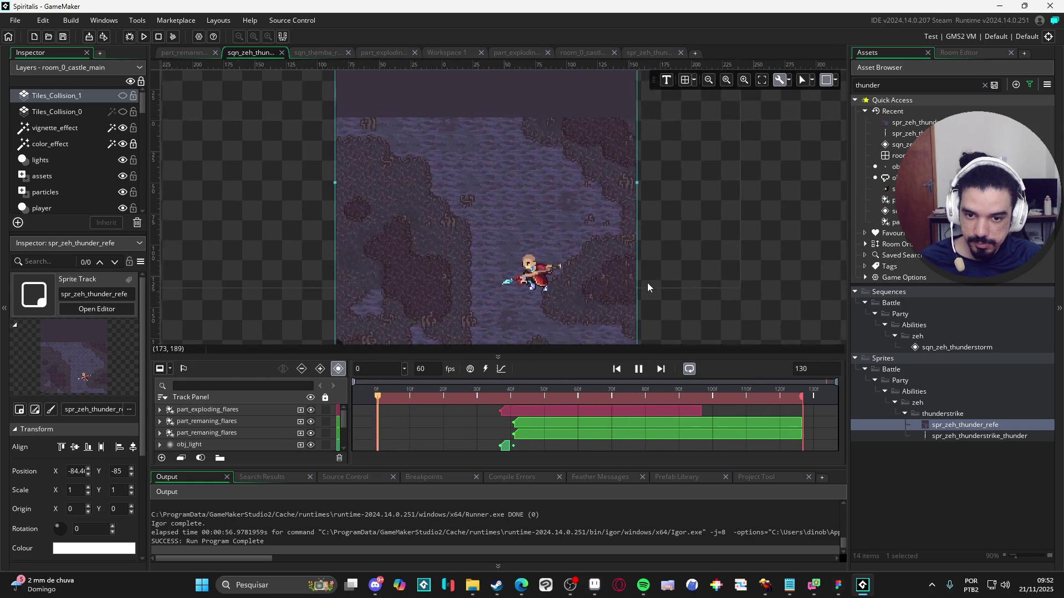
pyautogui.moveTo(644, 274); pyautogui.dragTo(644, 261)
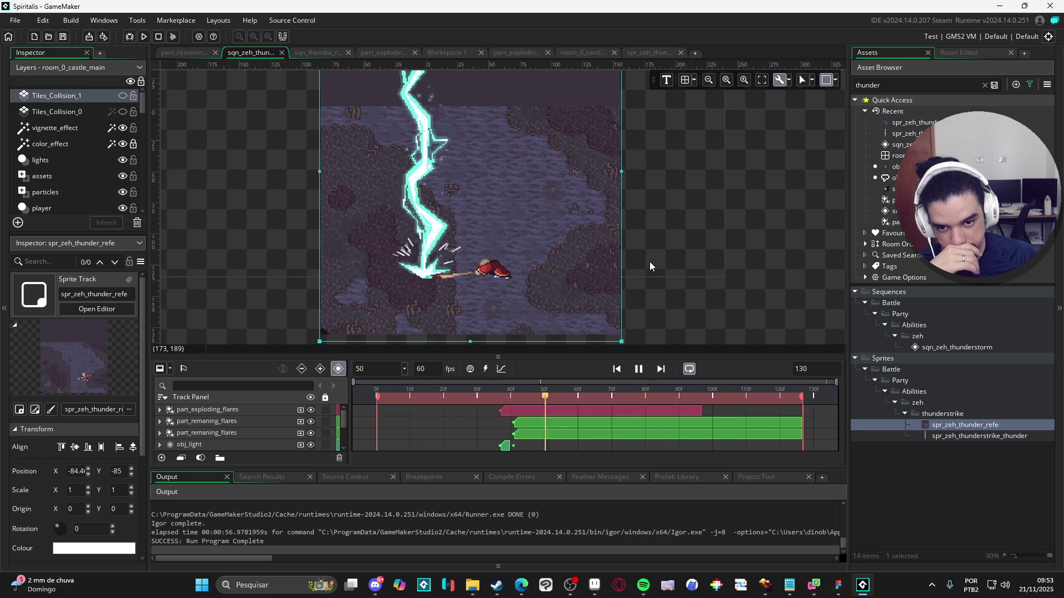
pyautogui.moveTo(649, 266); pyautogui.dragTo(674, 279)
pyautogui.scroll(1, 675, 280)
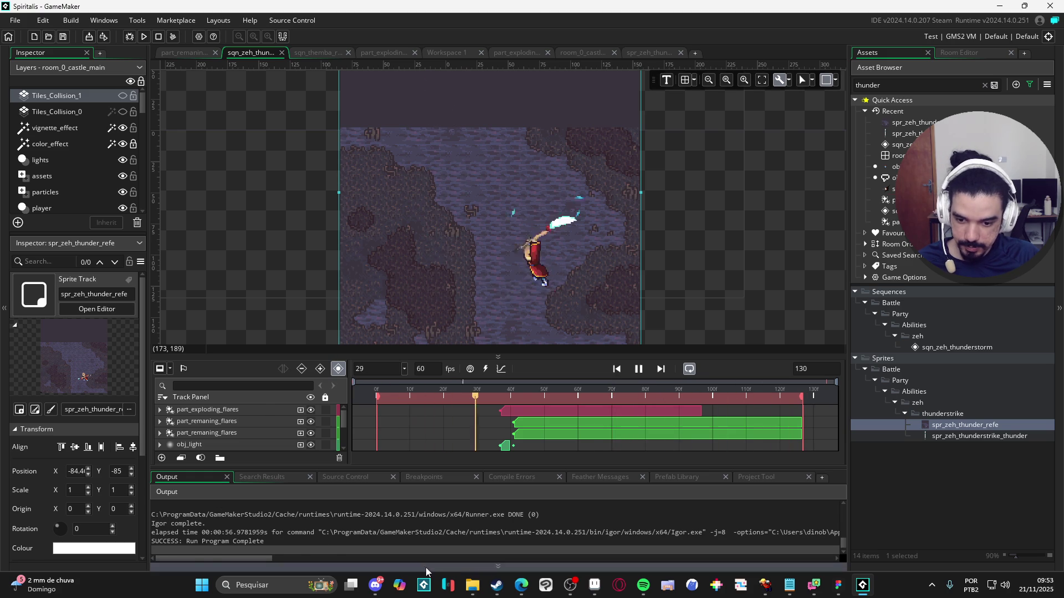
pyautogui.click(498, 567)
pyautogui.scroll(2, 661, 306)
pyautogui.scroll(1, 661, 307)
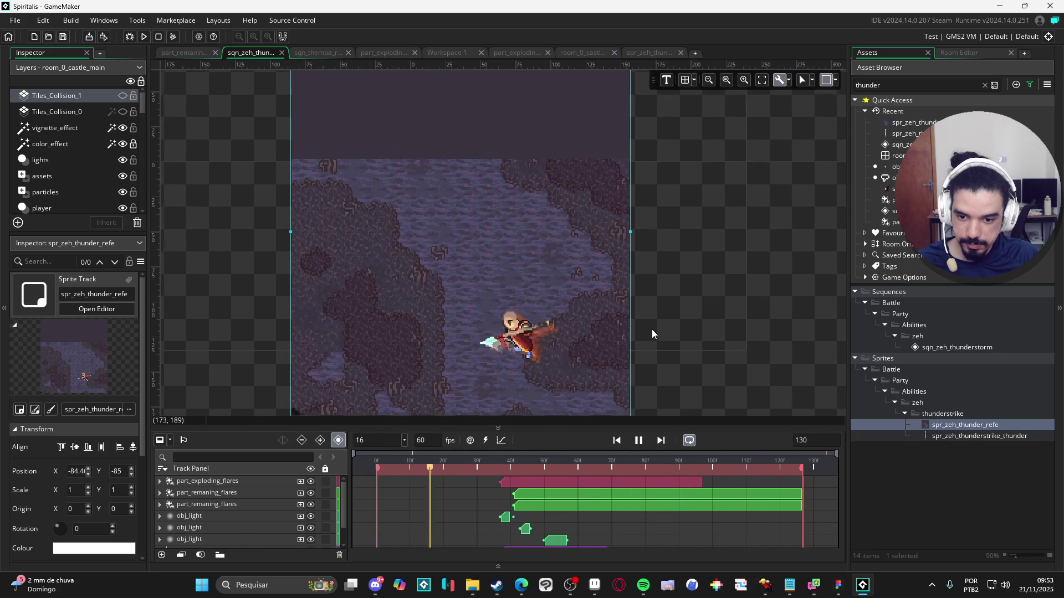
pyautogui.moveTo(652, 329); pyautogui.dragTo(659, 331)
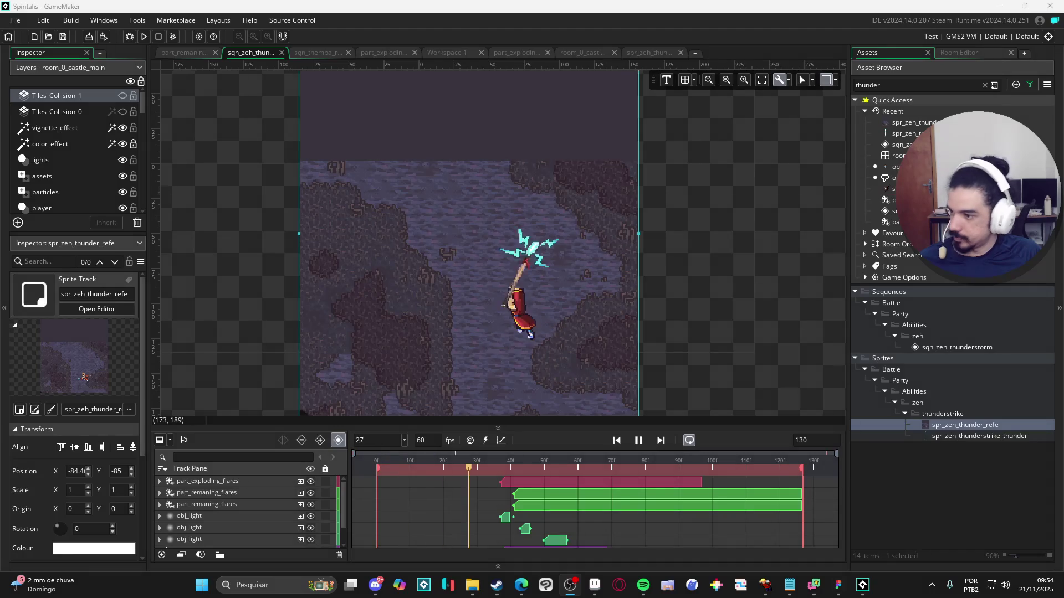
pyautogui.click(375, 584)
pyautogui.click(375, 585)
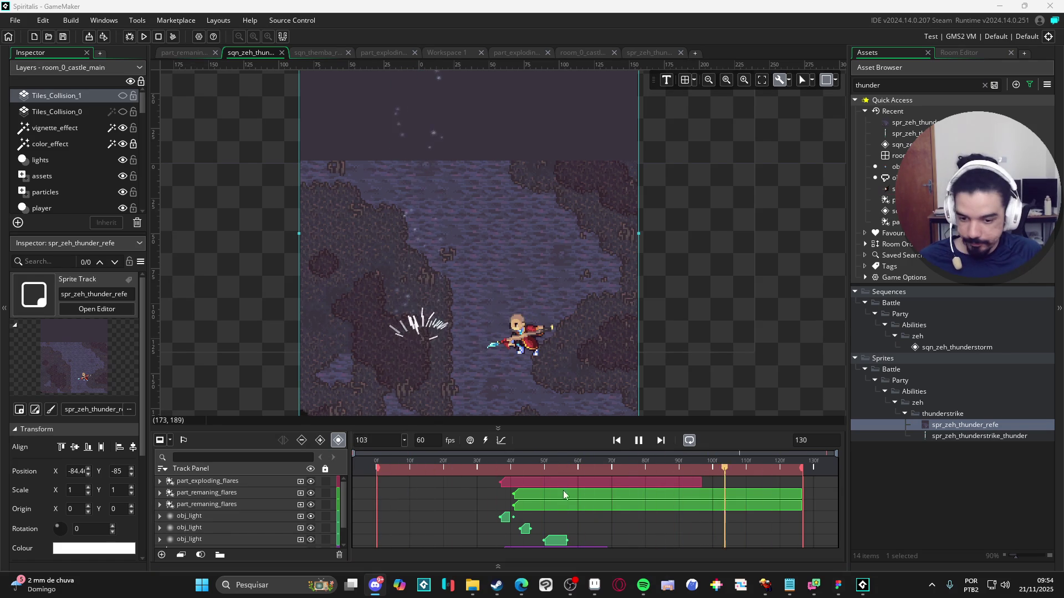
pyautogui.hotkey('alt', 'Tab')
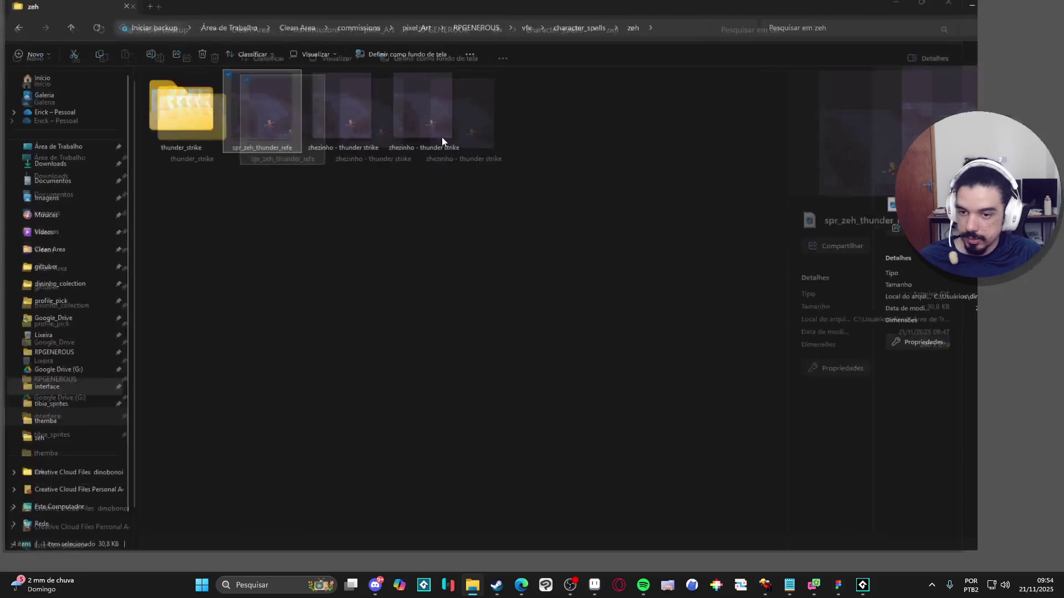
pyautogui.click(83, 243)
pyautogui.scroll(-5, 525, 238)
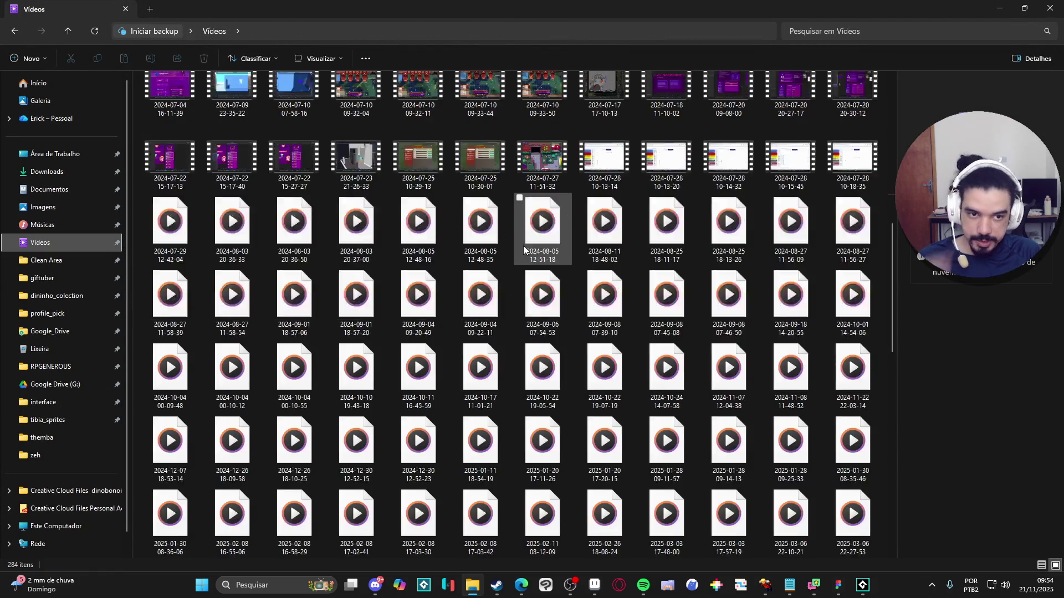
pyautogui.scroll(-10, 526, 249)
pyautogui.click(561, 553)
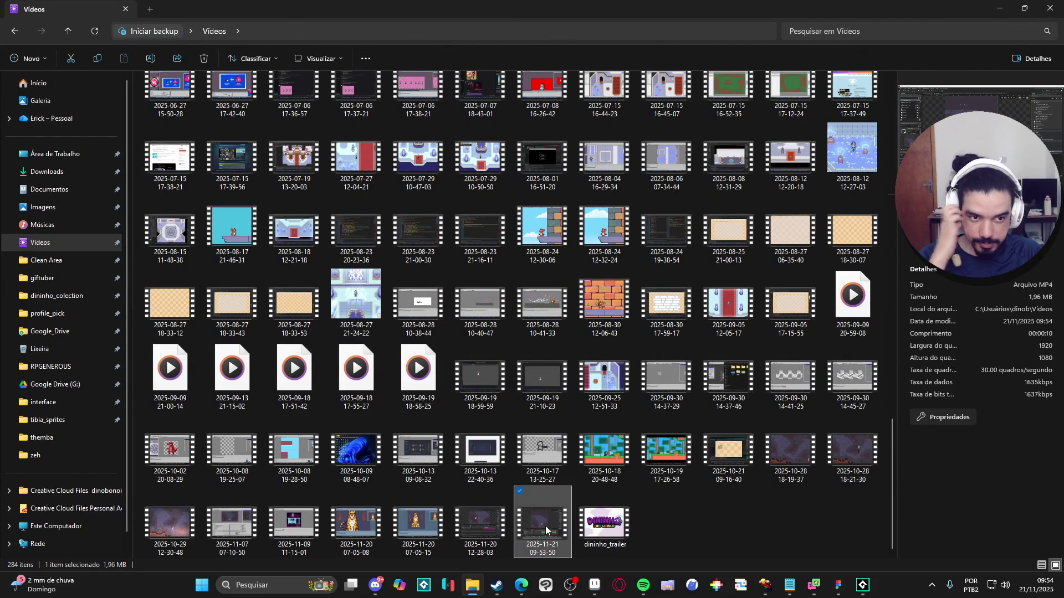
# Step: Check the chat app, then return to GameMaker
pyautogui.hotkey('alt', 'Tab')
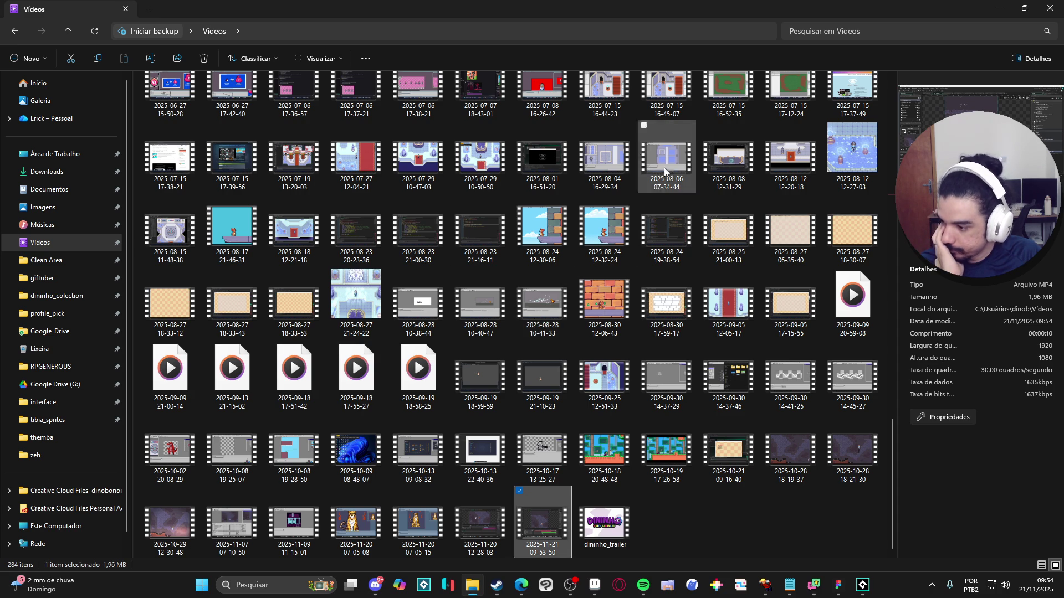
pyautogui.moveTo(610, 198)
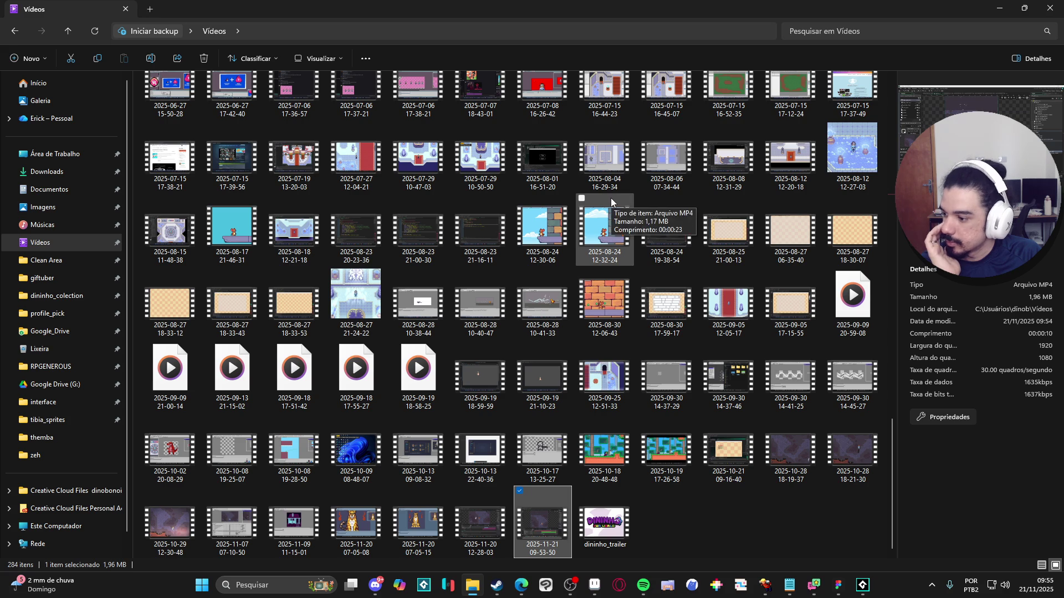
pyautogui.moveTo(855, 79)
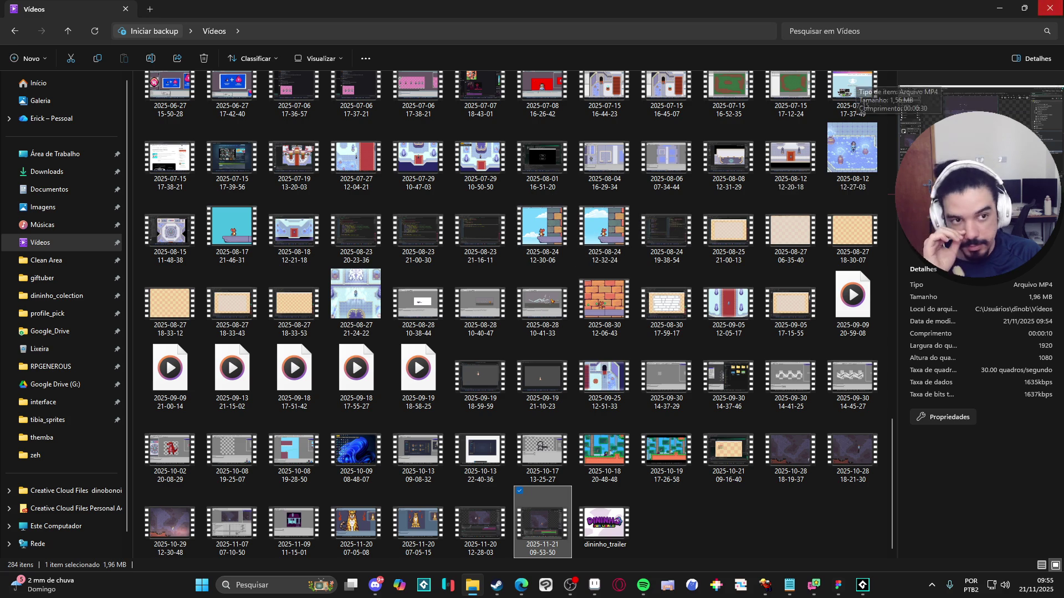
pyautogui.hotkey('alt', 'Tab')
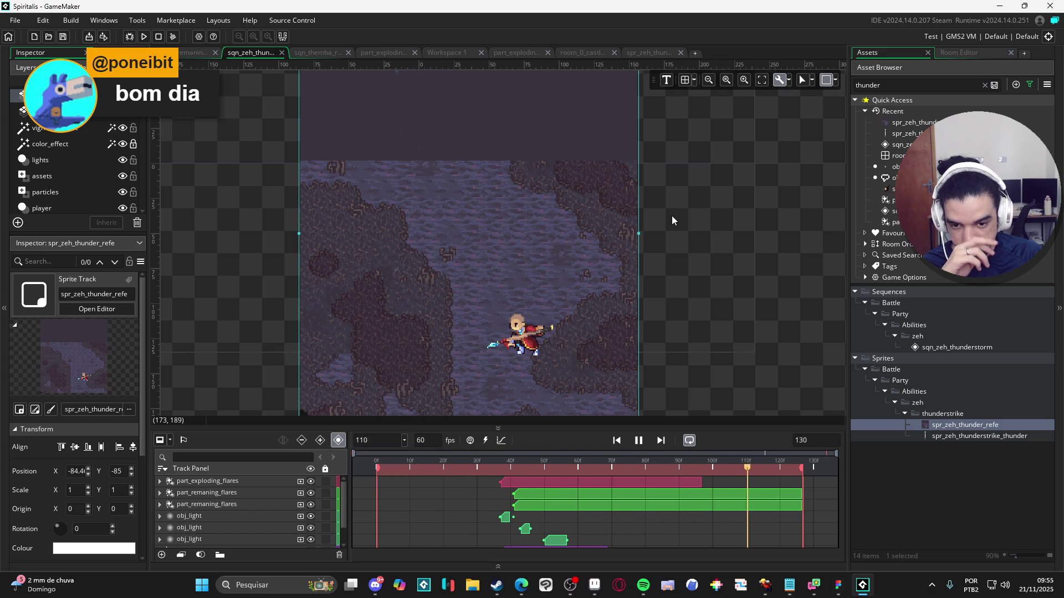
# Step: Switch to the sqn_themba sequence and pan its preview to frame the character
pyautogui.moveTo(672, 216); pyautogui.dragTo(699, 235)
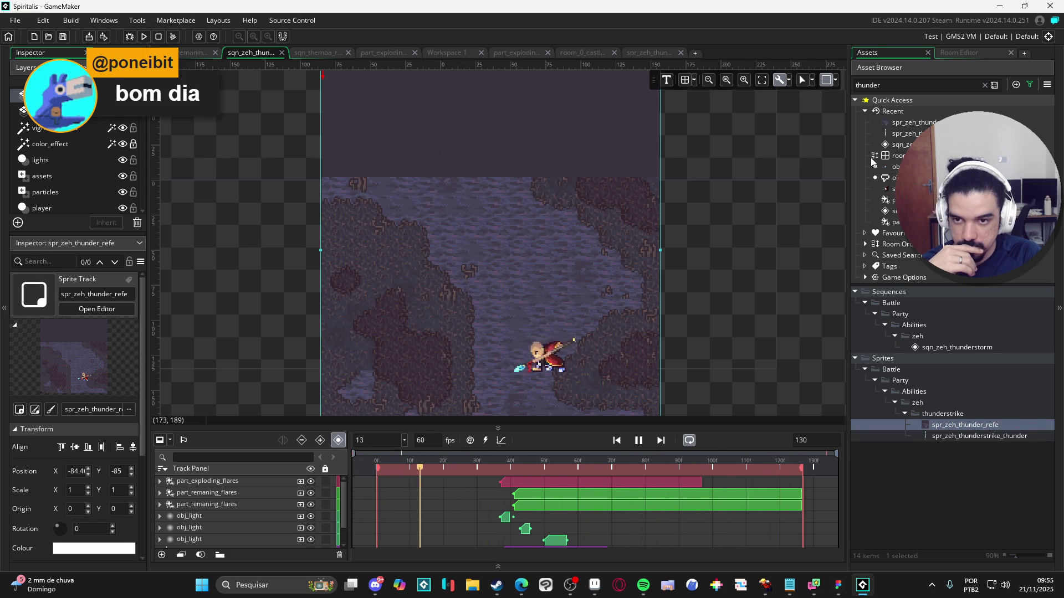
pyautogui.click(309, 52)
pyautogui.moveTo(675, 227); pyautogui.dragTo(663, 300)
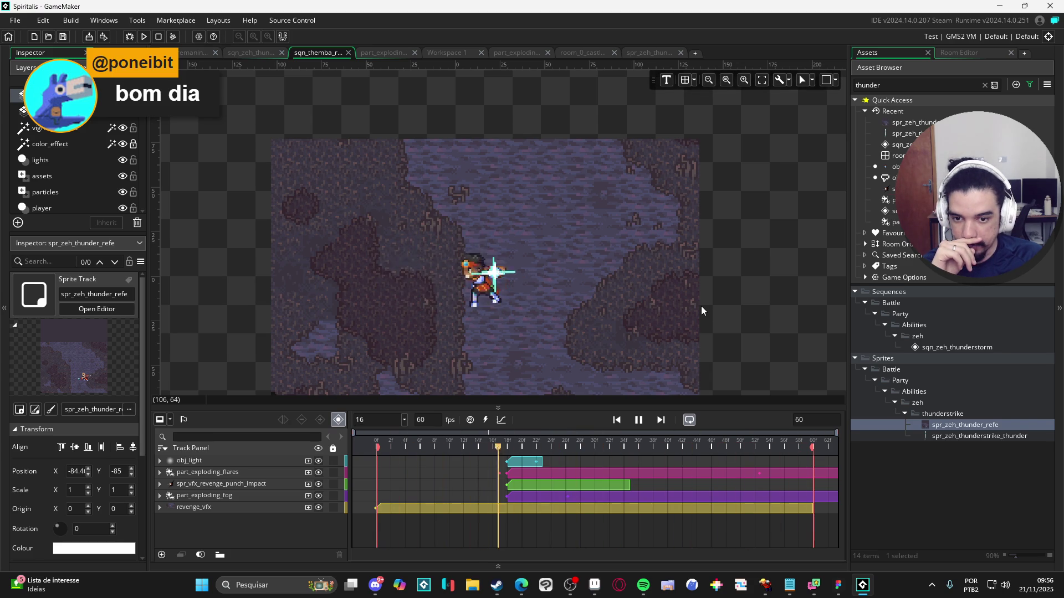
# Step: Review the Zeh thunderstorm and Themba sequences, then bring the thunder strike file forward in Aseprite
pyautogui.click(228, 50)
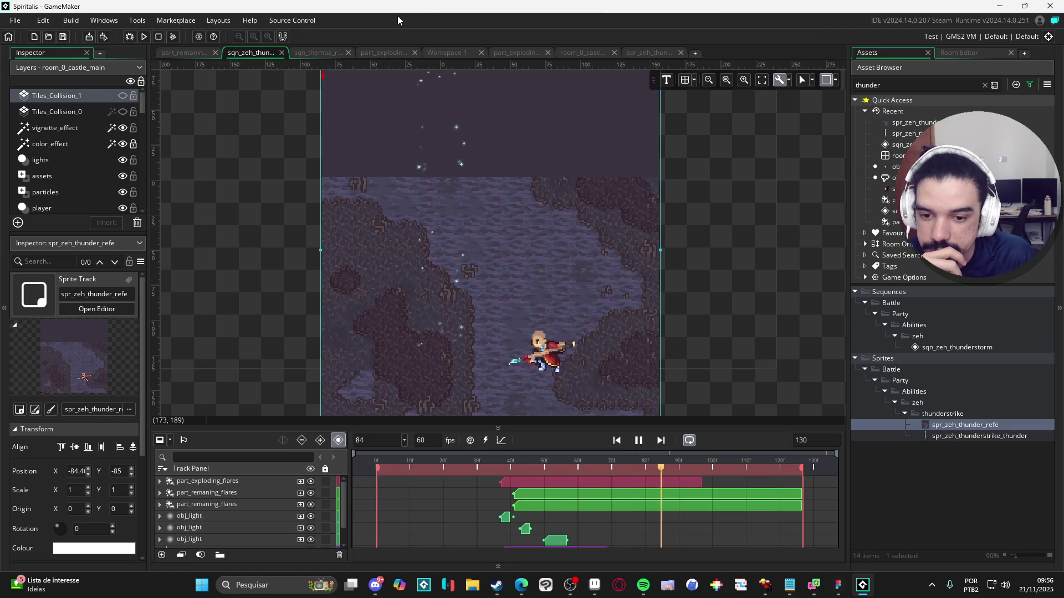
pyautogui.click(335, 55)
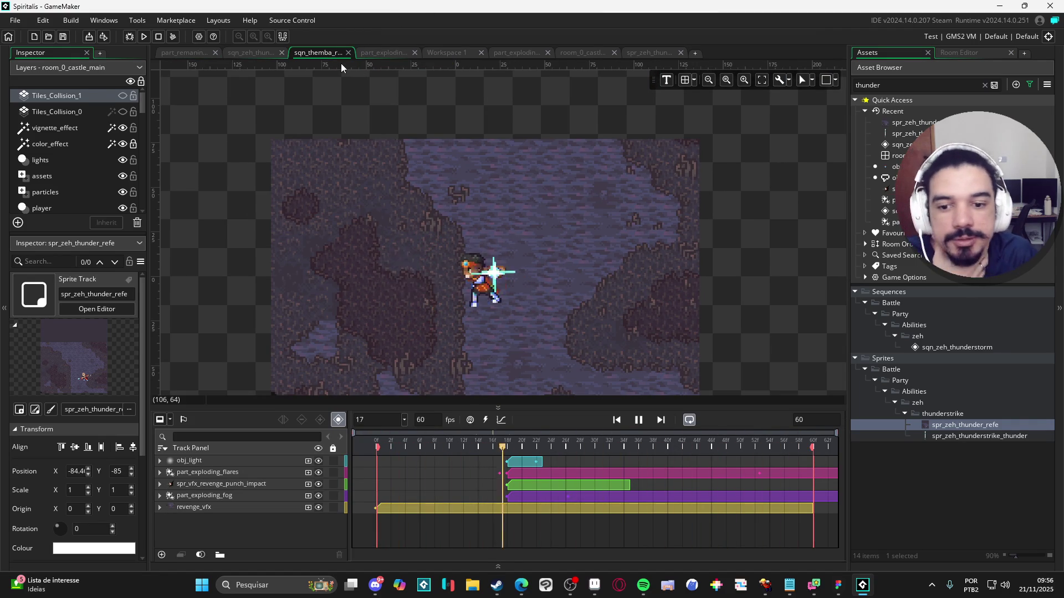
pyautogui.click(595, 585)
# Step: Compare Aseprite thunder strike frames 19 and 21 with GameMaker's Zeh thunderstrike sequence, then open File Explorer
pyautogui.click(596, 454)
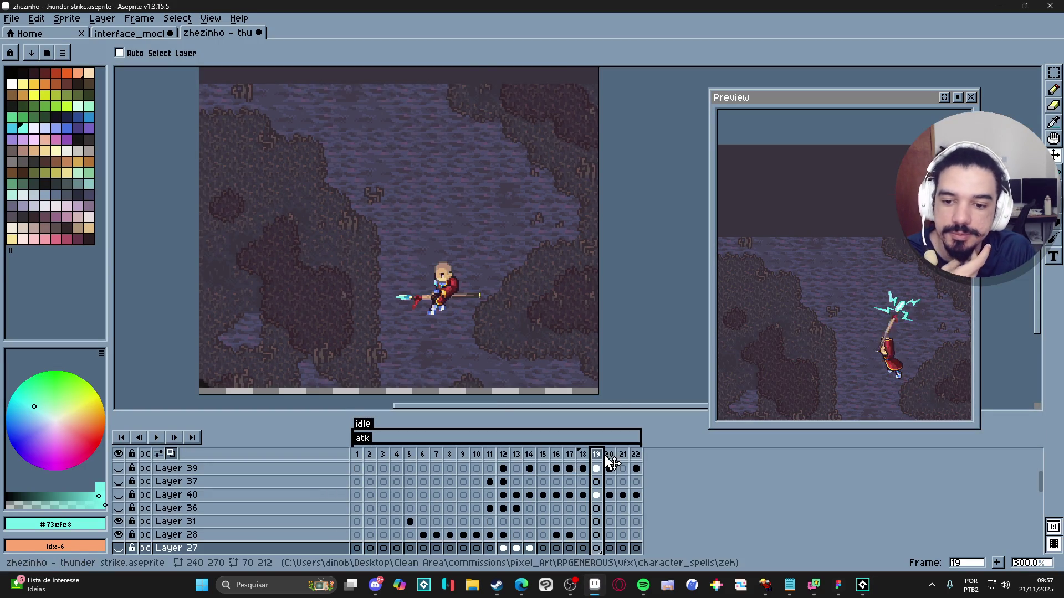
pyautogui.click(623, 458)
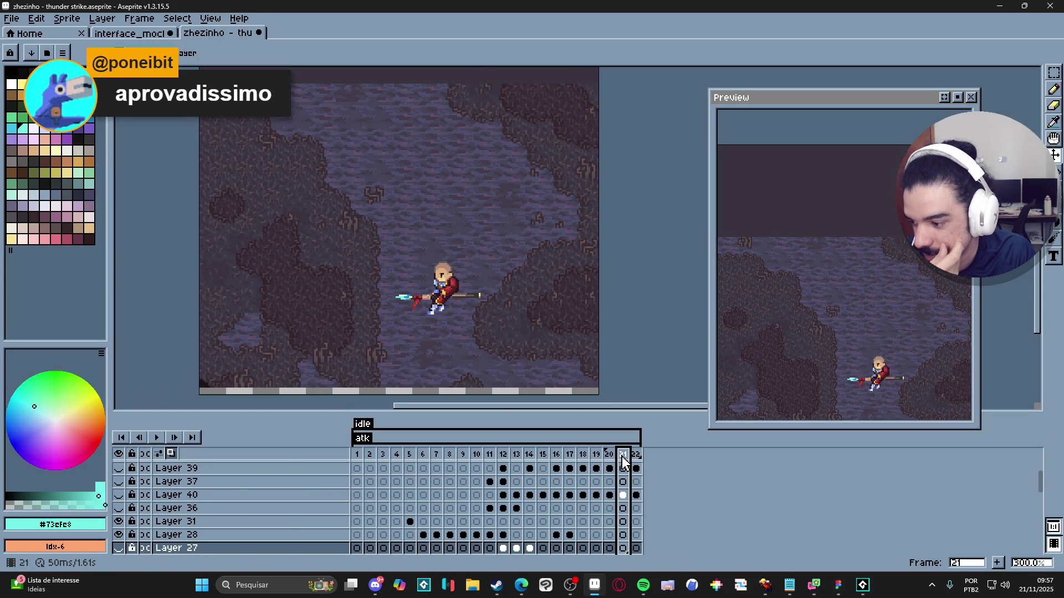
pyautogui.click(868, 592)
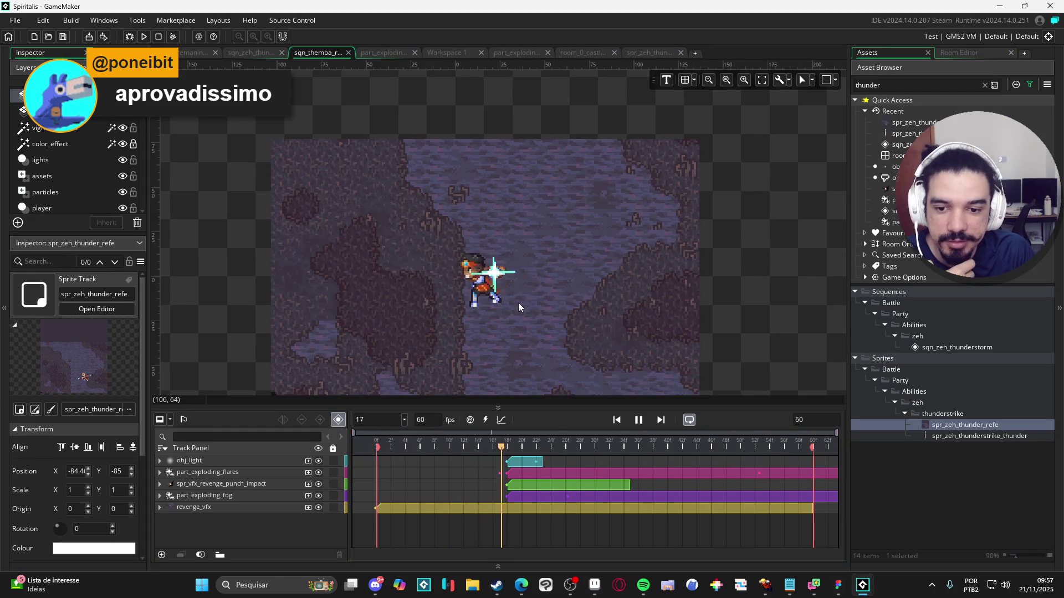
pyautogui.click(257, 52)
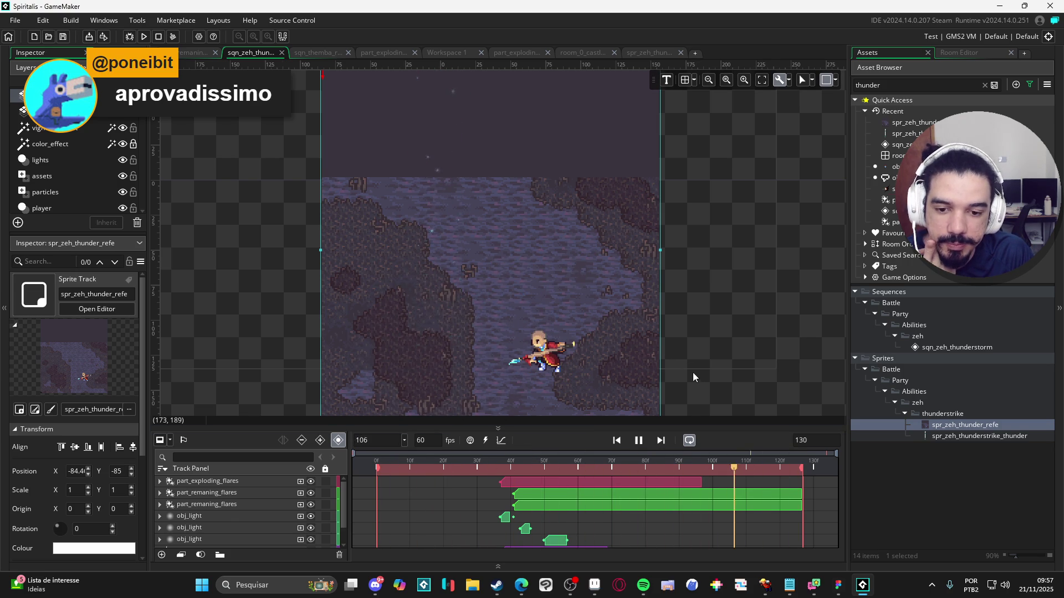
pyautogui.moveTo(693, 373); pyautogui.dragTo(666, 333)
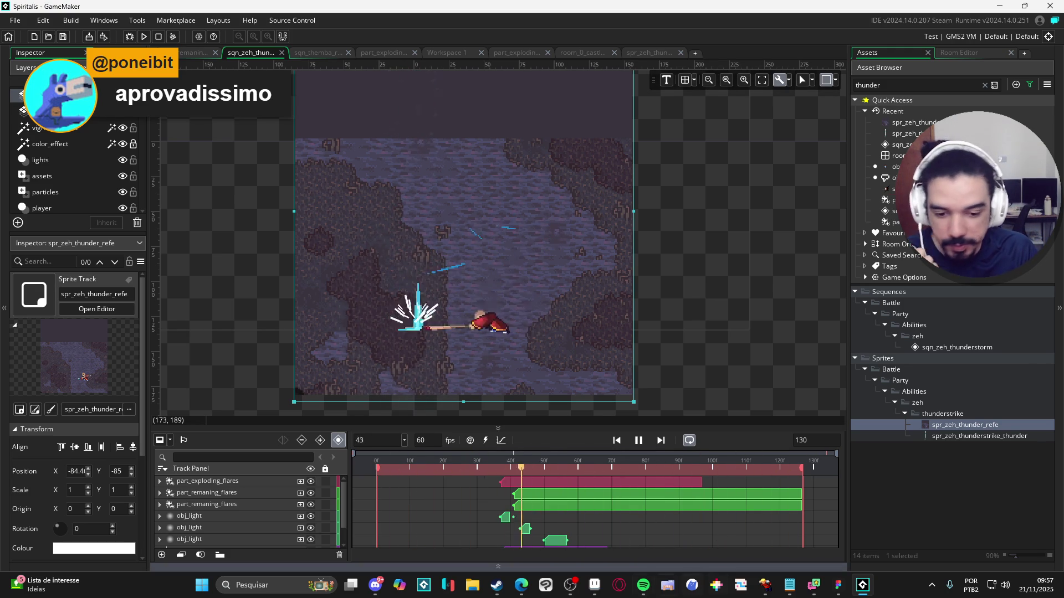
pyautogui.hotkey('alt', 'Tab')
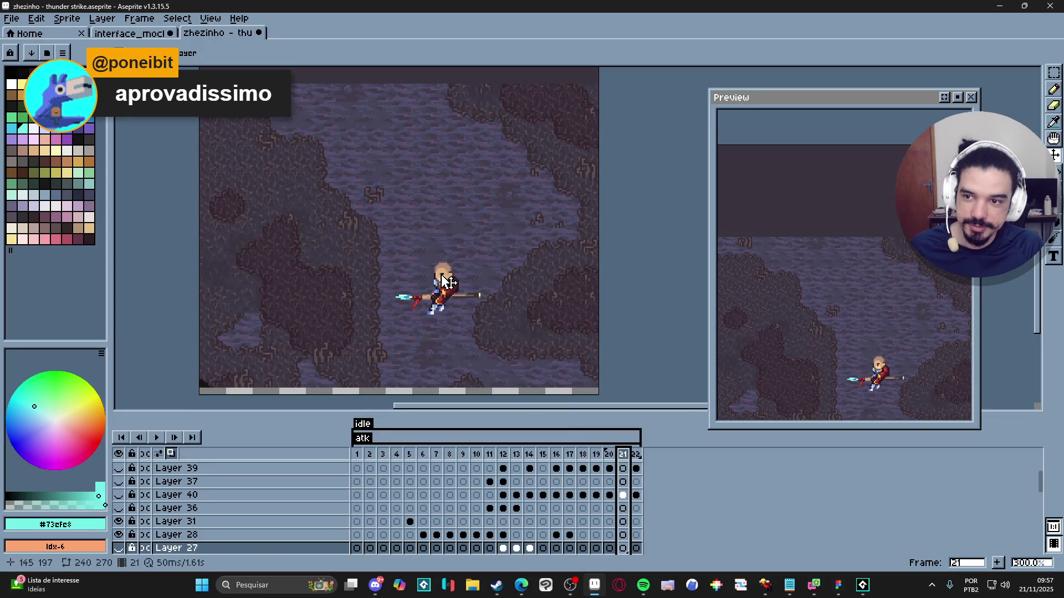
pyautogui.click(472, 585)
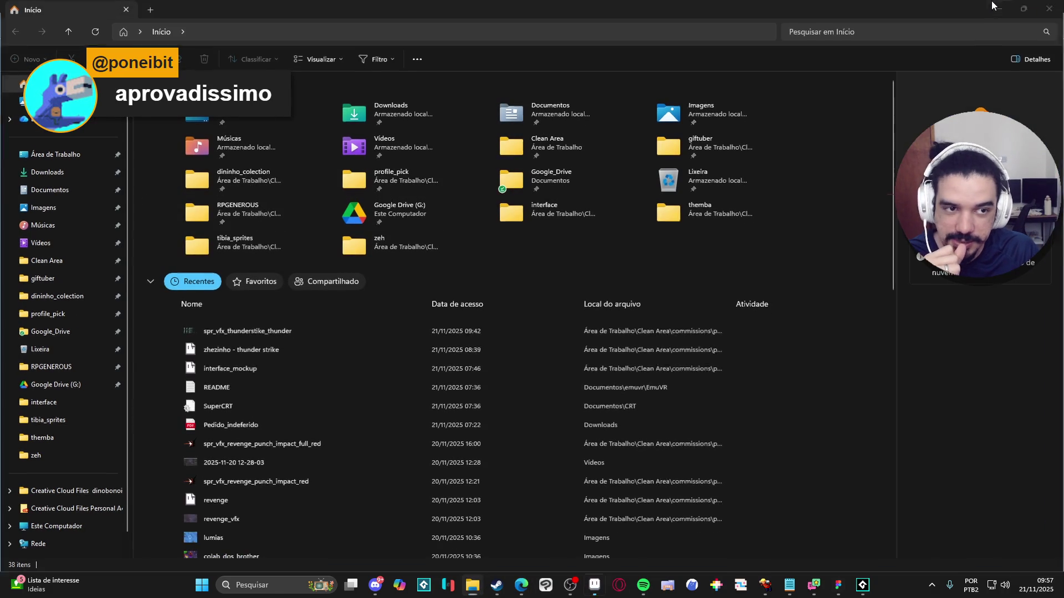
# Step: Navigate File Explorer to RPGENEROUS > vfx > character_spells
pyautogui.hotkey('alt', 'Tab')
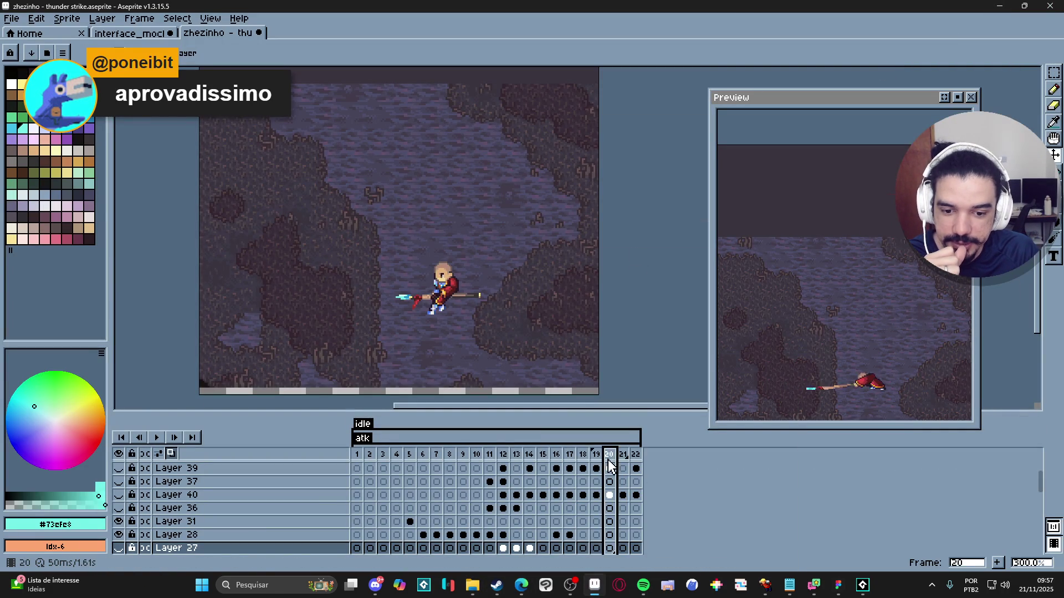
pyautogui.click(548, 459)
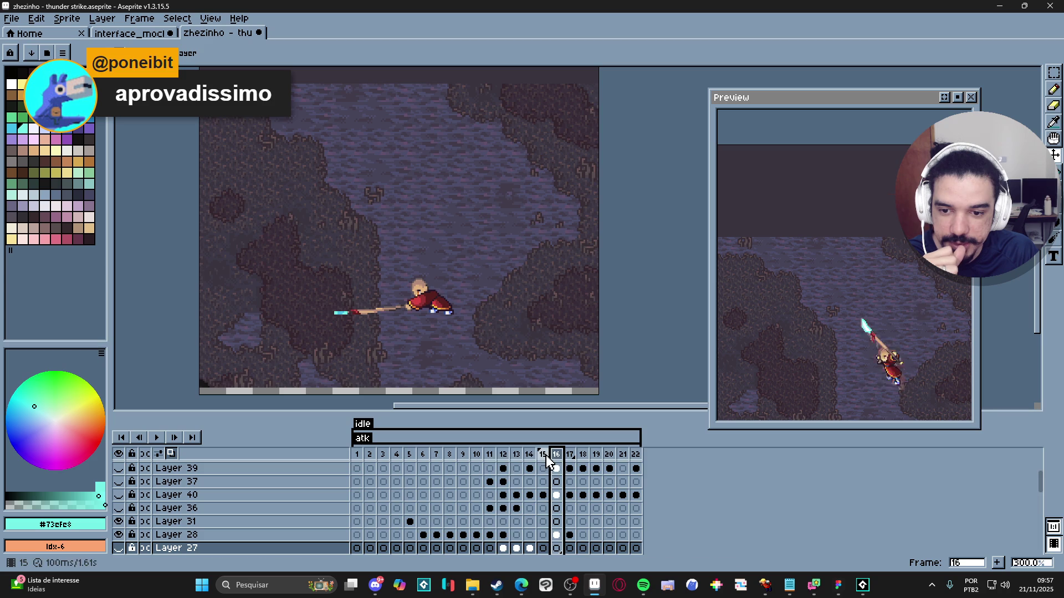
pyautogui.click(472, 585)
pyautogui.click(51, 366)
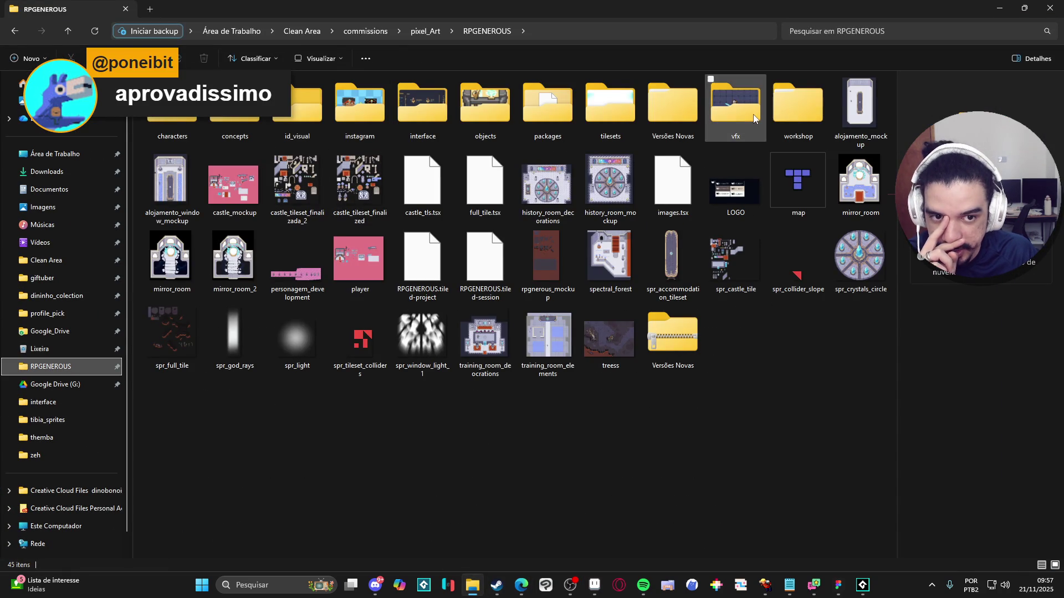
pyautogui.doubleClick(753, 113)
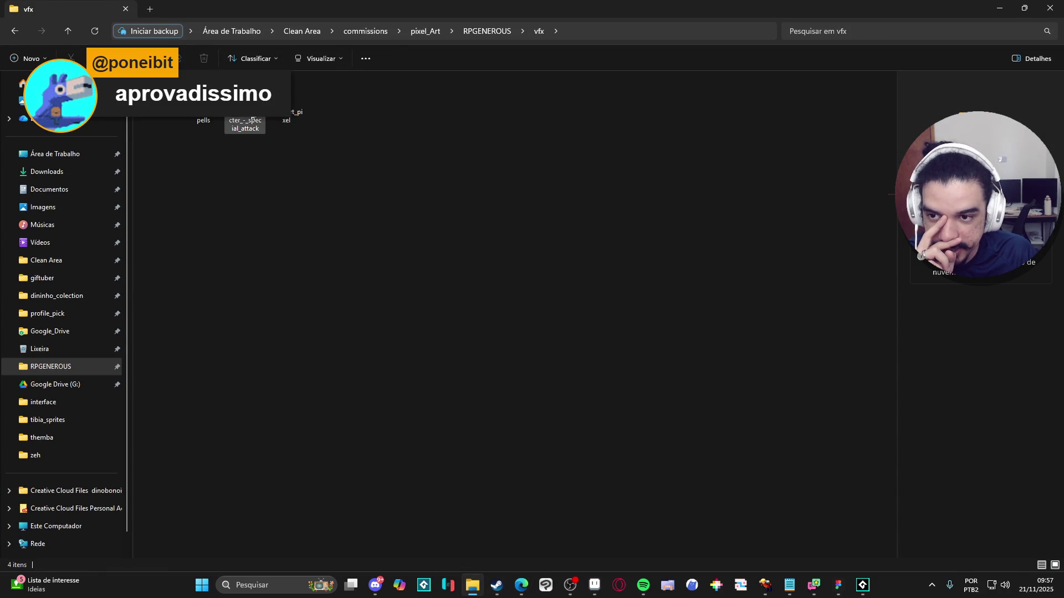
pyautogui.click(206, 104)
pyautogui.doubleClick(205, 104)
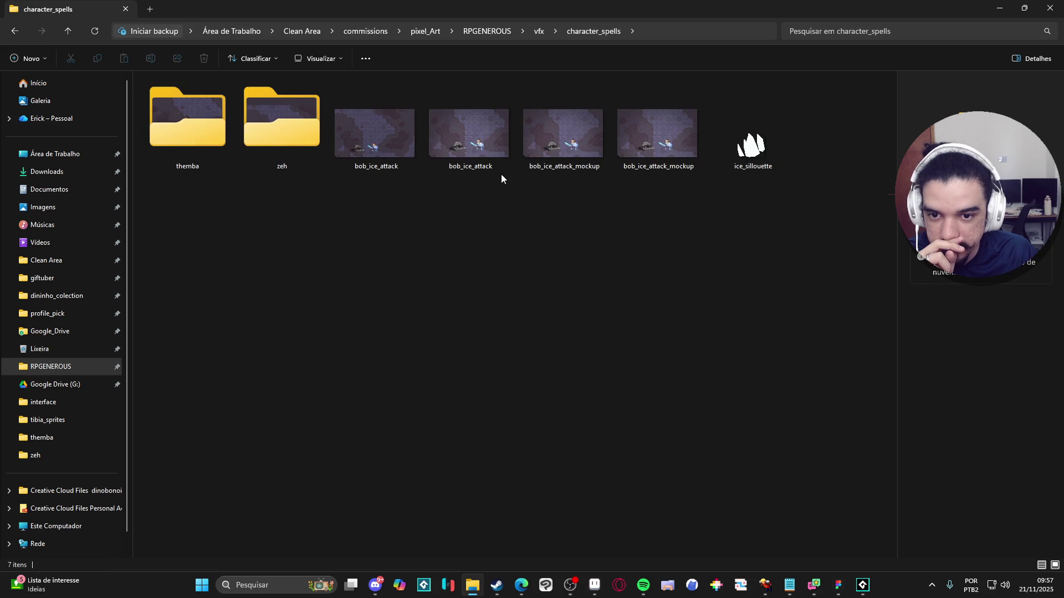
# Step: Go to characters > main character animations > Bob and open 'Bob - idle down' in Aseprite
pyautogui.click(539, 31)
pyautogui.click(487, 31)
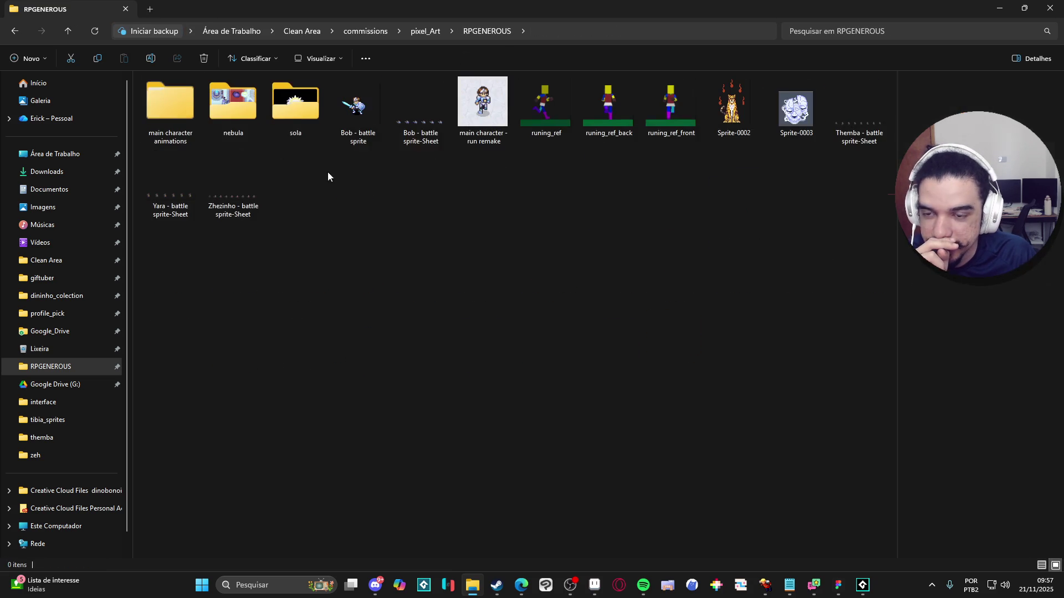
pyautogui.click(175, 111)
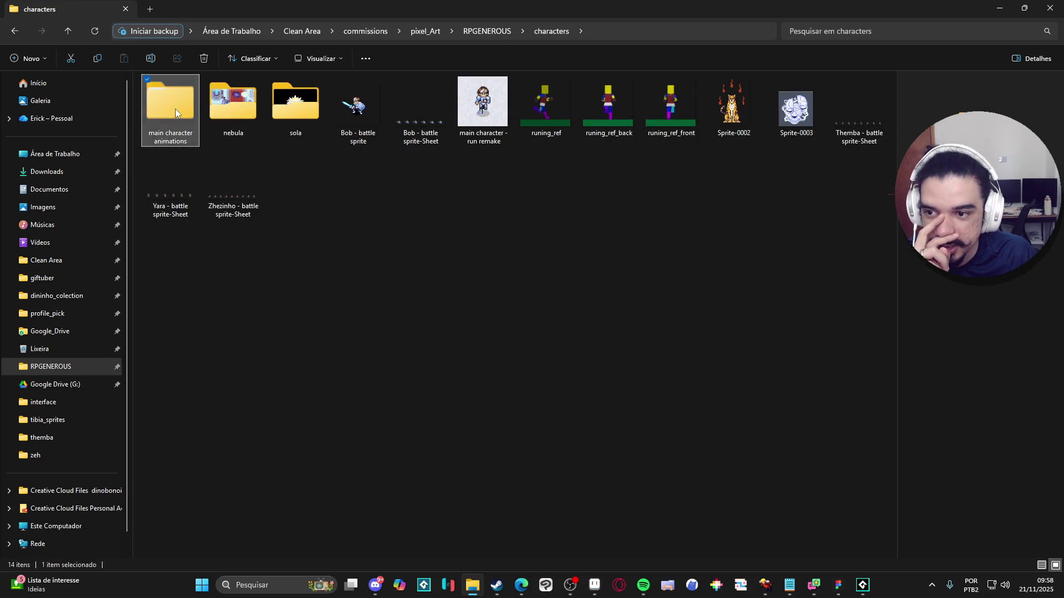
pyautogui.doubleClick(175, 111)
pyautogui.click(221, 122)
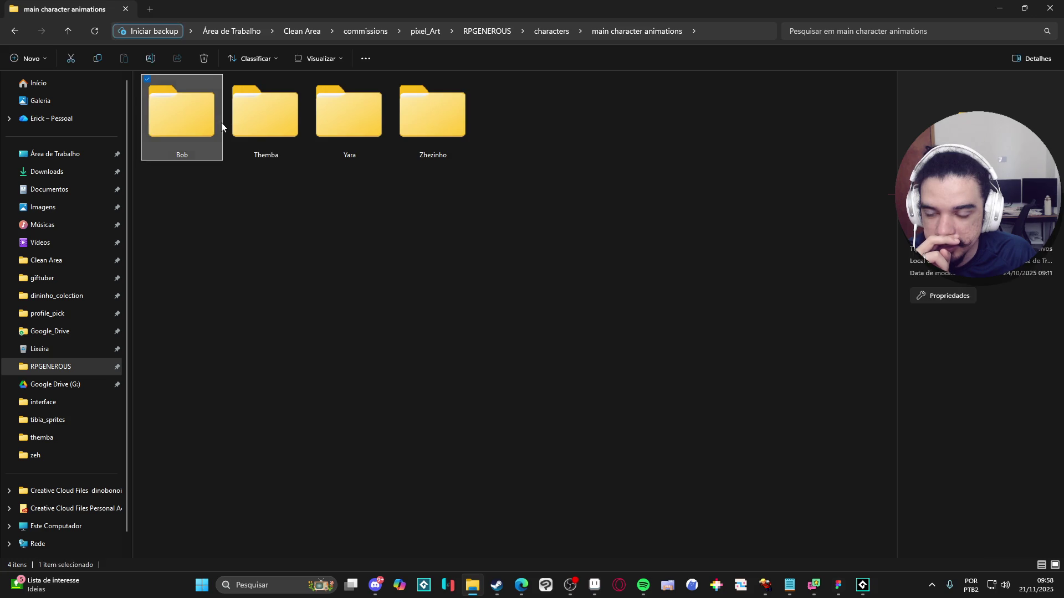
pyautogui.doubleClick(221, 122)
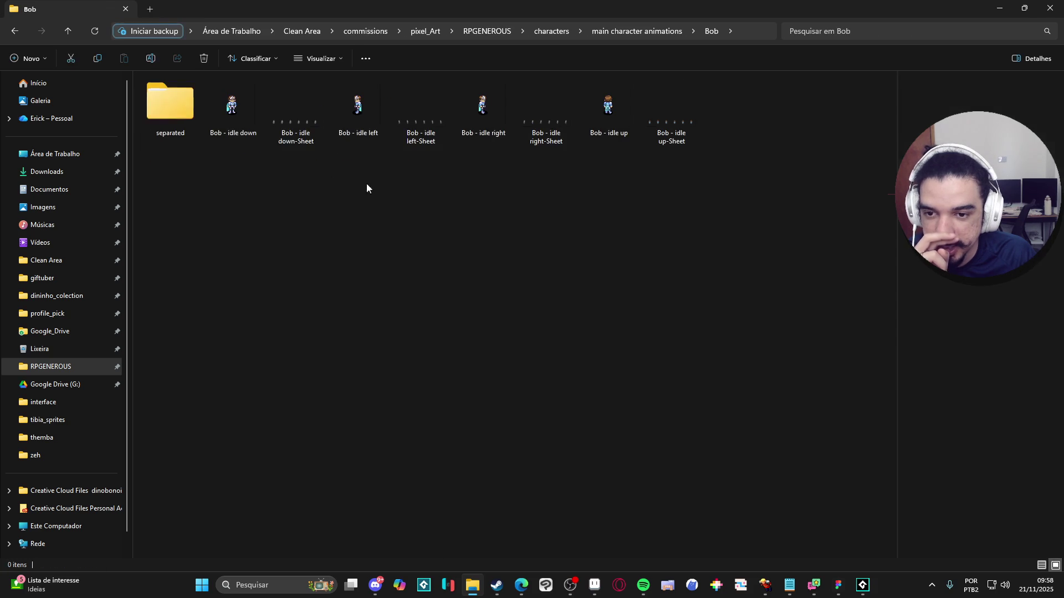
pyautogui.moveTo(233, 108)
pyautogui.mouseDown()
pyautogui.moveTo(606, 451)
pyautogui.moveTo(595, 581)
pyautogui.moveTo(594, 35)
pyautogui.mouseUp()
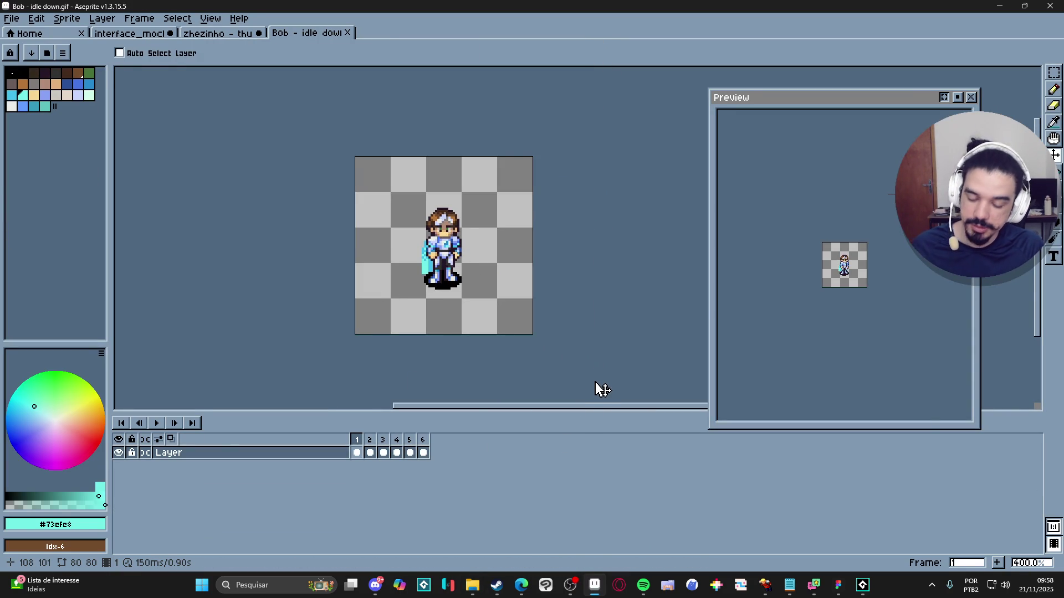
pyautogui.press('m')
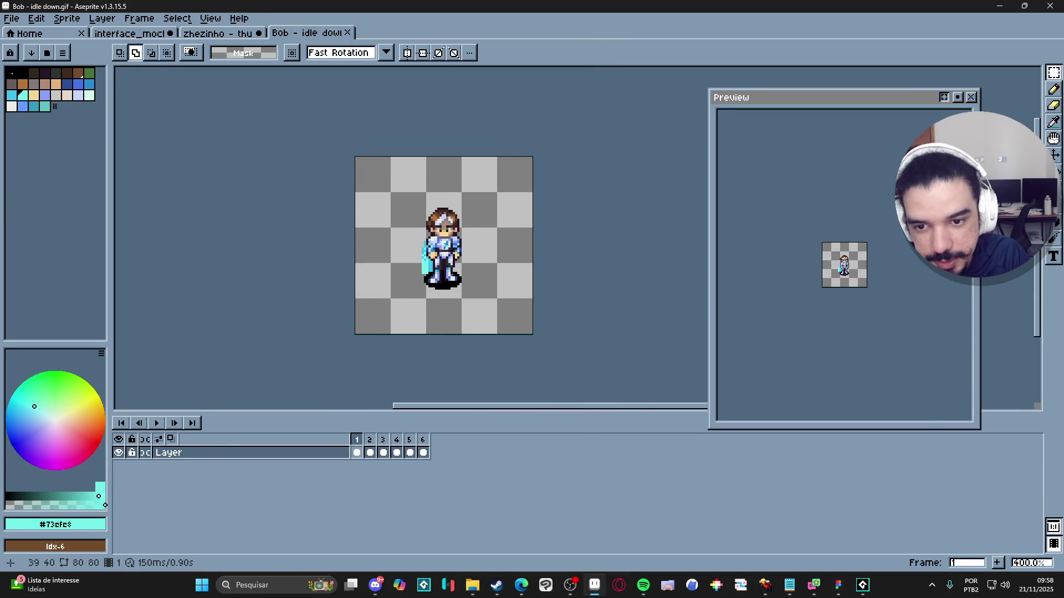
pyautogui.scroll(1, 442, 246)
pyautogui.hotkey('ctrl', 'shift', 'd')
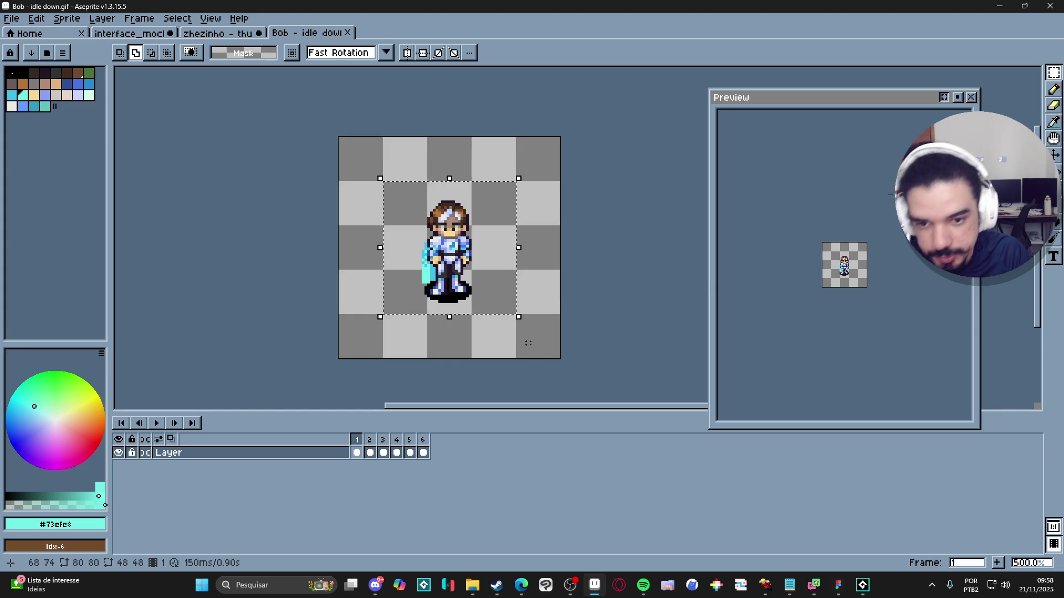
pyautogui.hotkey('ctrl', 'd')
pyautogui.scroll(2, 431, 205)
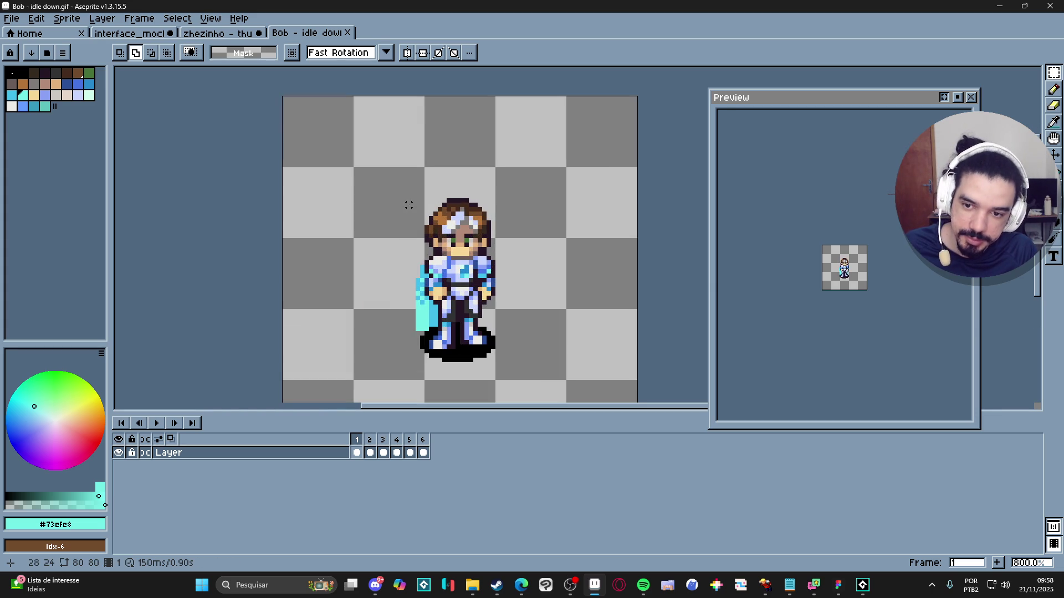
pyautogui.moveTo(419, 200)
pyautogui.mouseDown()
pyautogui.moveTo(491, 363)
pyautogui.moveTo(493, 350)
pyautogui.mouseUp()
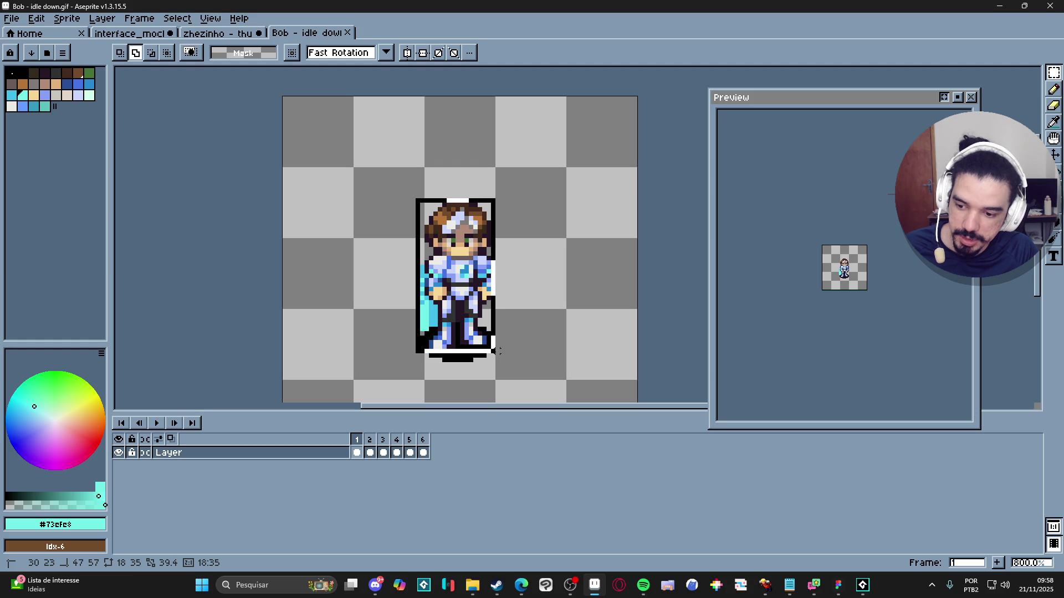
pyautogui.click(483, 351)
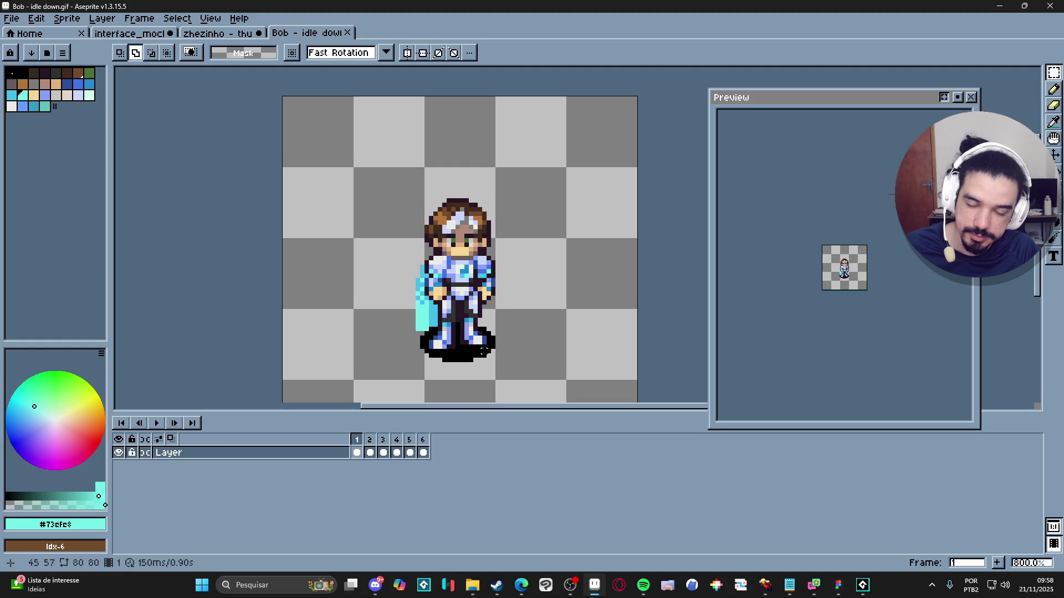
pyautogui.scroll(-1, 480, 340)
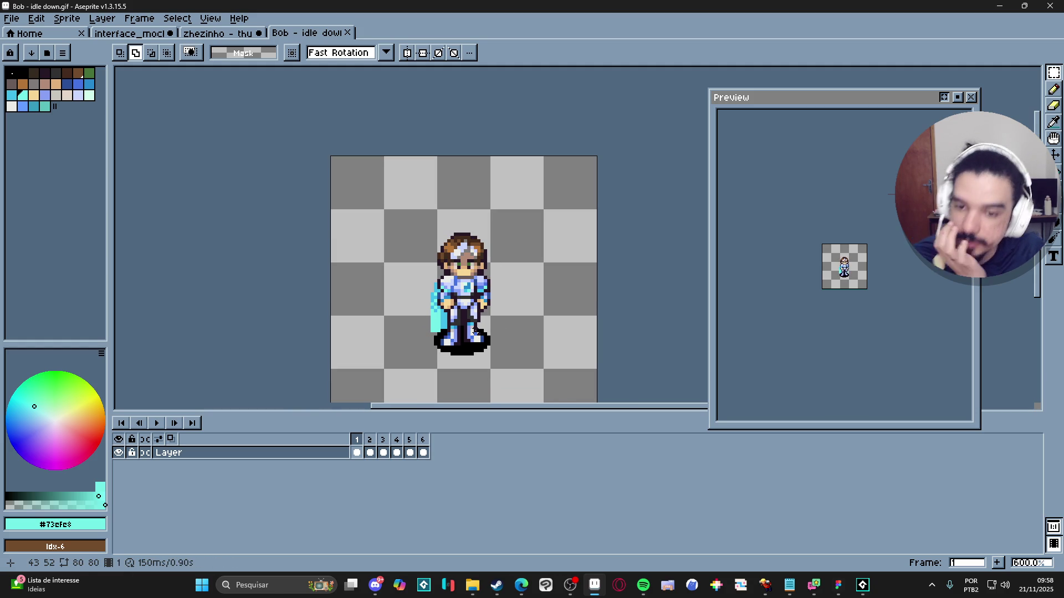
pyautogui.scroll(-1, 474, 331)
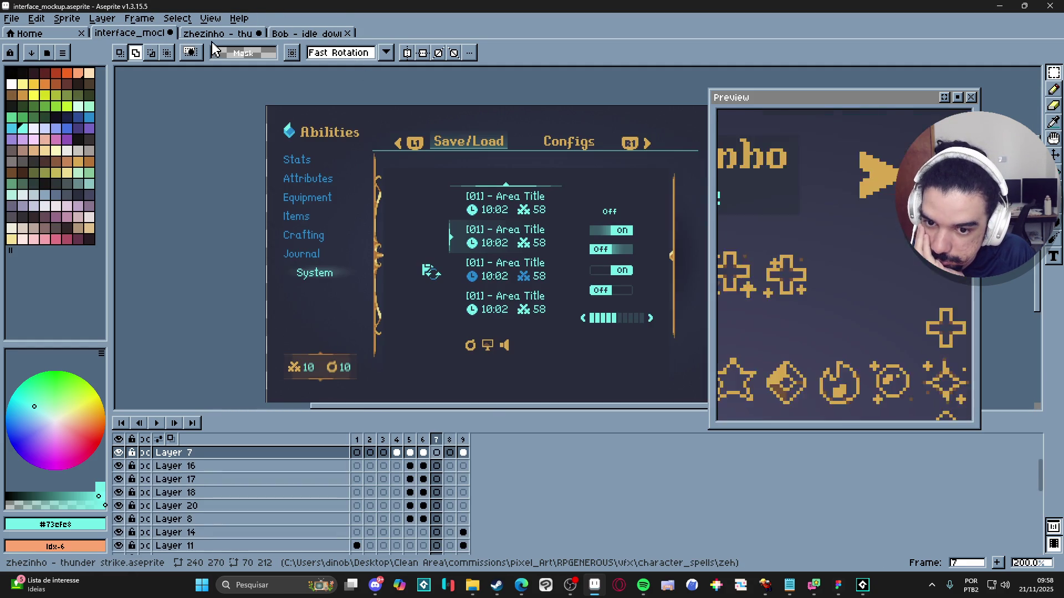
# Step: Return to the zhezinho - thunder strike sprite and scroll through its timeline layers
pyautogui.click(218, 33)
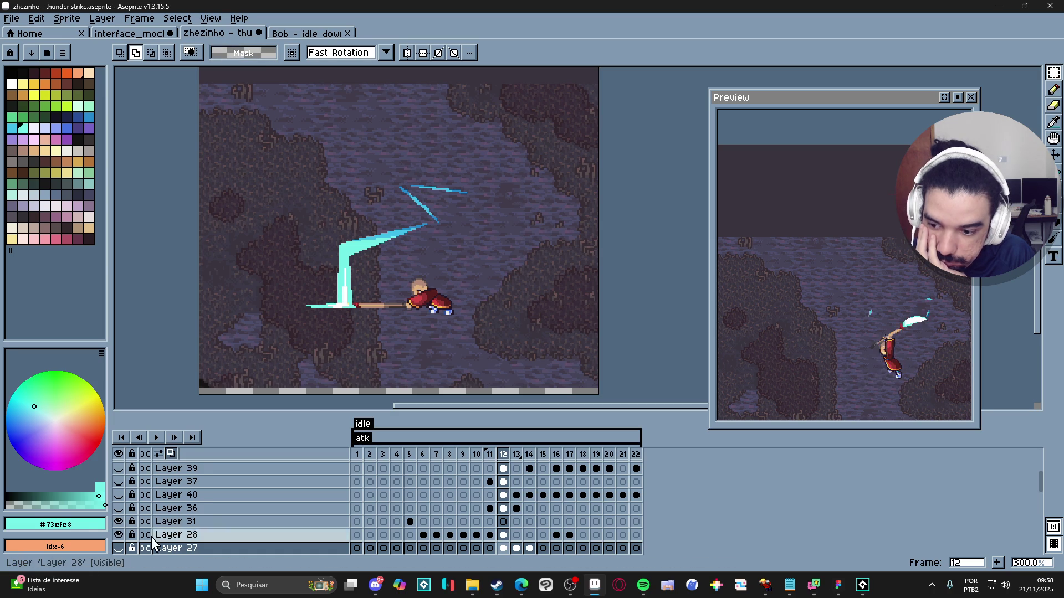
pyautogui.scroll(3, 155, 540)
pyautogui.moveTo(118, 468); pyautogui.dragTo(122, 546)
pyautogui.scroll(-3, 119, 543)
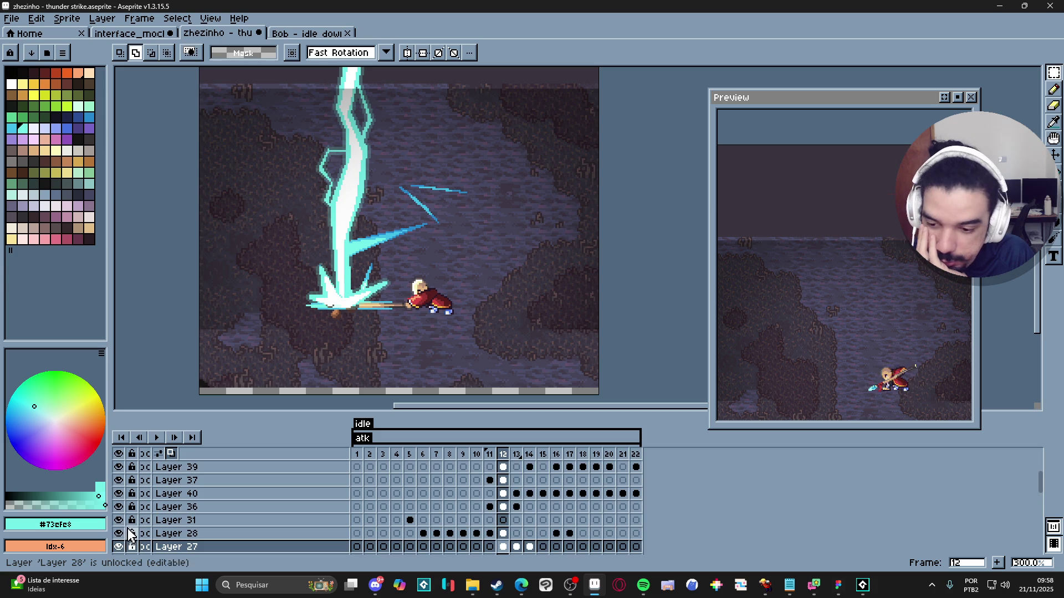
pyautogui.scroll(3, 123, 548)
pyautogui.moveTo(118, 520); pyautogui.dragTo(123, 552)
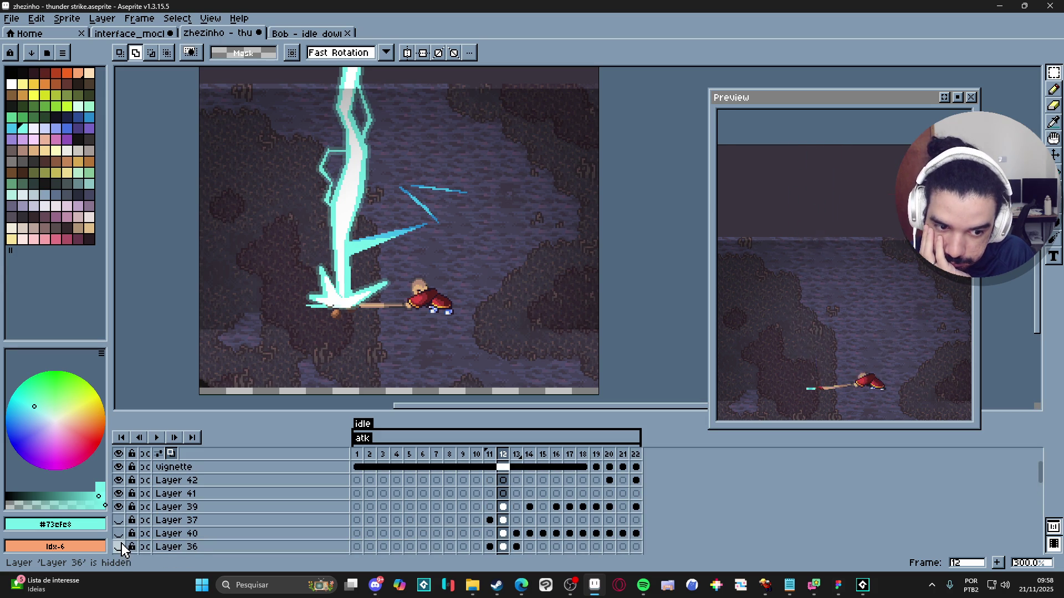
pyautogui.scroll(-3, 122, 548)
# Step: Toggle visibility of Layers 40, 36 and 37, and show the light layer's glow at the strike
pyautogui.click(118, 497)
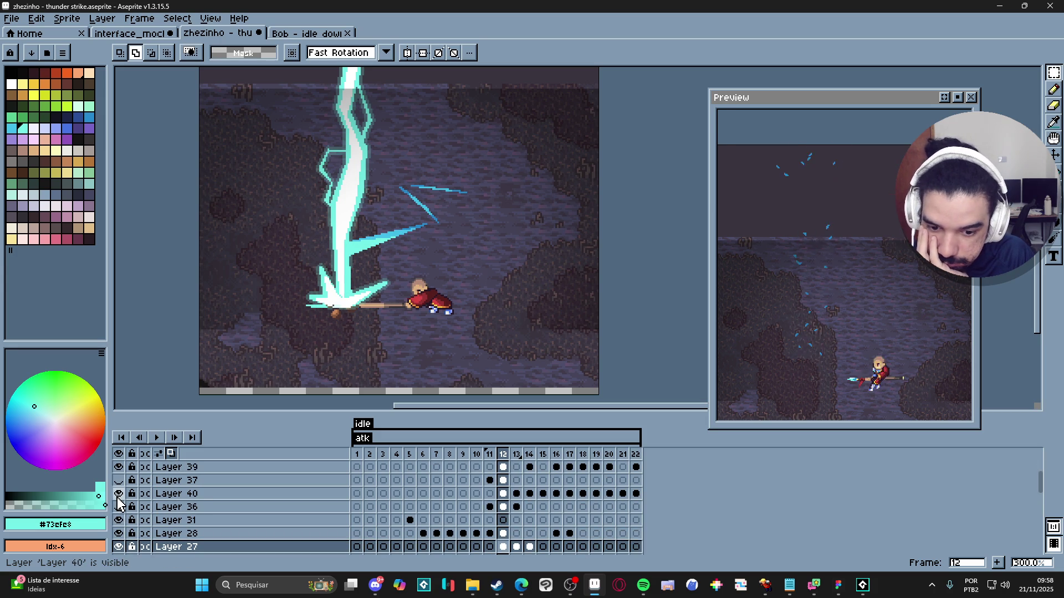
pyautogui.click(118, 494)
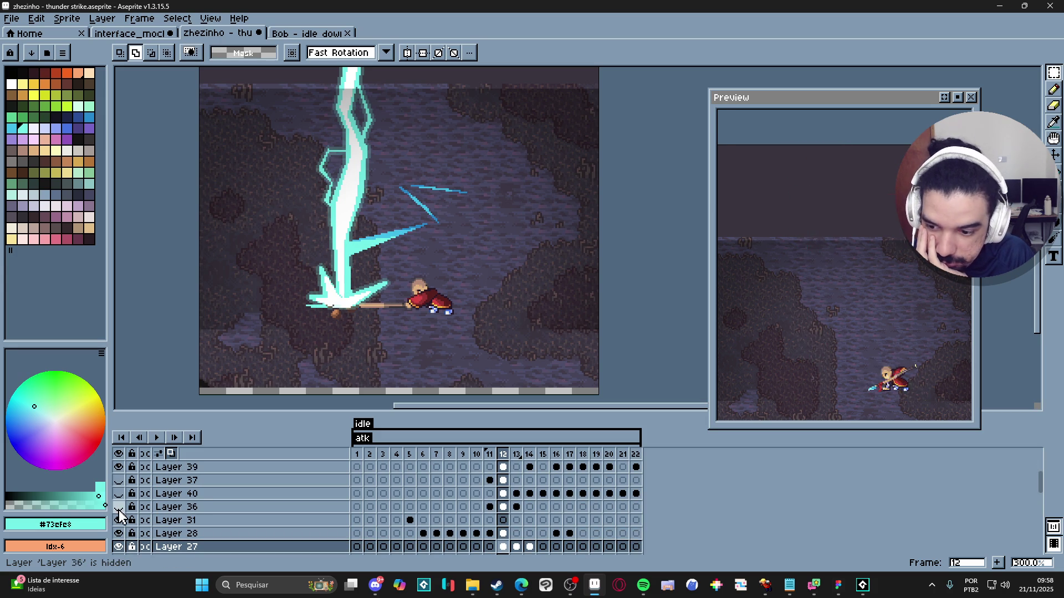
pyautogui.click(118, 507)
pyautogui.moveTo(119, 507); pyautogui.dragTo(118, 482)
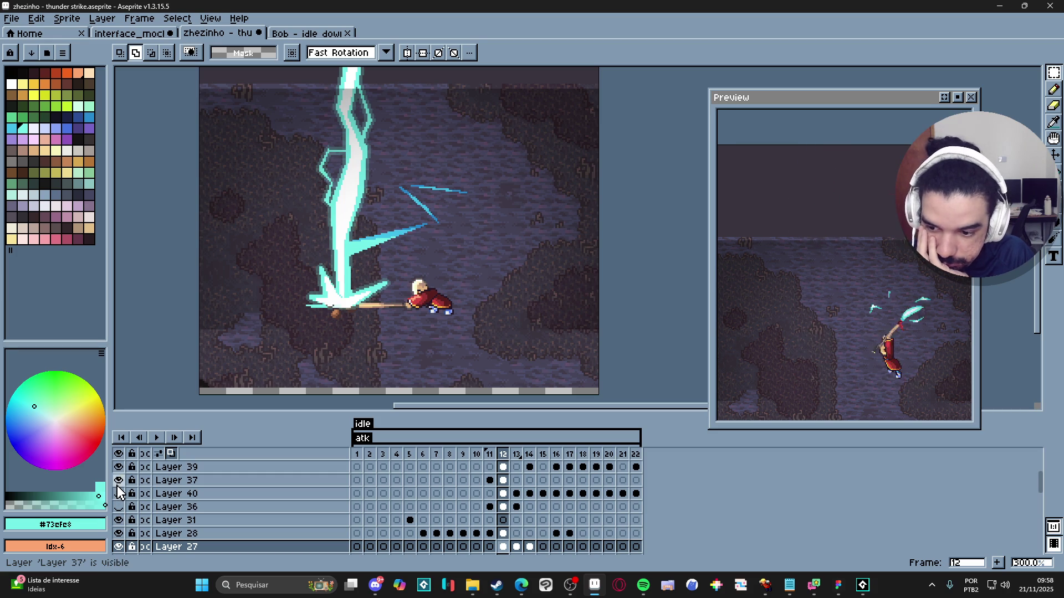
pyautogui.scroll(-2, 118, 491)
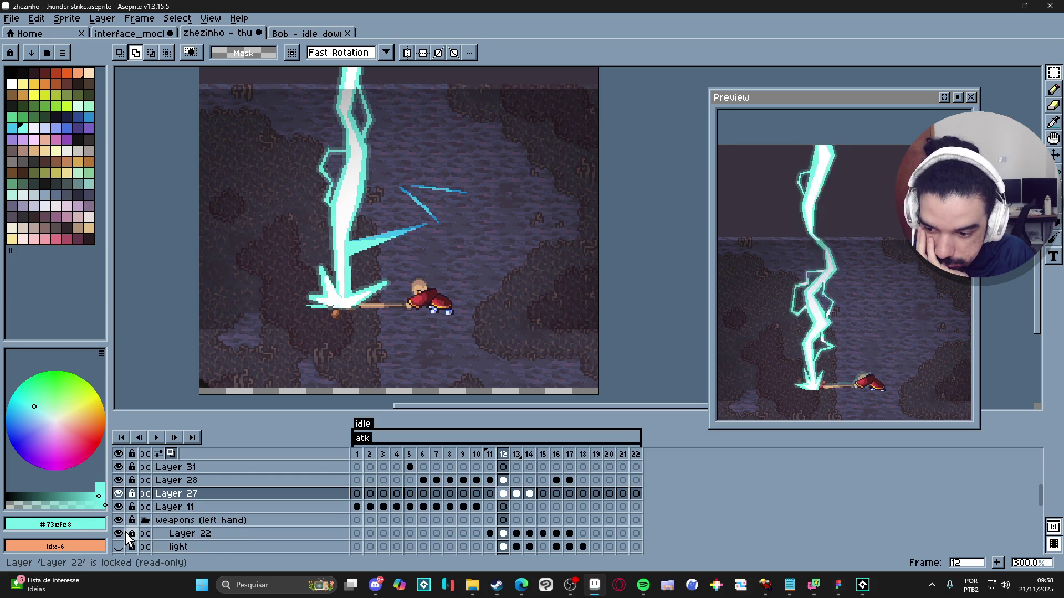
pyautogui.click(119, 547)
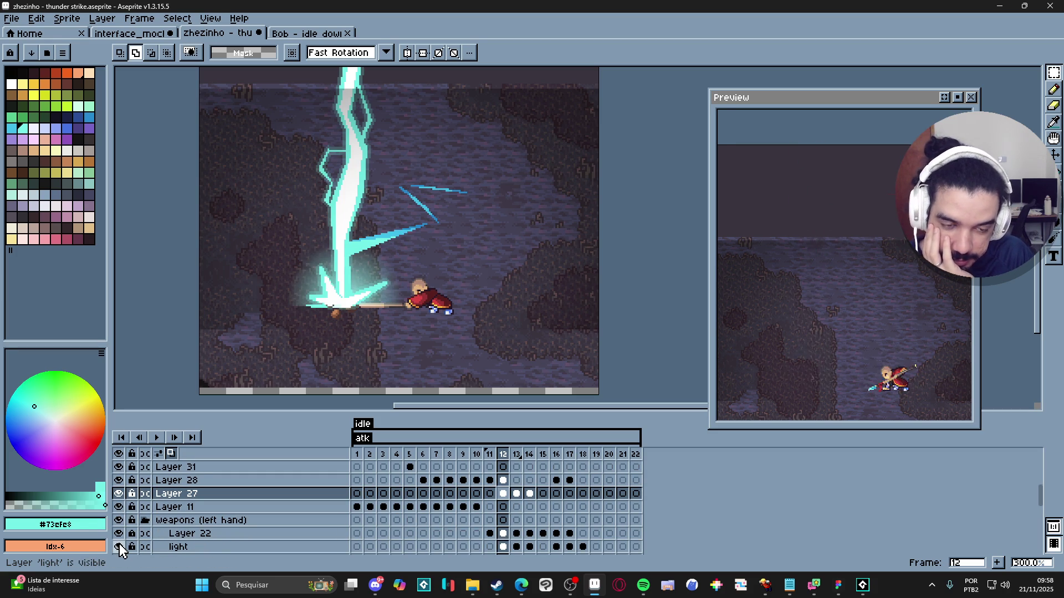
pyautogui.scroll(-1, 244, 373)
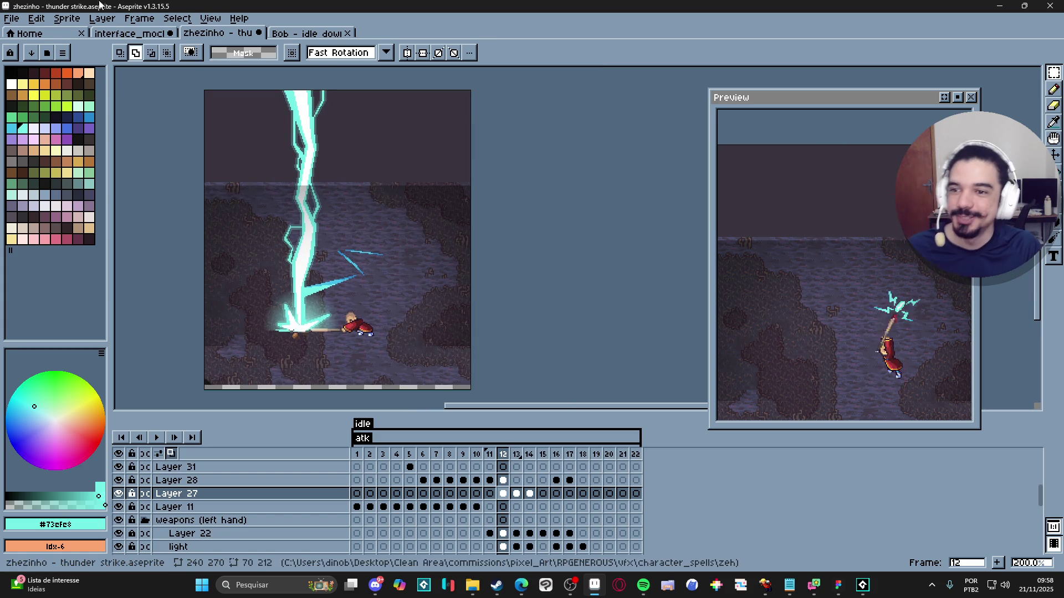
# Step: Close the thunder strike sprite and check the interface mockup's Items frame and the Bob idle down sprite
pyautogui.click(258, 33)
pyautogui.click(157, 32)
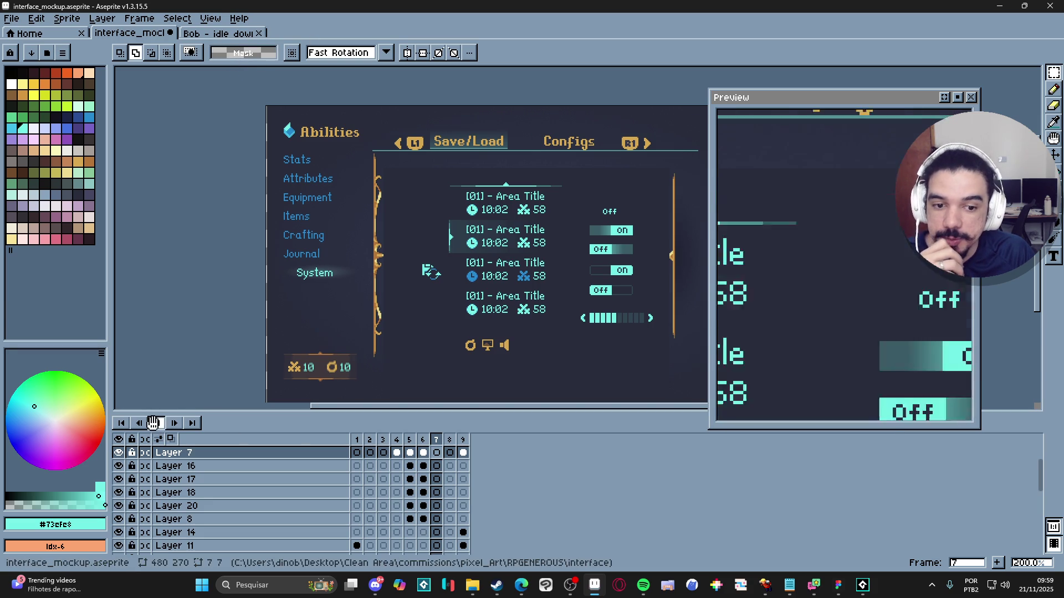
pyautogui.press('Left')
pyautogui.press('Left')
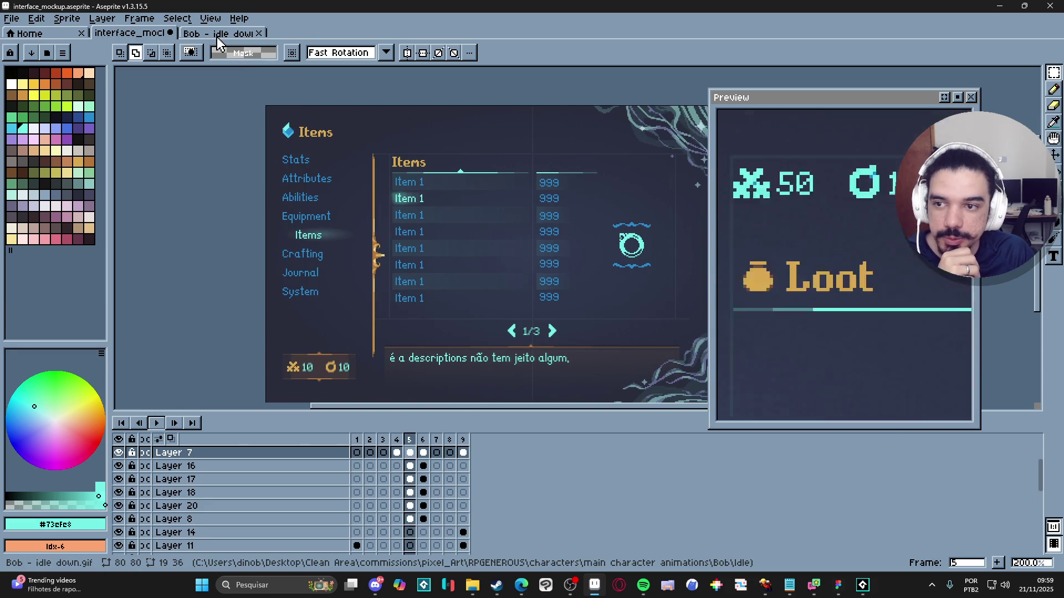
pyautogui.click(215, 34)
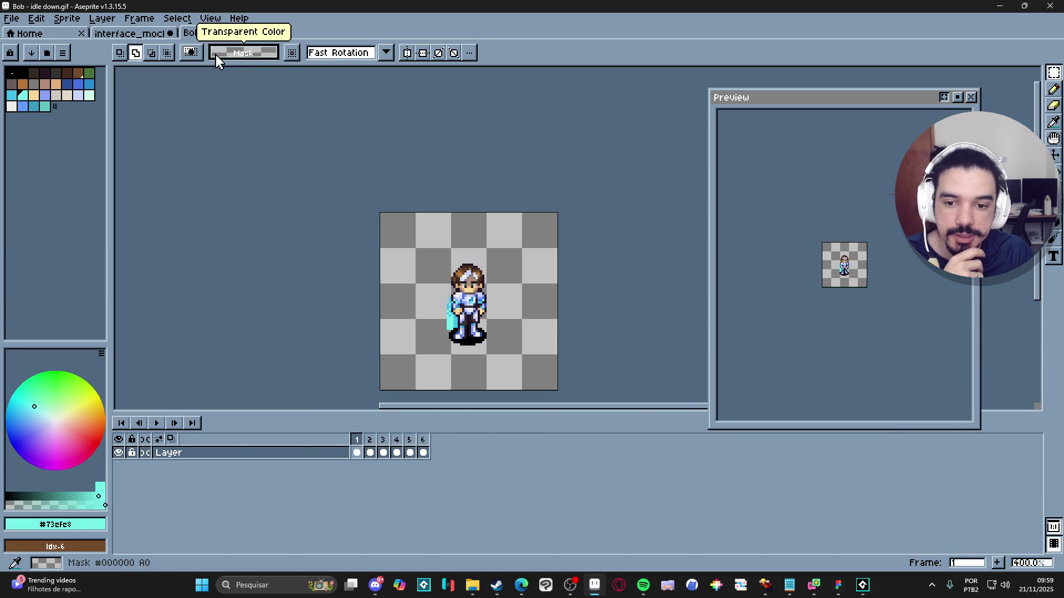
pyautogui.scroll(1, 318, 160)
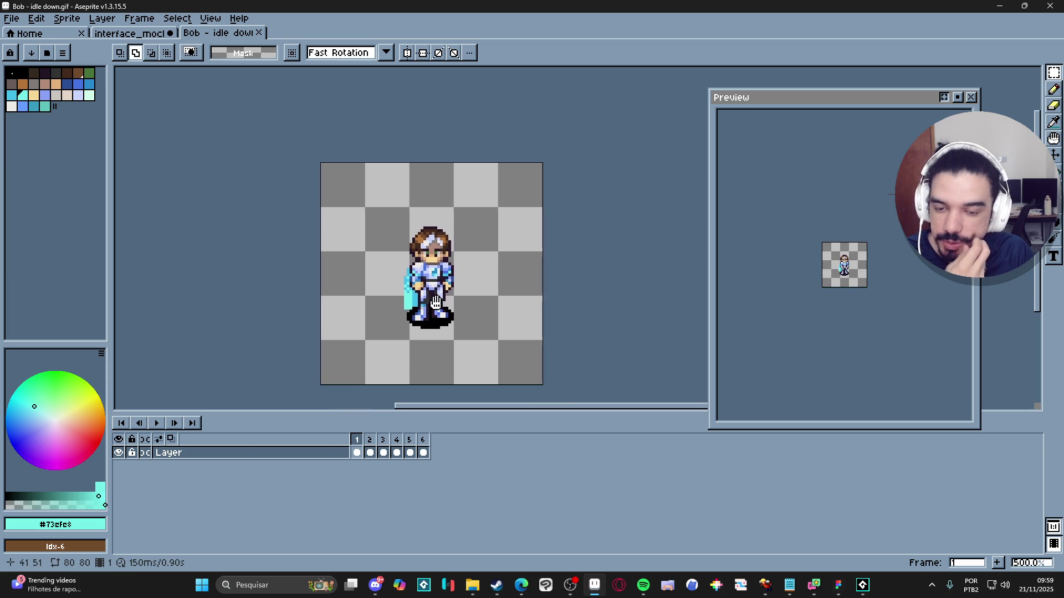
# Step: Play the interface mockup animation in the preview, then return to the Bob idle down sprite
pyautogui.click(136, 32)
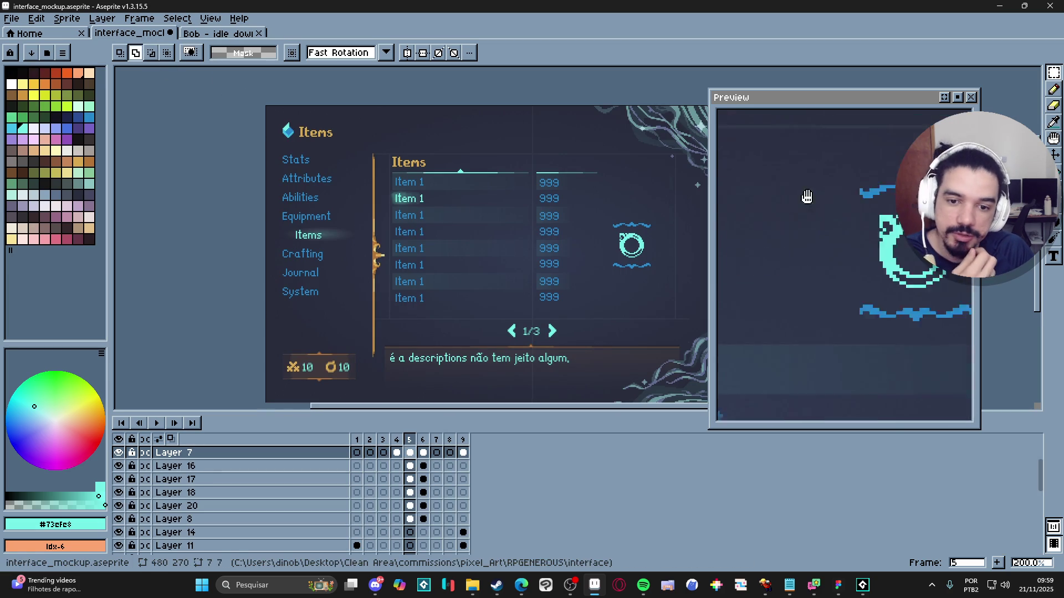
pyautogui.moveTo(829, 101); pyautogui.dragTo(866, 96)
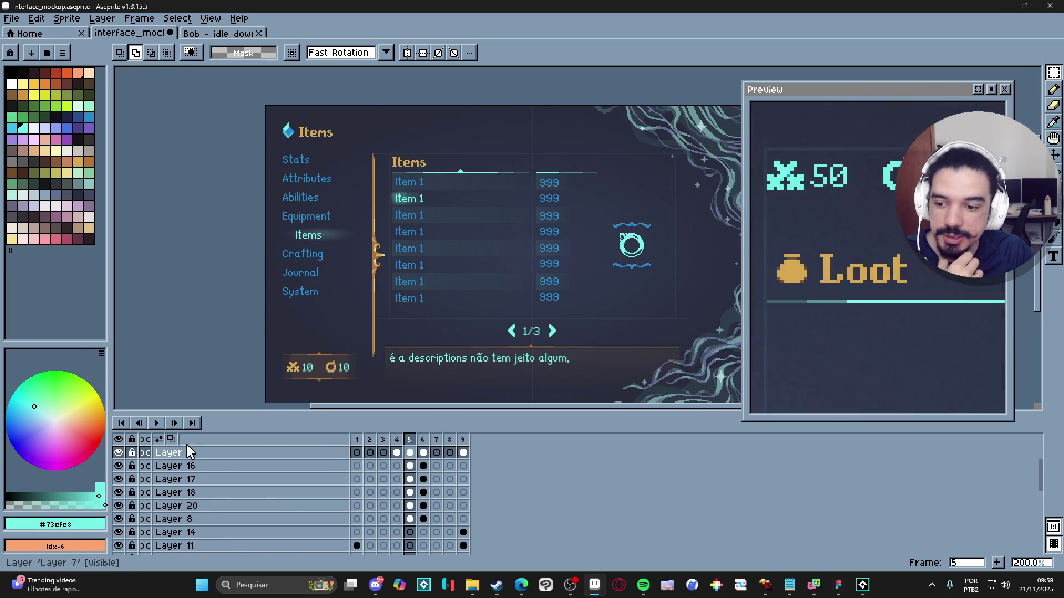
pyautogui.press('Return')
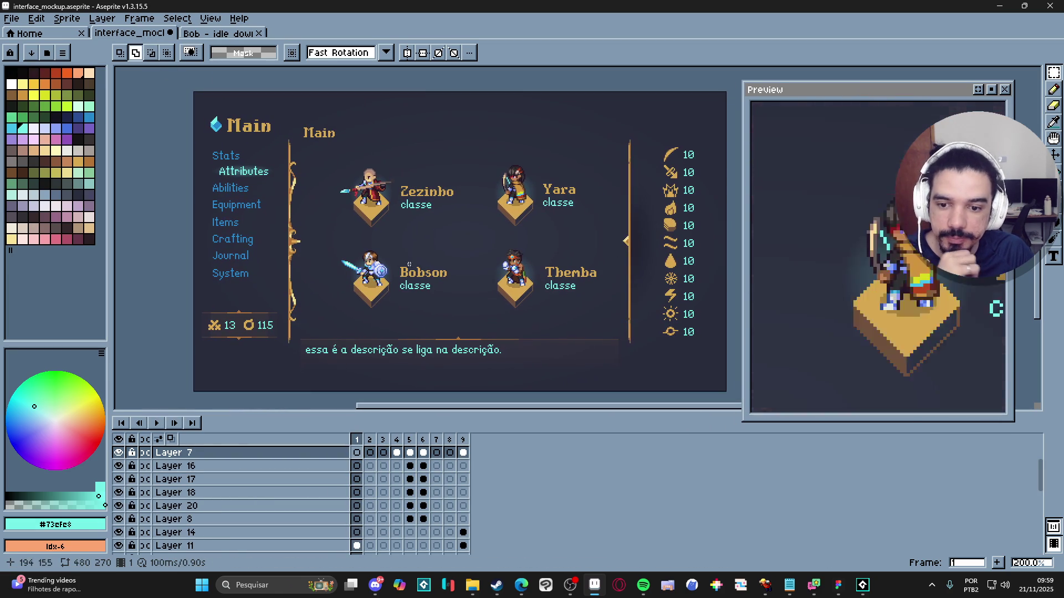
pyautogui.moveTo(554, 249)
pyautogui.mouseDown()
pyautogui.moveTo(482, 235)
pyautogui.moveTo(456, 248)
pyautogui.mouseUp()
pyautogui.click(991, 89)
pyautogui.click(221, 34)
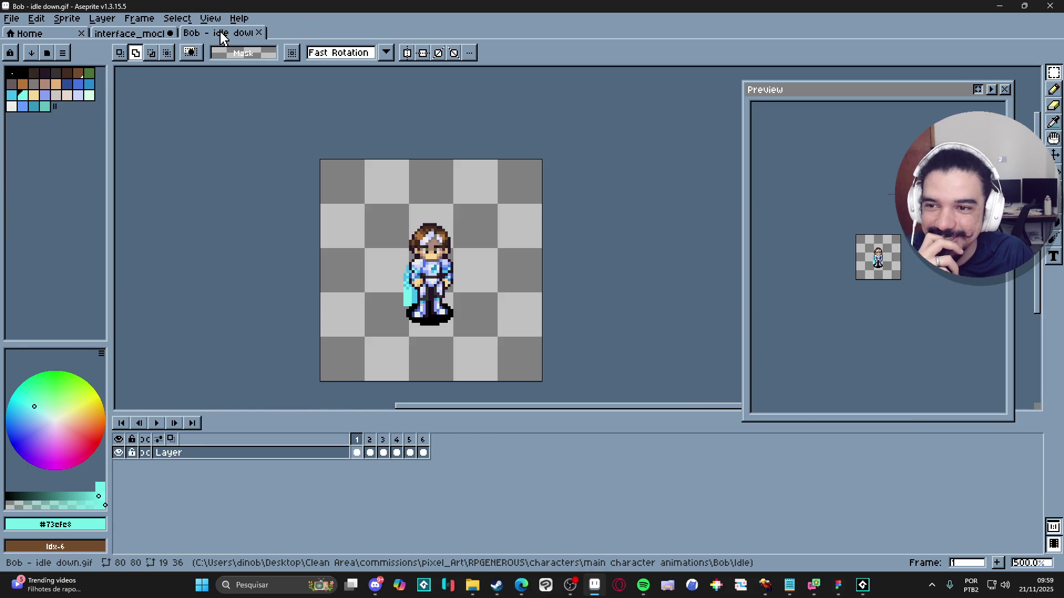
# Step: Close the Bob idle down sprite, leaving only interface_mockup open
pyautogui.click(258, 34)
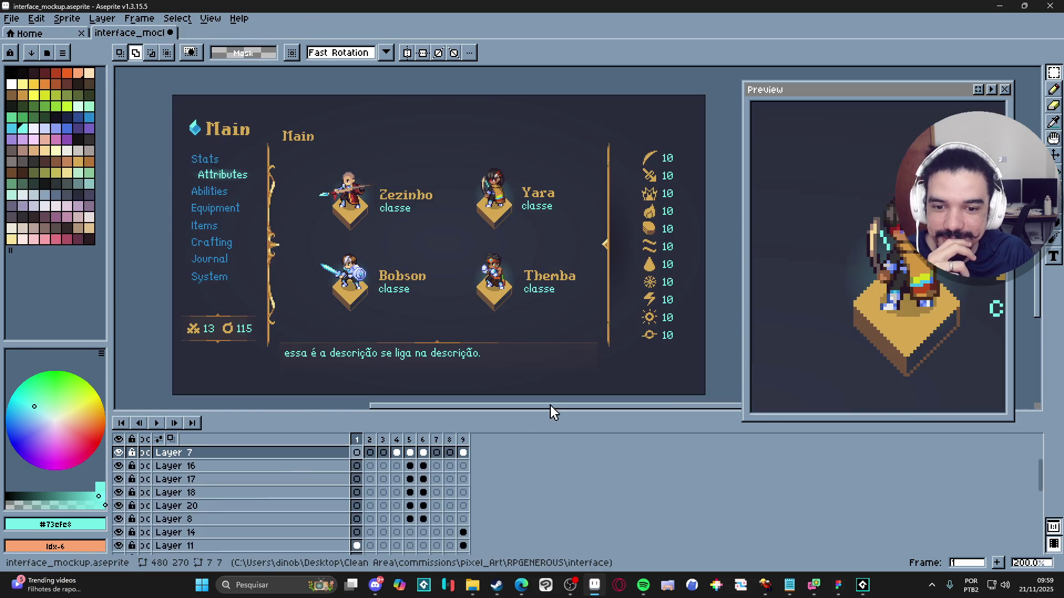
pyautogui.moveTo(478, 592)
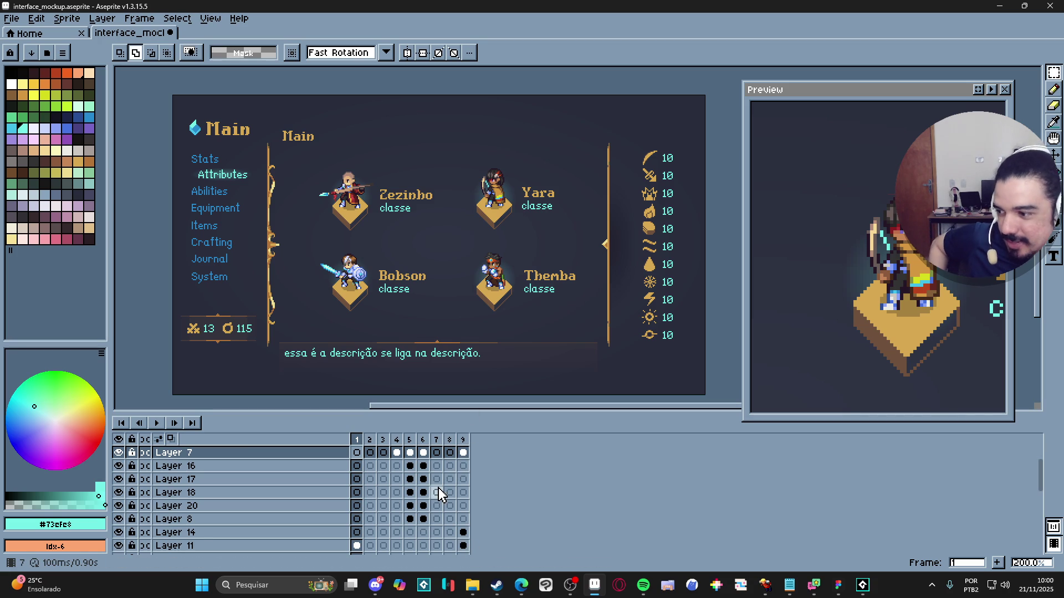
pyautogui.moveTo(439, 495); pyautogui.dragTo(421, 472)
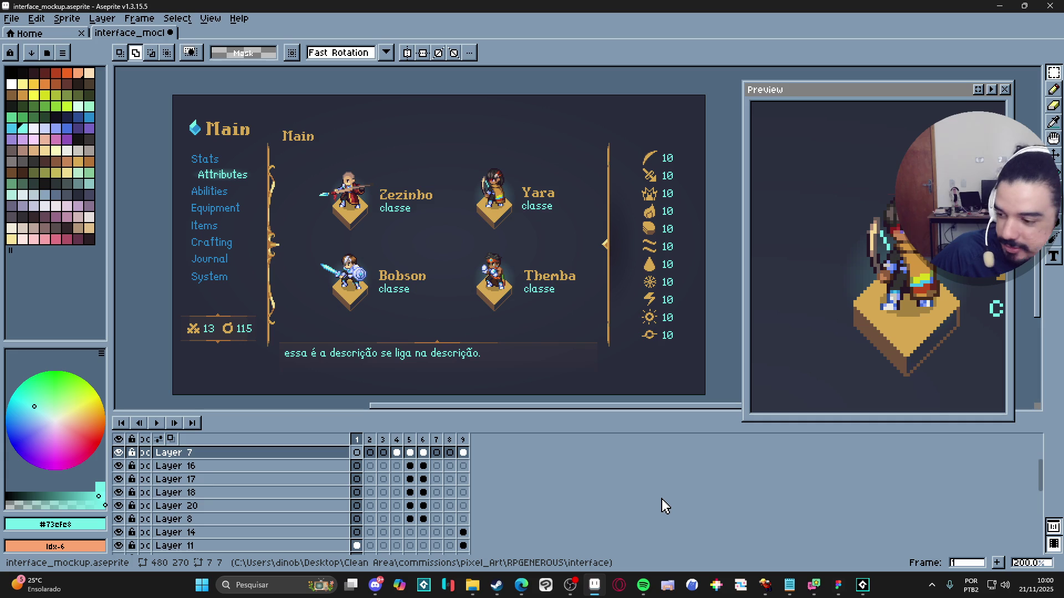
pyautogui.press('Up')
pyautogui.press('Up')
pyautogui.press('Up')
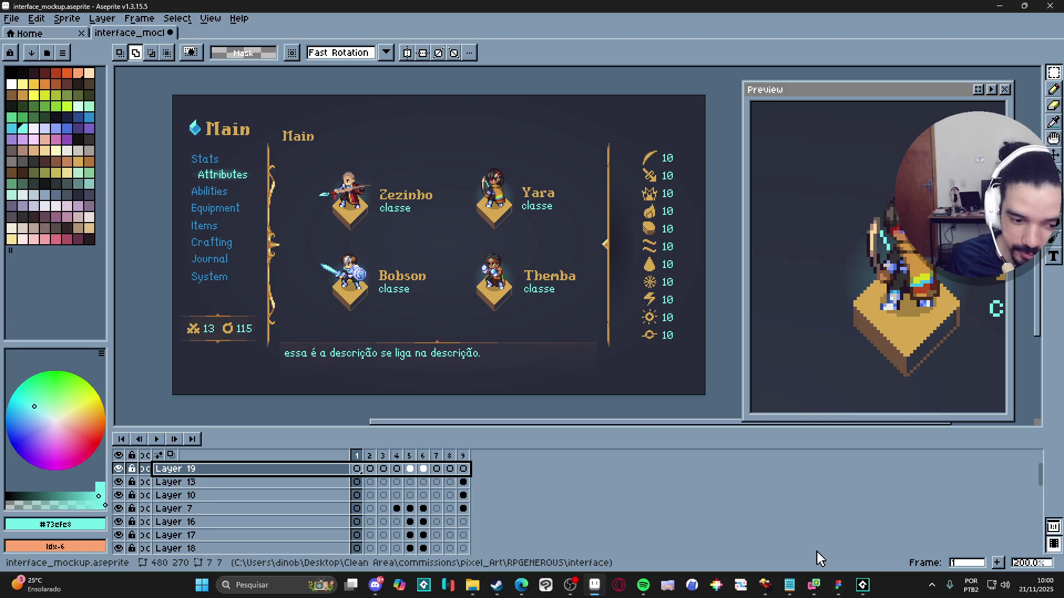
# Step: Bring another program's full-screen window to the front from the taskbar
pyautogui.moveTo(813, 585)
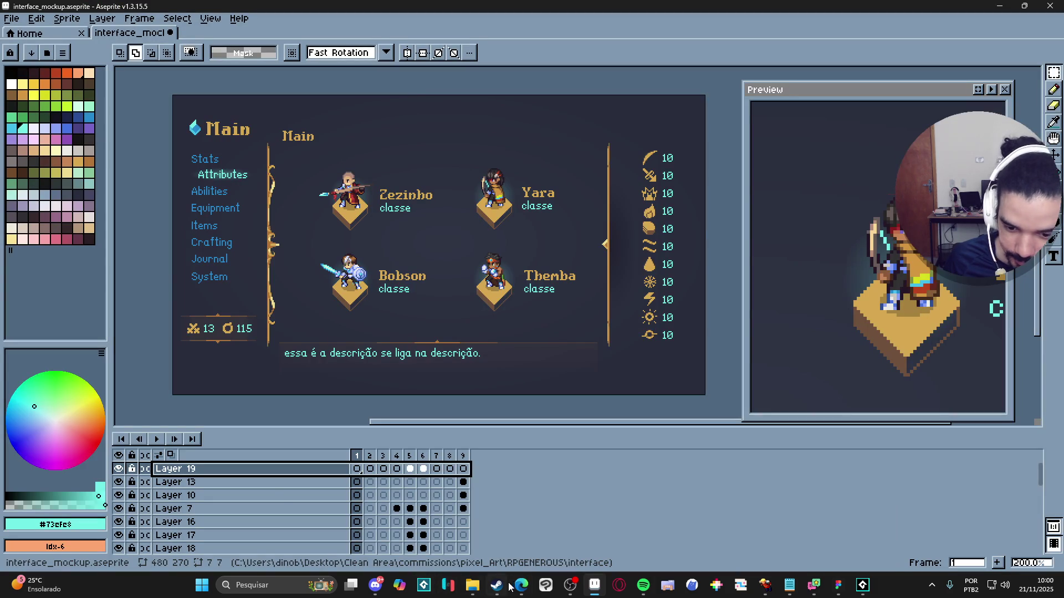
pyautogui.click(522, 584)
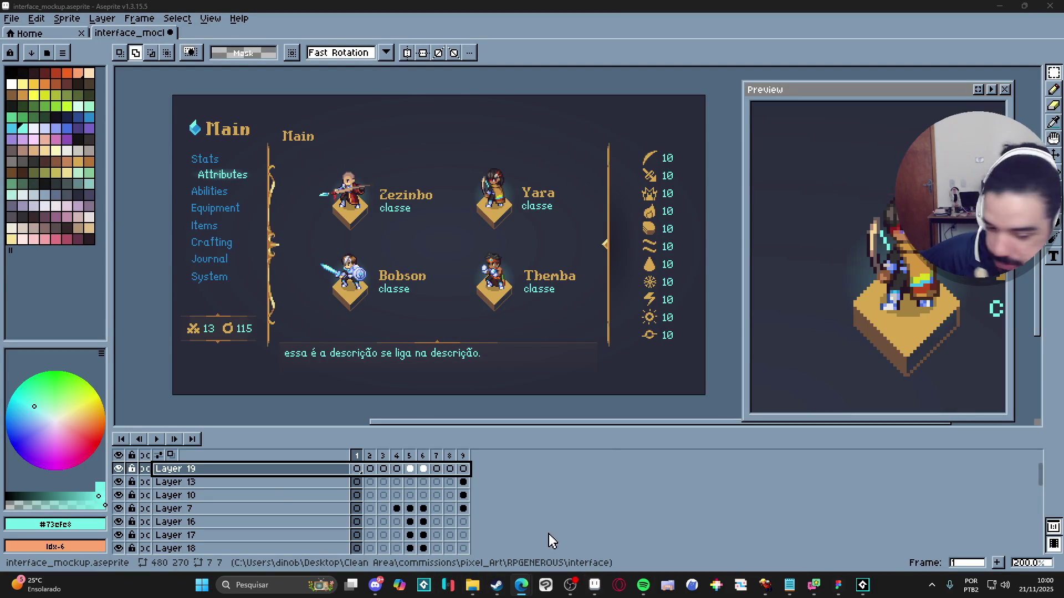
pyautogui.click(768, 591)
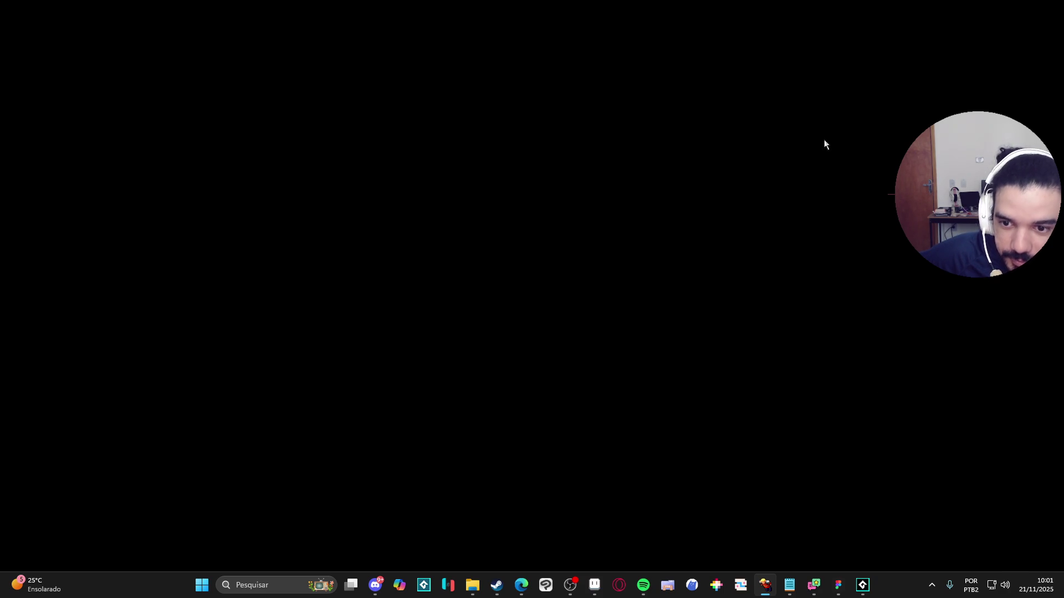
# Step: Minimize the black full-screen window
pyautogui.click(1002, 4)
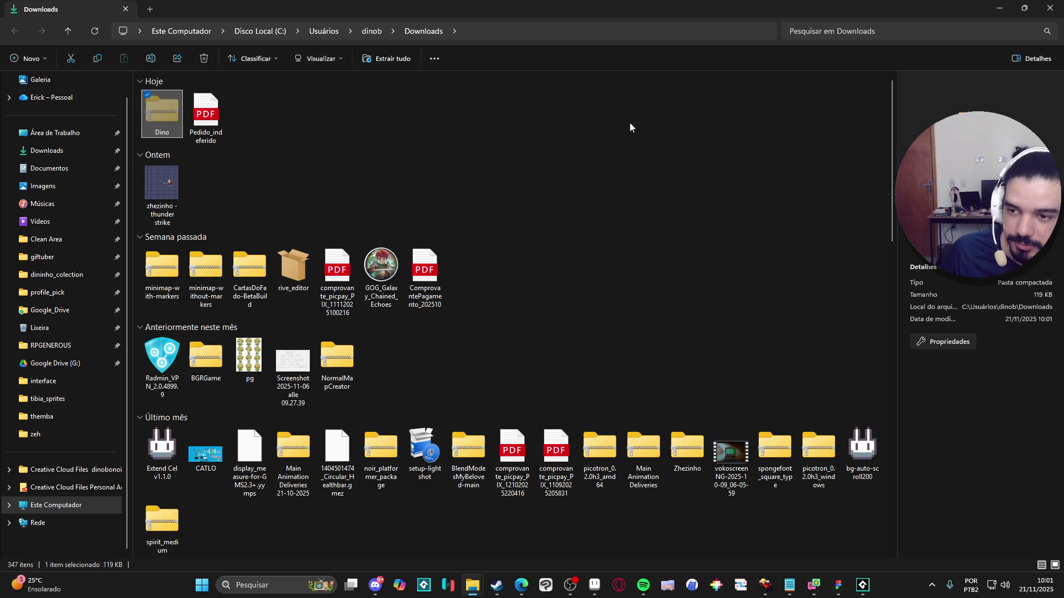
# Step: Minimize Downloads, restore the Bob Idle folder window, and open its separated subfolder
pyautogui.click(999, 8)
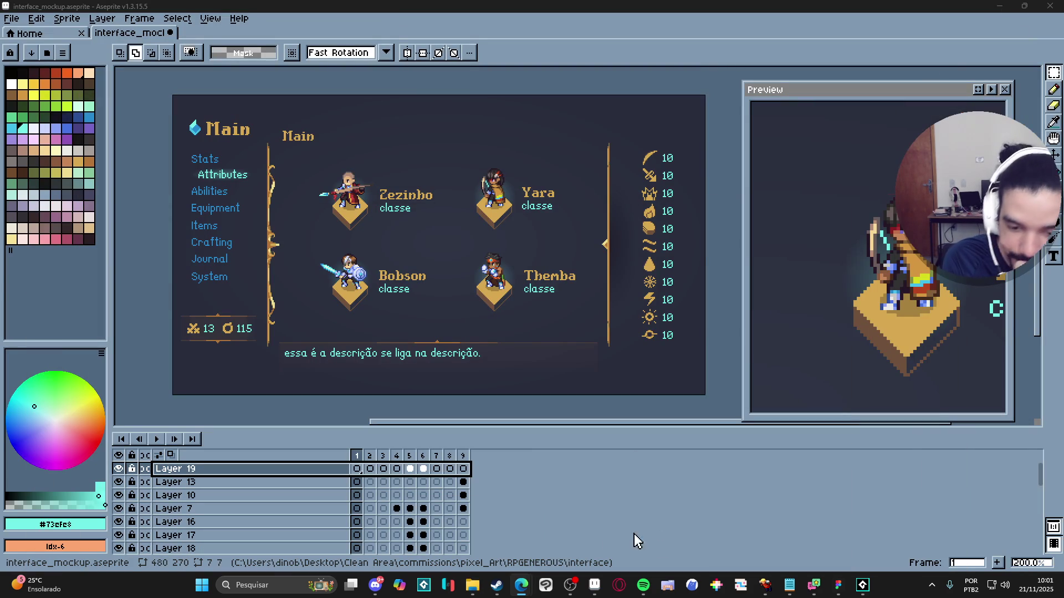
pyautogui.moveTo(484, 583)
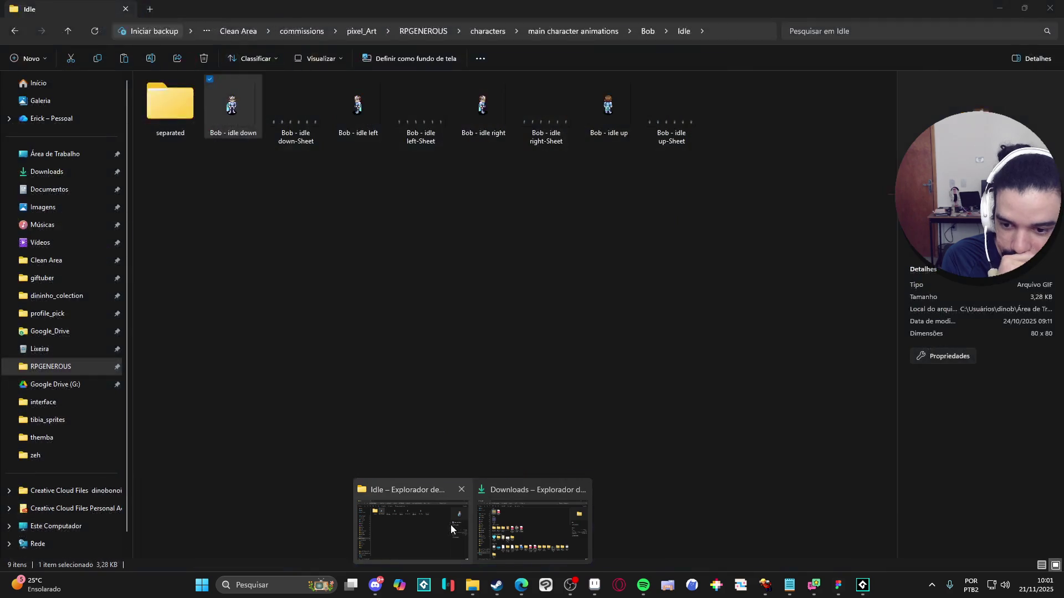
pyautogui.click(451, 524)
pyautogui.doubleClick(177, 115)
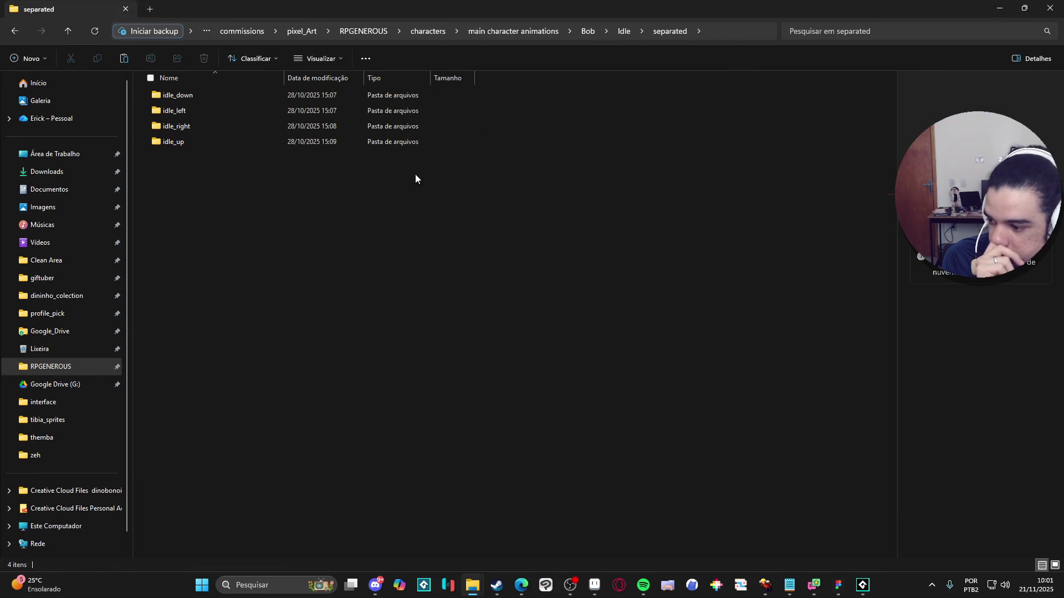
# Step: Navigate up to the RPGENEROUS project folder, then into vfx > character_spells
pyautogui.click(612, 37)
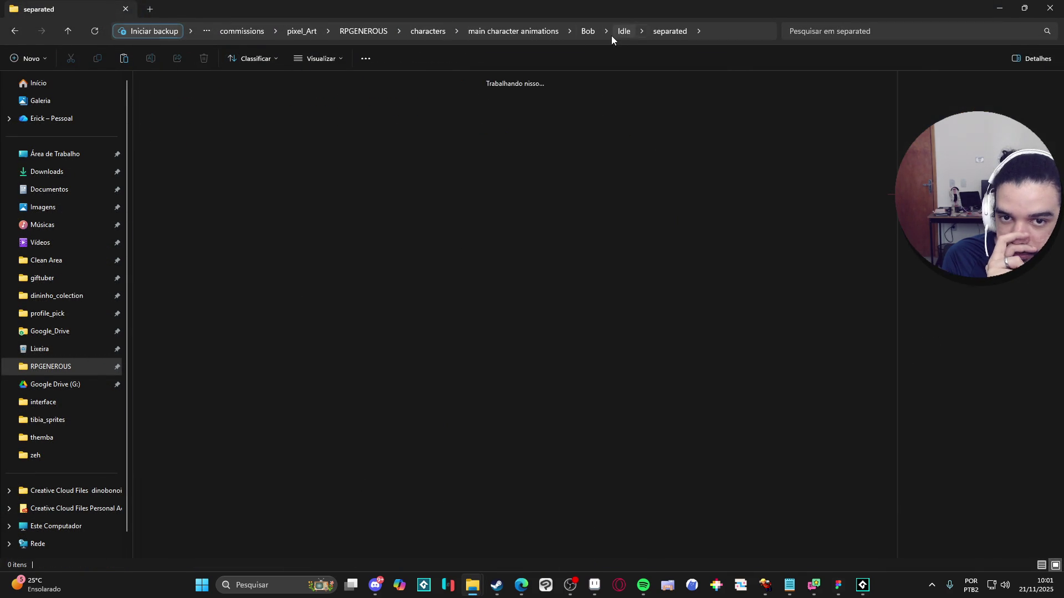
pyautogui.click(600, 31)
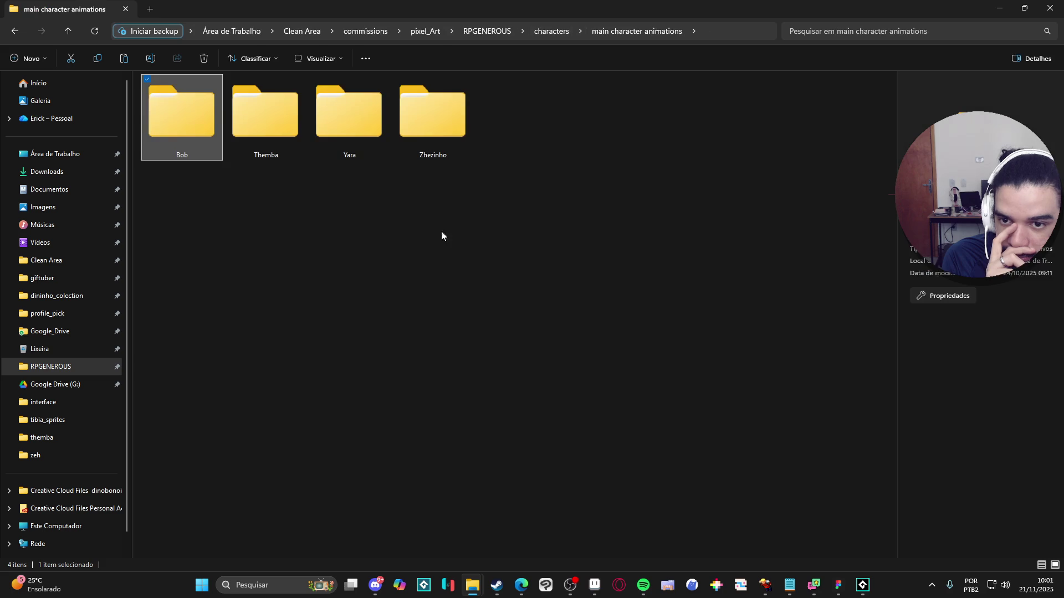
pyautogui.doubleClick(424, 121)
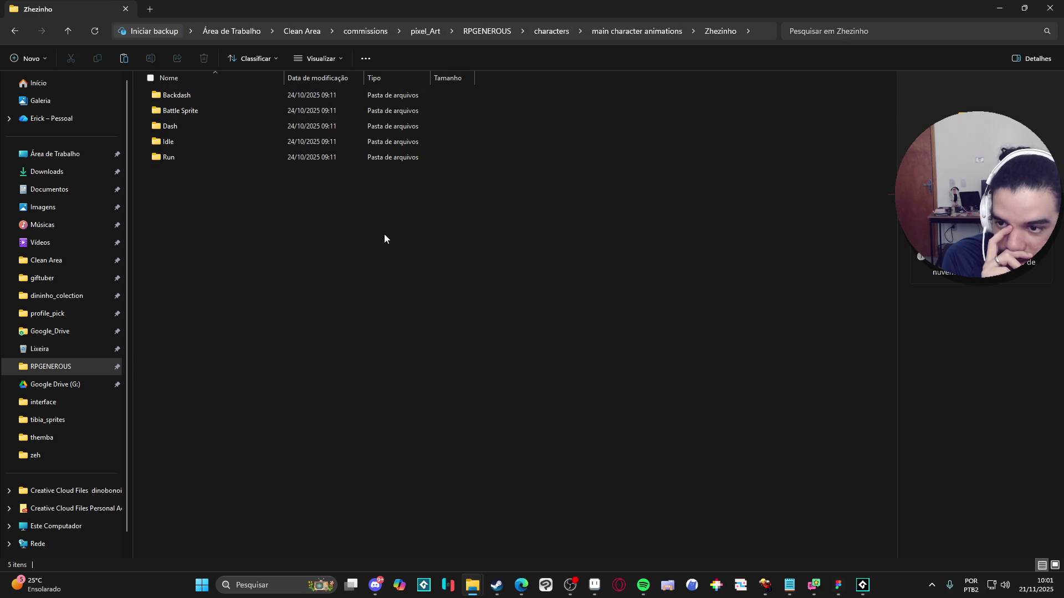
pyautogui.click(491, 31)
pyautogui.doubleClick(740, 118)
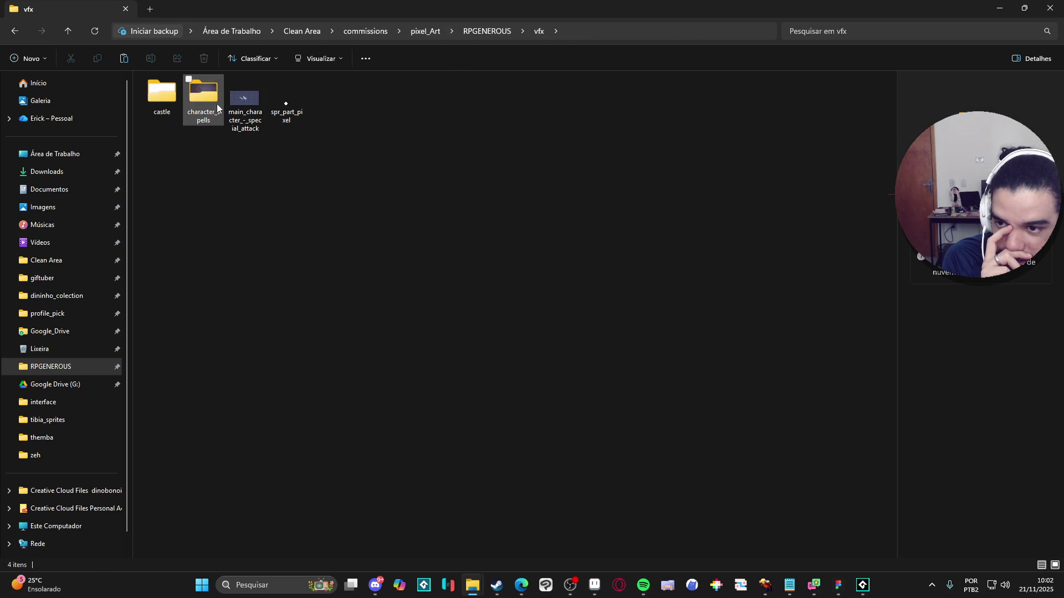
pyautogui.doubleClick(217, 104)
# Step: Paste the Dino zip into the character_spells folder
pyautogui.rightClick(386, 206)
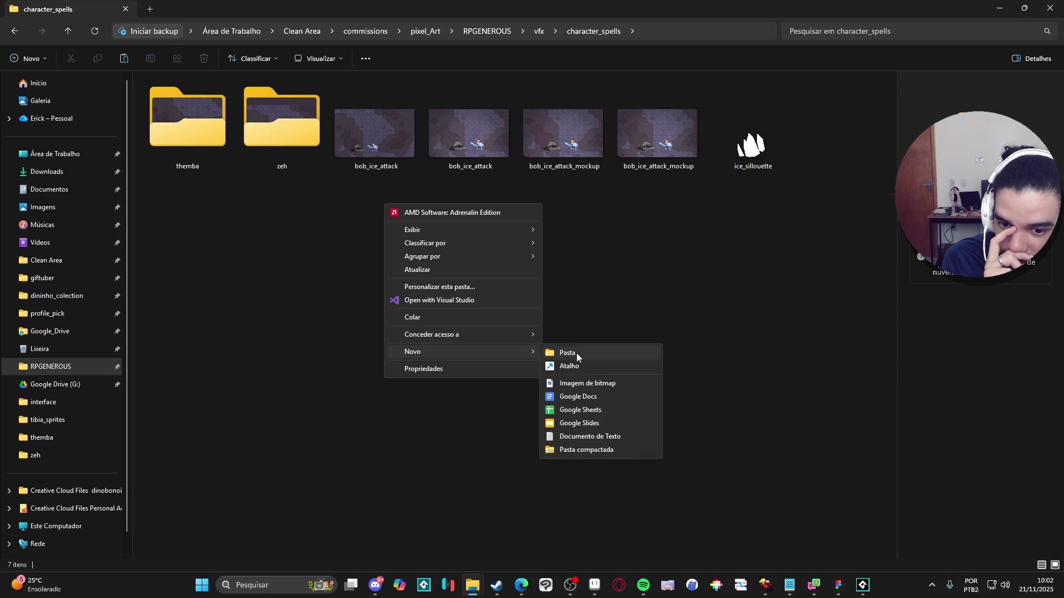
pyautogui.click(584, 303)
pyautogui.hotkey('ctrl', 'v')
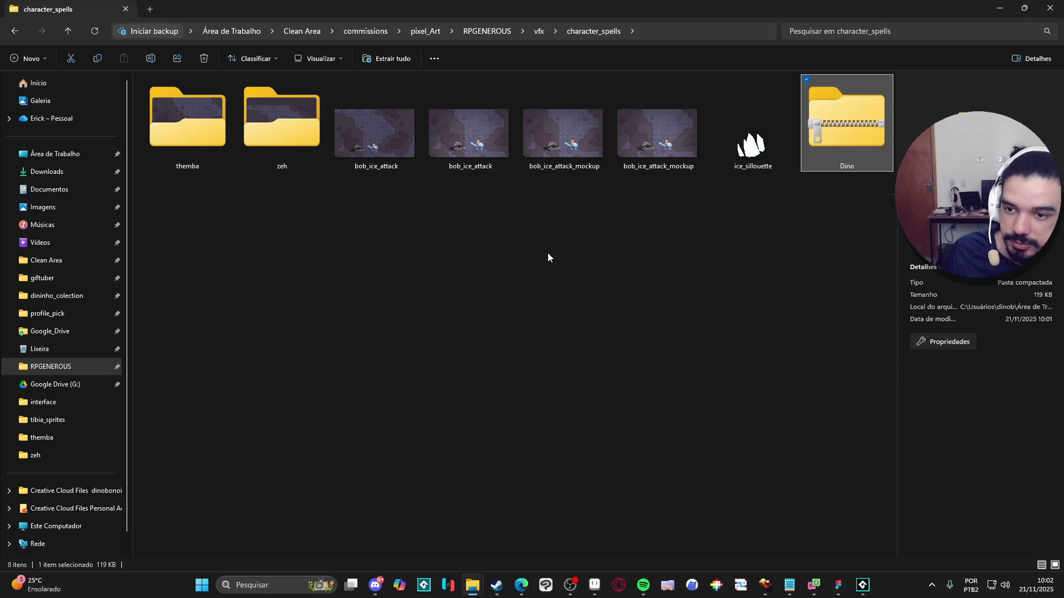
# Step: Browse the archive's inner Dino folder sprites: themba - casting spell, main character - spell v2, themba - uppercut
pyautogui.doubleClick(820, 148)
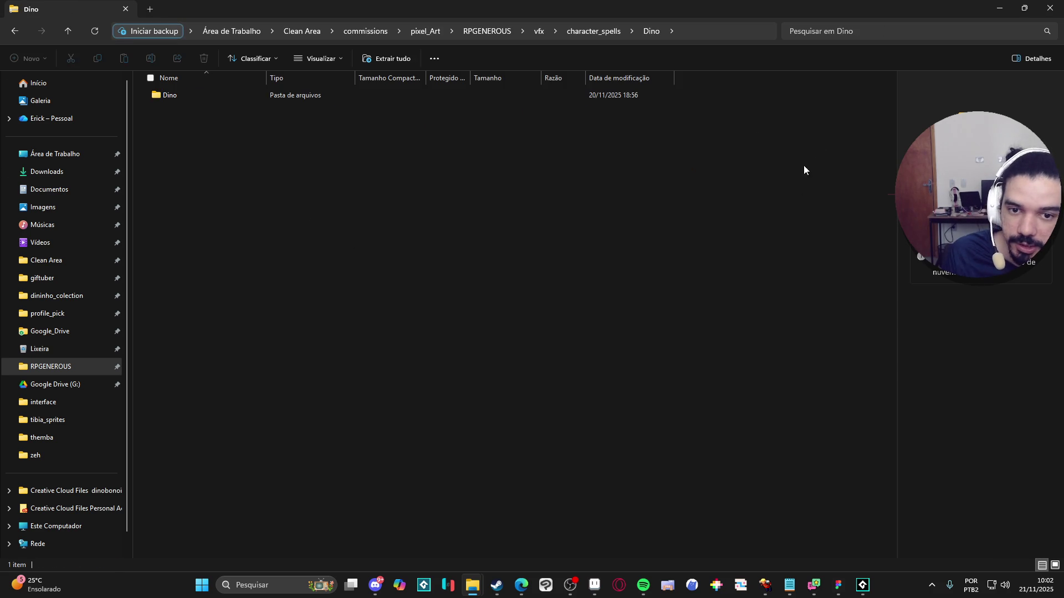
pyautogui.doubleClick(220, 98)
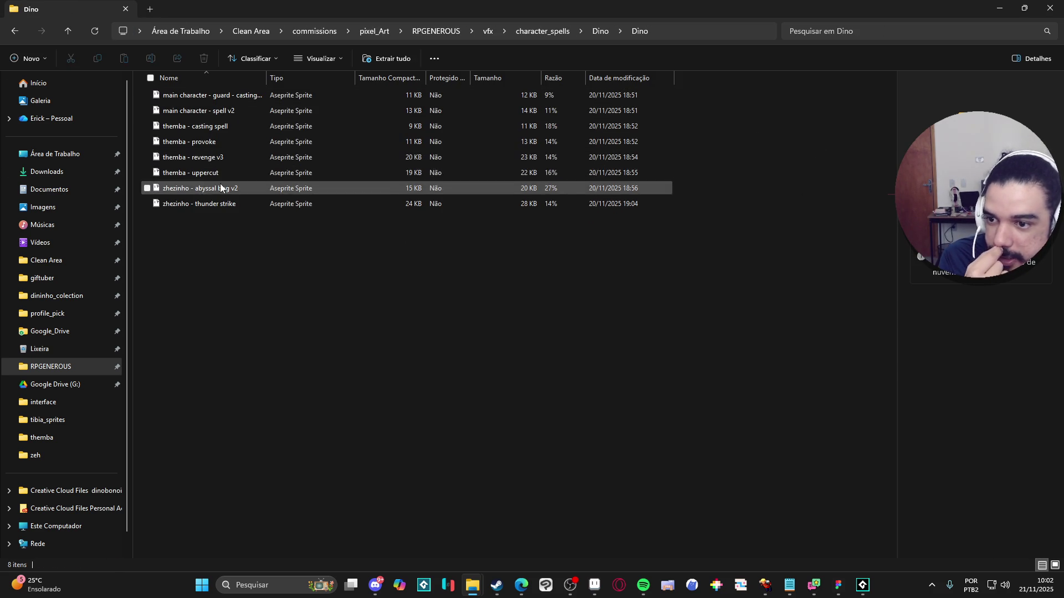
pyautogui.click(207, 128)
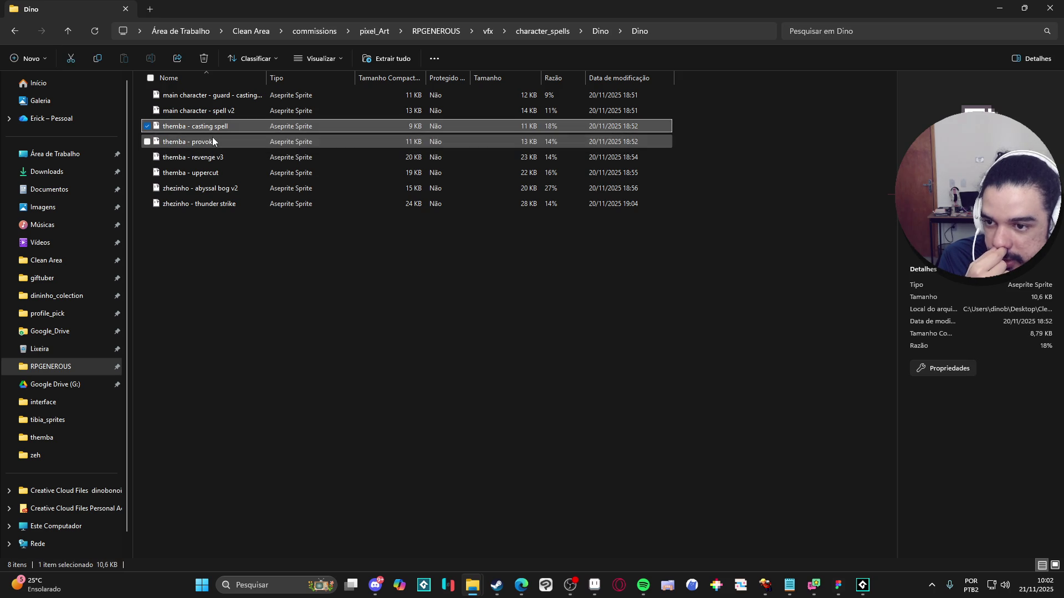
pyautogui.click(219, 112)
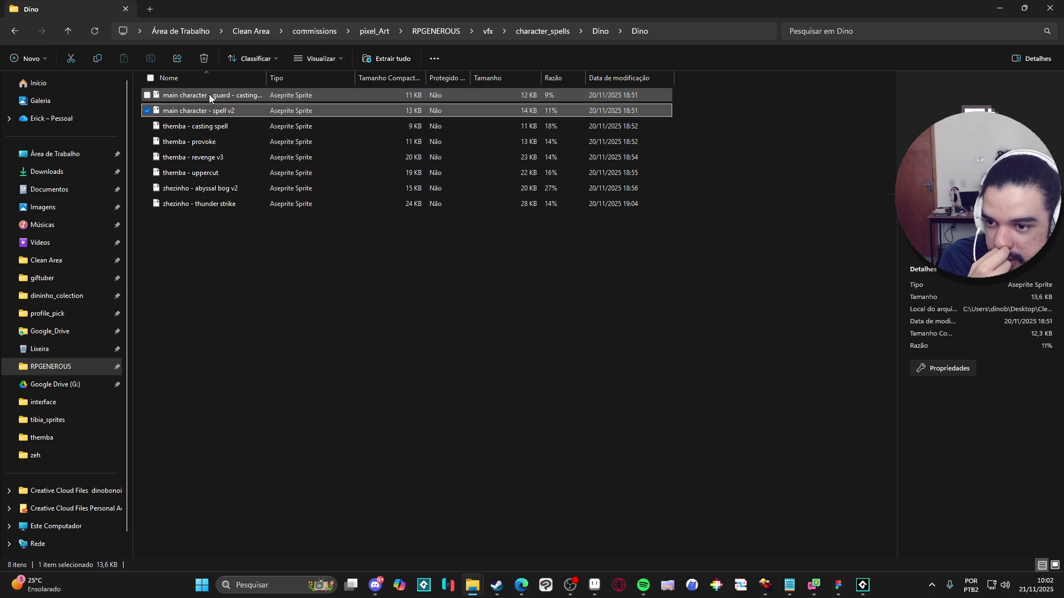
pyautogui.click(224, 171)
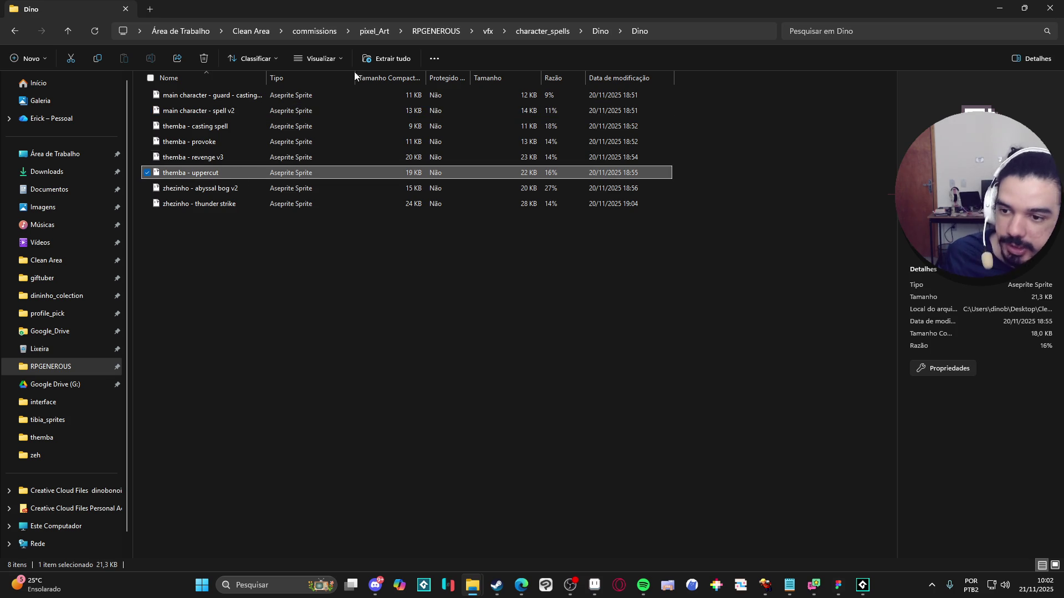
pyautogui.doubleClick(442, 5)
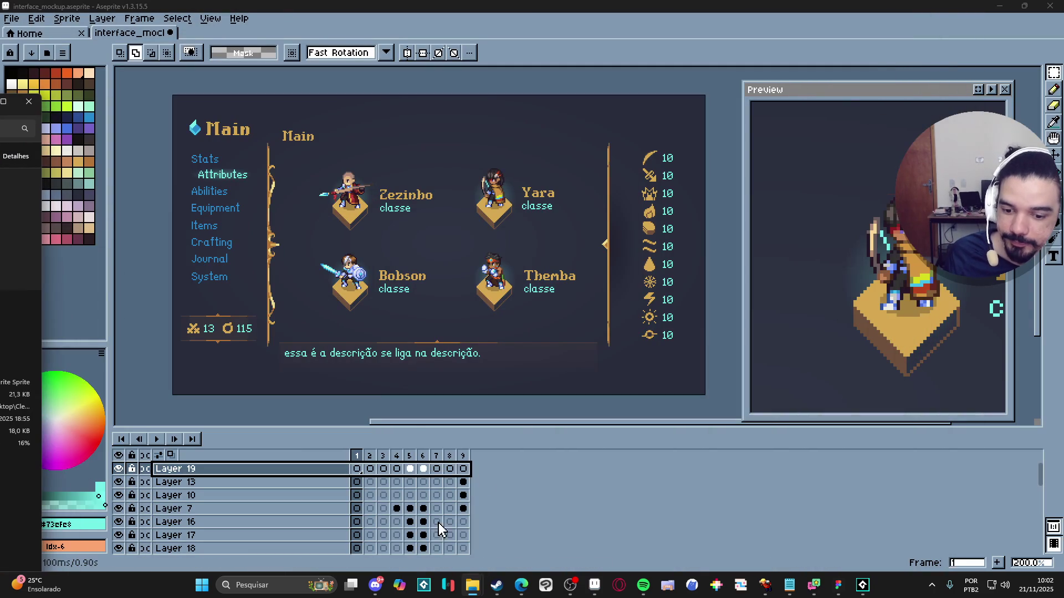
# Step: Go to RPGENEROUS > vfx > character_spells > themba in File Explorer
pyautogui.moveTo(485, 592)
pyautogui.click(528, 526)
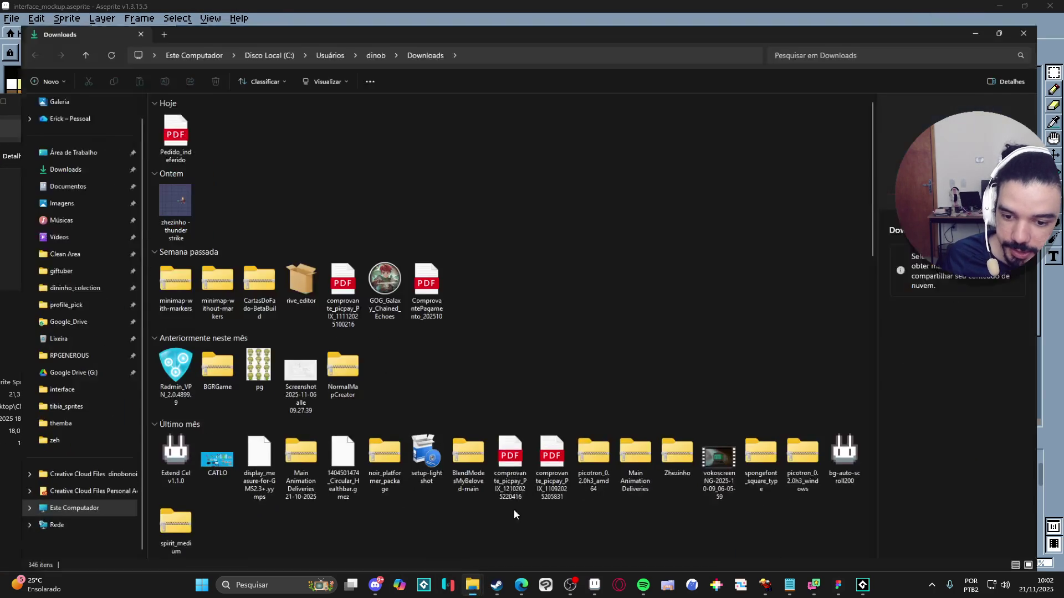
pyautogui.click(51, 345)
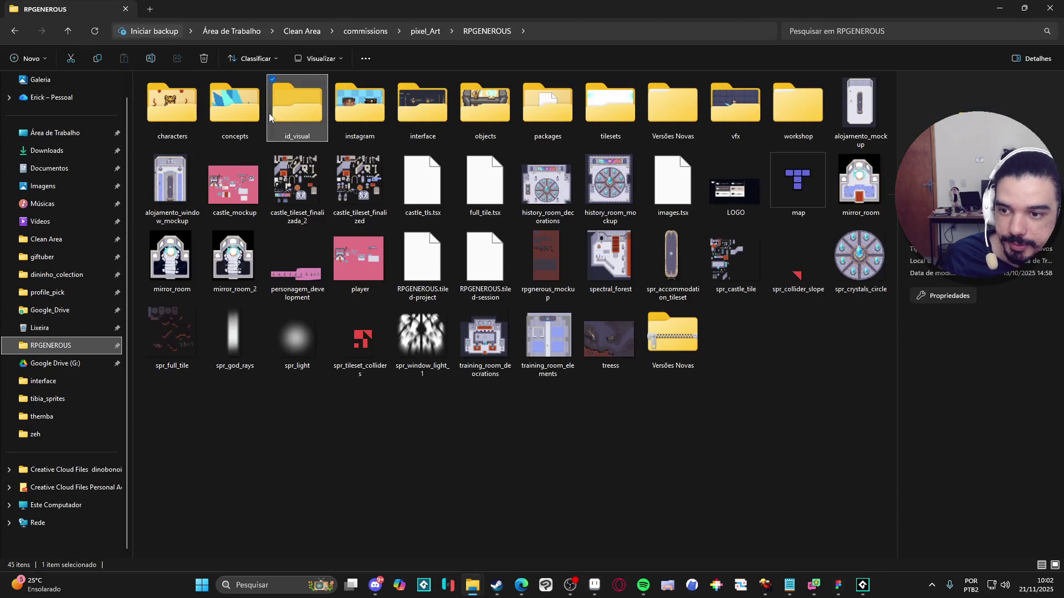
pyautogui.doubleClick(747, 108)
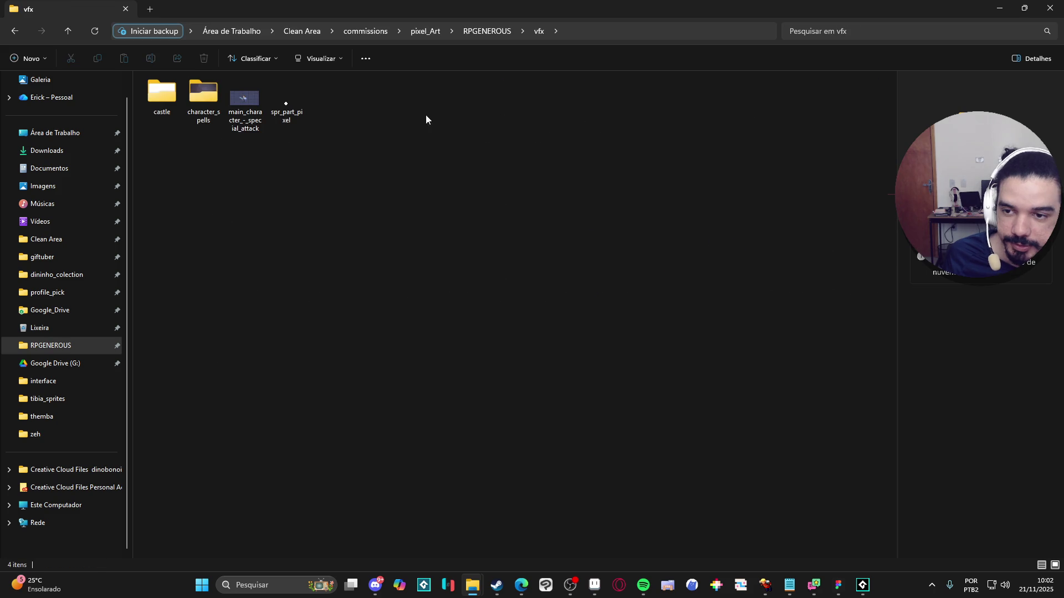
pyautogui.click(203, 107)
pyautogui.doubleClick(203, 107)
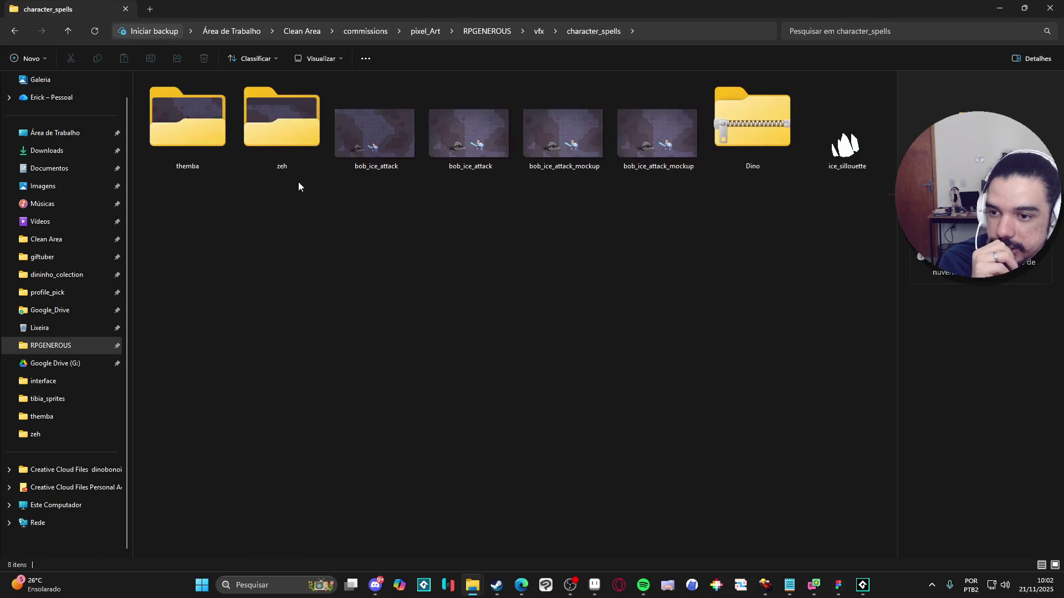
pyautogui.doubleClick(213, 135)
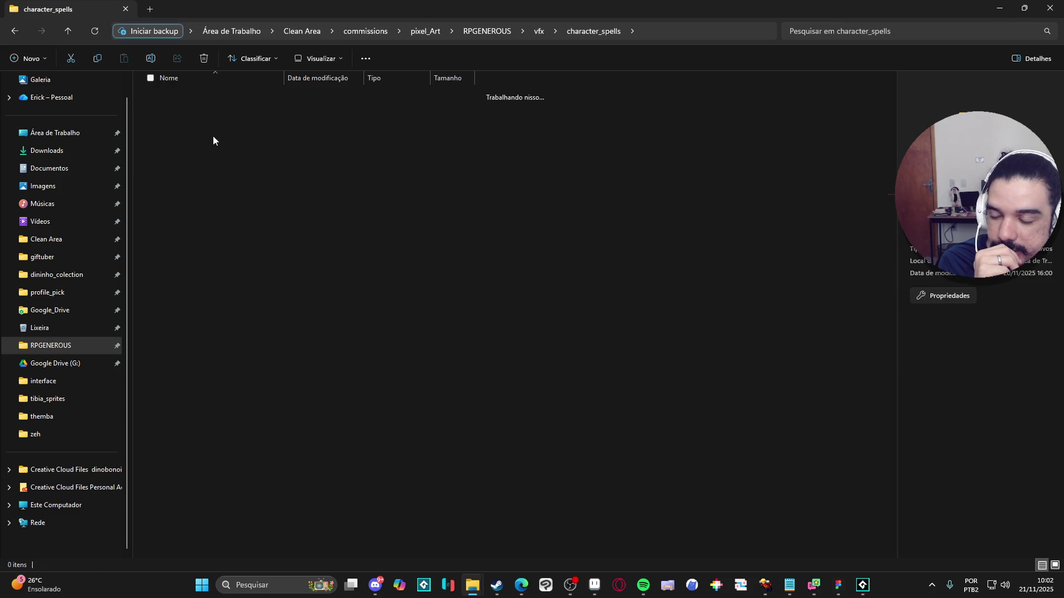
# Step: Create two new folders inside themba named uppercut and revenge
pyautogui.rightClick(261, 198)
pyautogui.moveTo(391, 386)
pyautogui.click(446, 388)
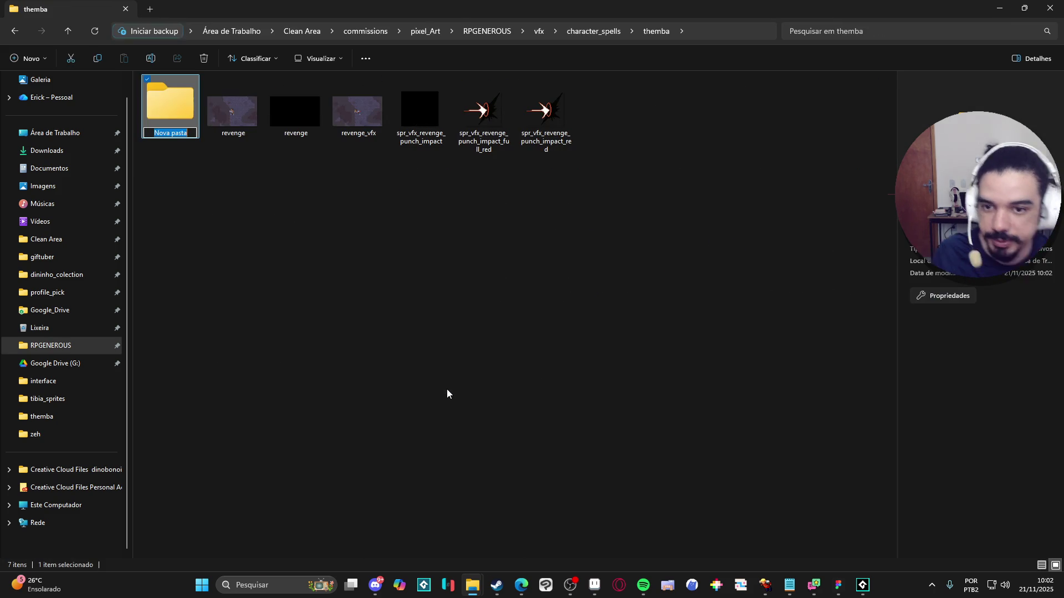
pyautogui.write('uppercut')
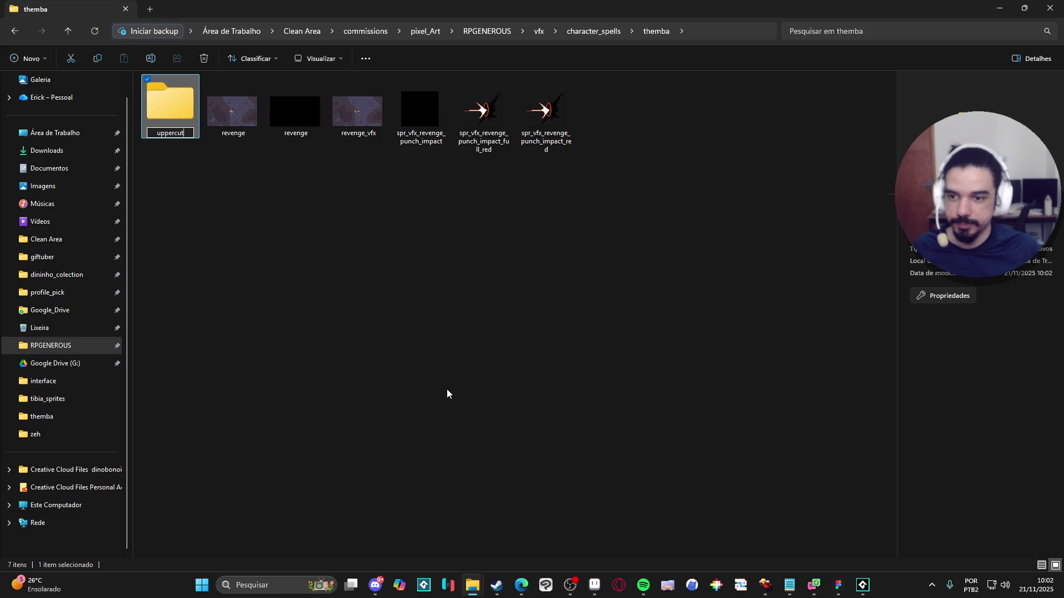
pyautogui.press('Return')
pyautogui.rightClick(570, 236)
pyautogui.moveTo(692, 422)
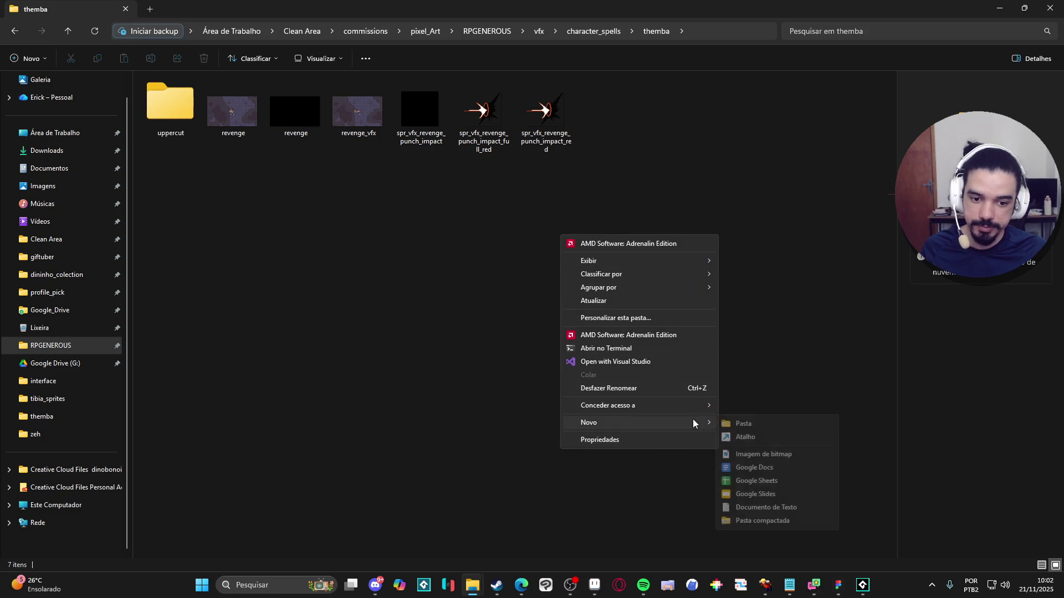
pyautogui.click(762, 424)
pyautogui.write('revenge')
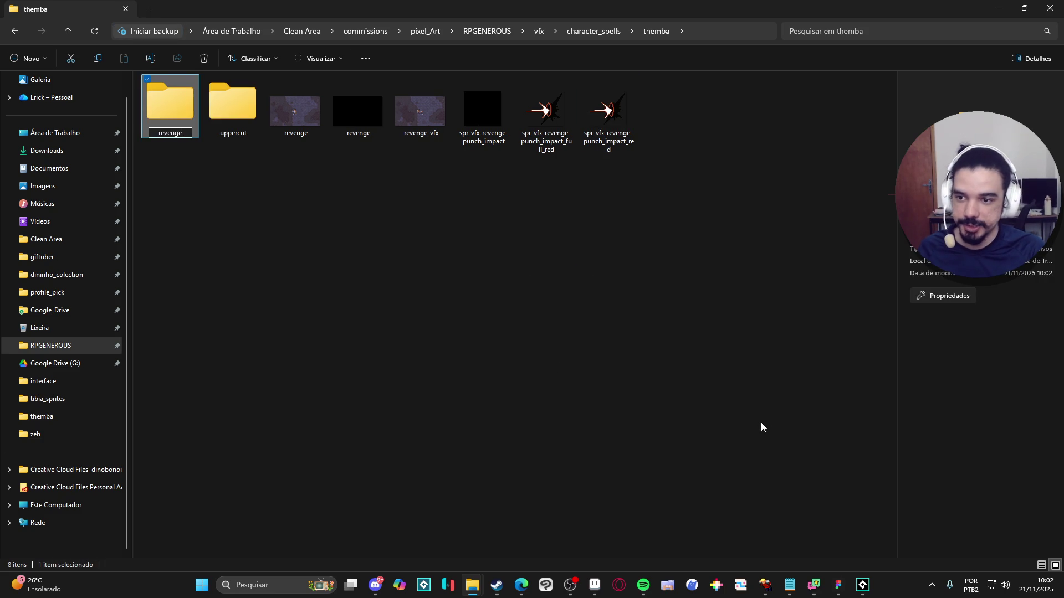
pyautogui.press('Return')
# Step: Move the six revenge files into their subfolder and copy the themba - uppercut sprite into uppercut
pyautogui.moveTo(695, 222)
pyautogui.mouseDown()
pyautogui.moveTo(394, 106)
pyautogui.moveTo(231, 116)
pyautogui.moveTo(170, 105)
pyautogui.mouseUp()
pyautogui.doubleClick(240, 103)
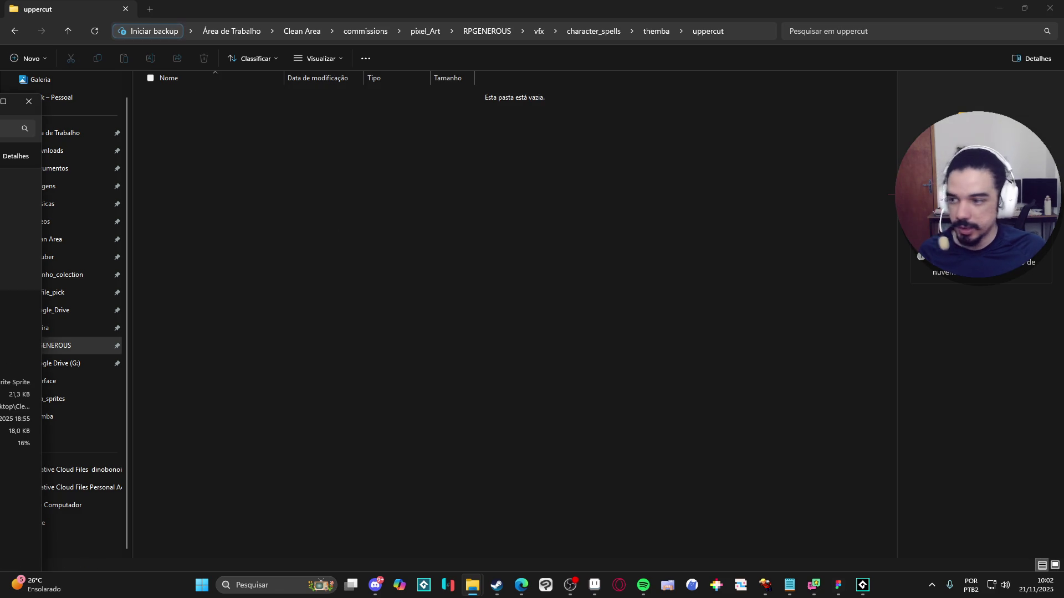
pyautogui.moveTo(20, 222); pyautogui.dragTo(487, 235)
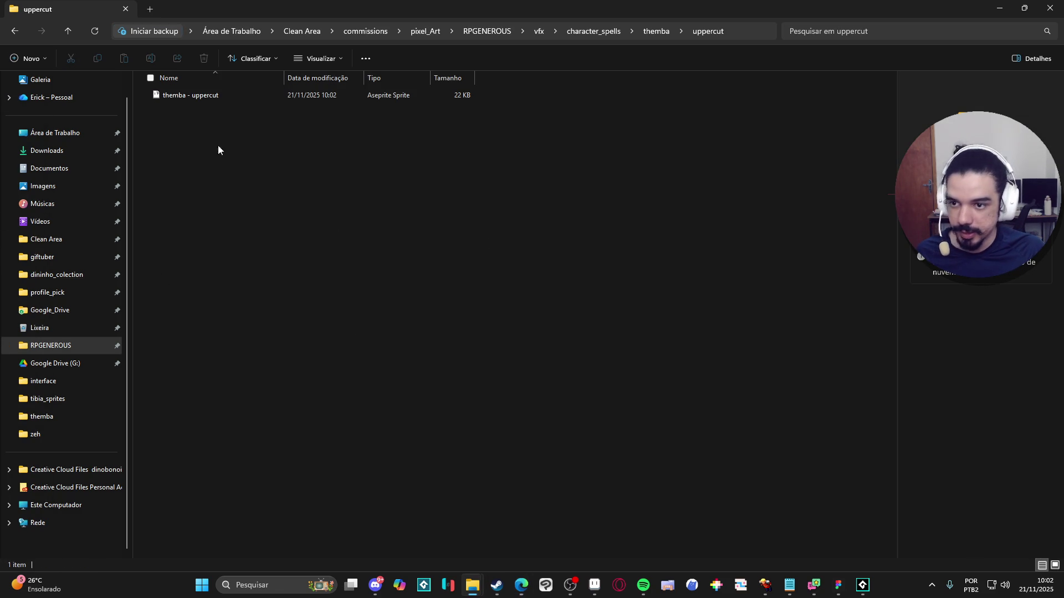
# Step: Open themba - uppercut in Aseprite, play its animation, stop on frame 16, then return to GameMaker
pyautogui.doubleClick(196, 99)
pyautogui.scroll(1, 610, 251)
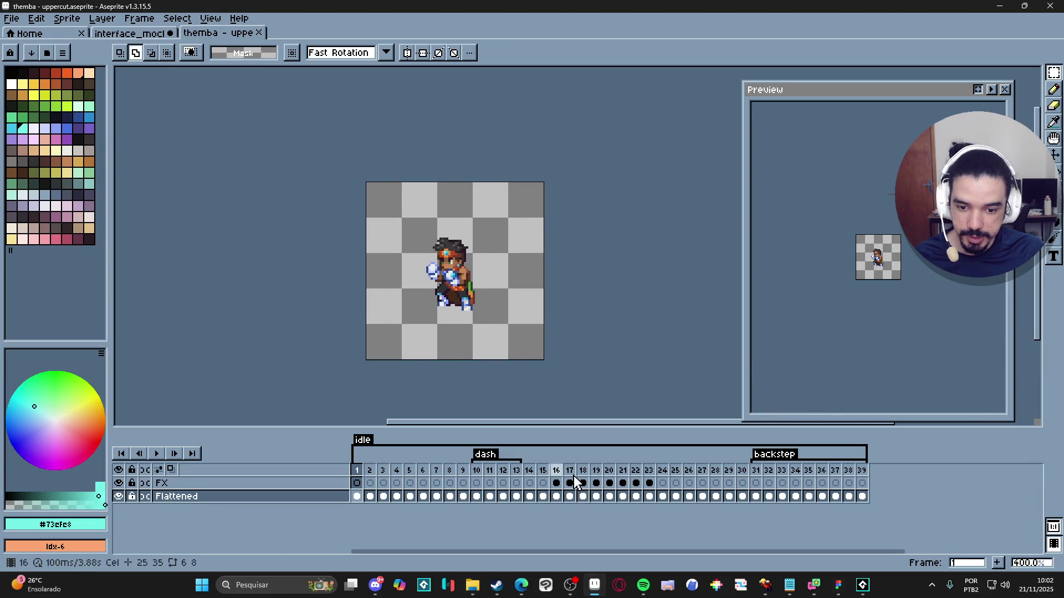
pyautogui.click(555, 470)
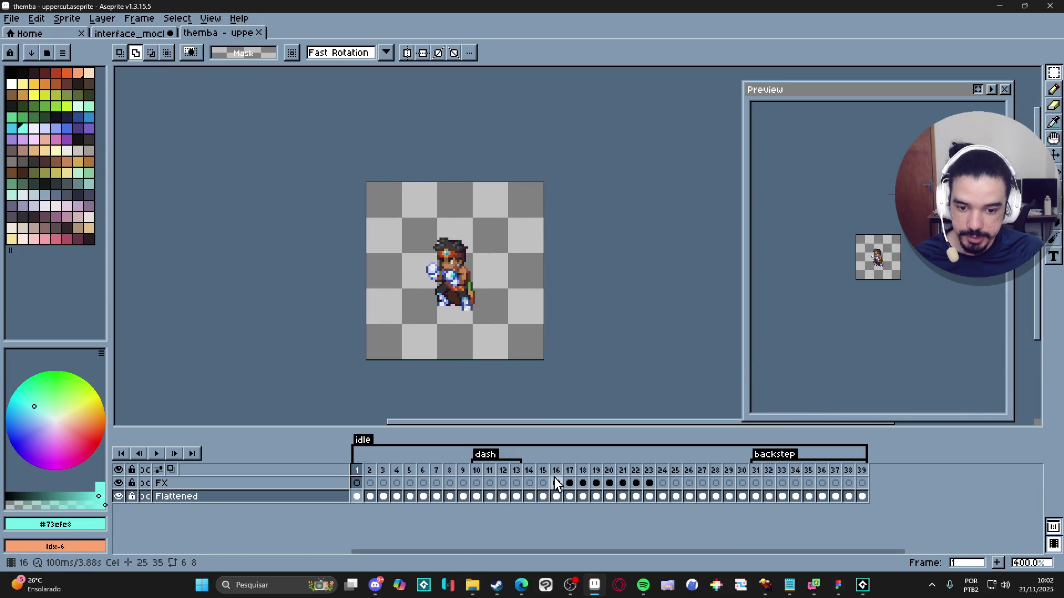
pyautogui.click(156, 453)
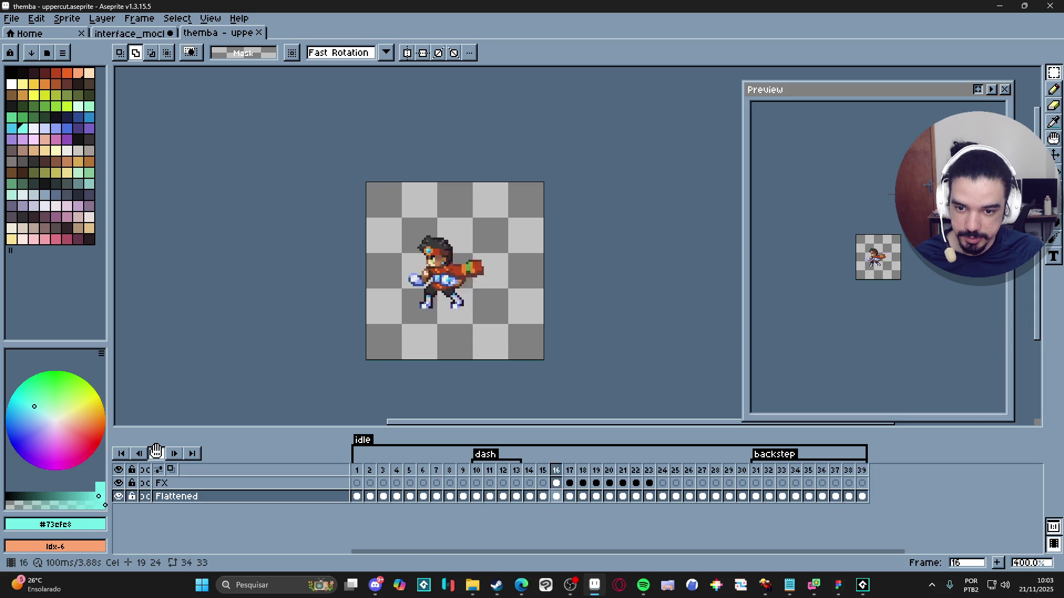
pyautogui.click(158, 454)
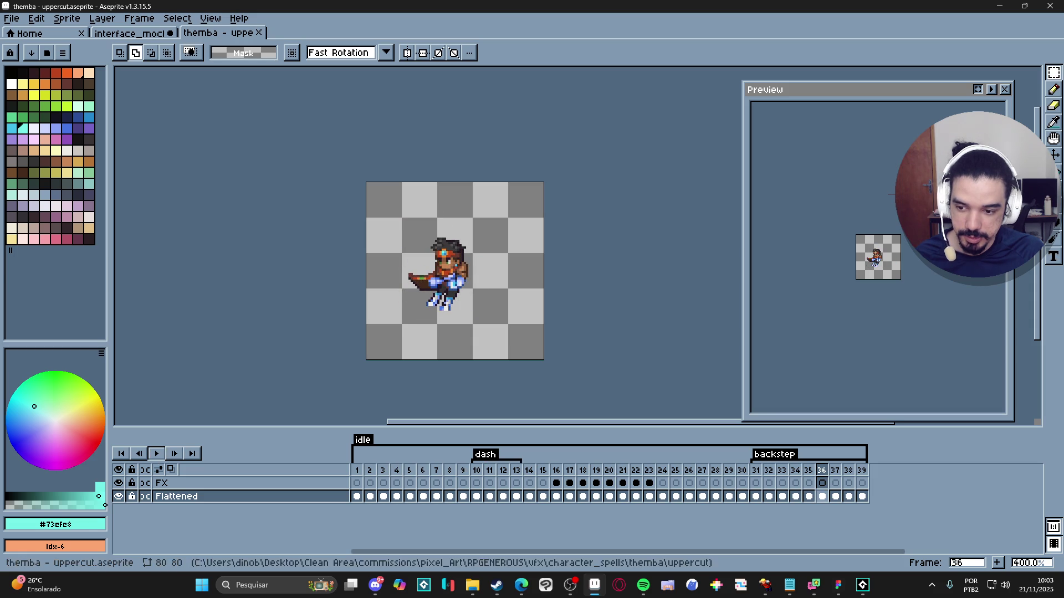
pyautogui.click(562, 476)
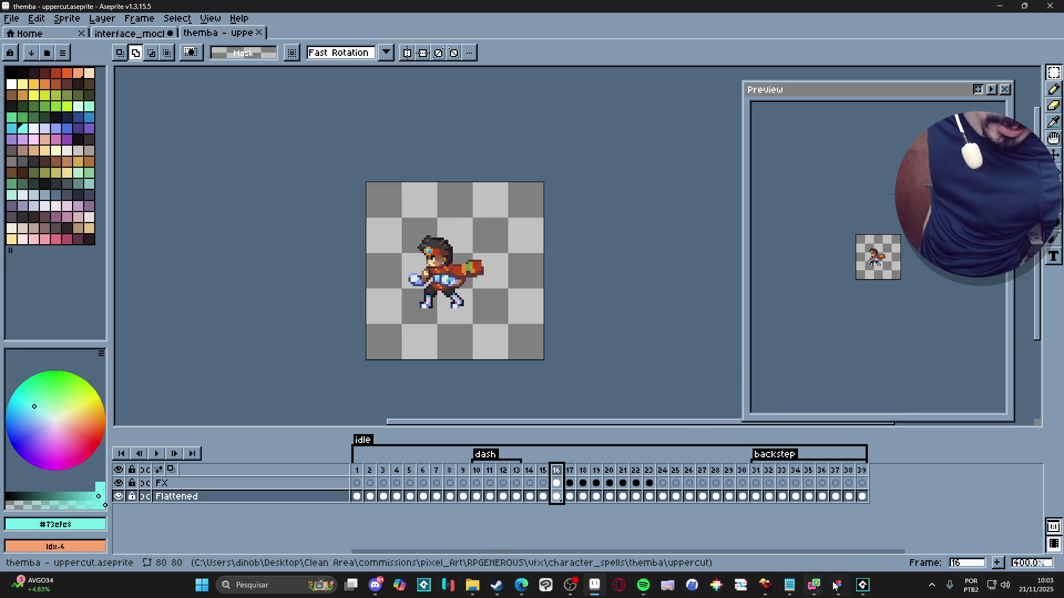
pyautogui.click(862, 585)
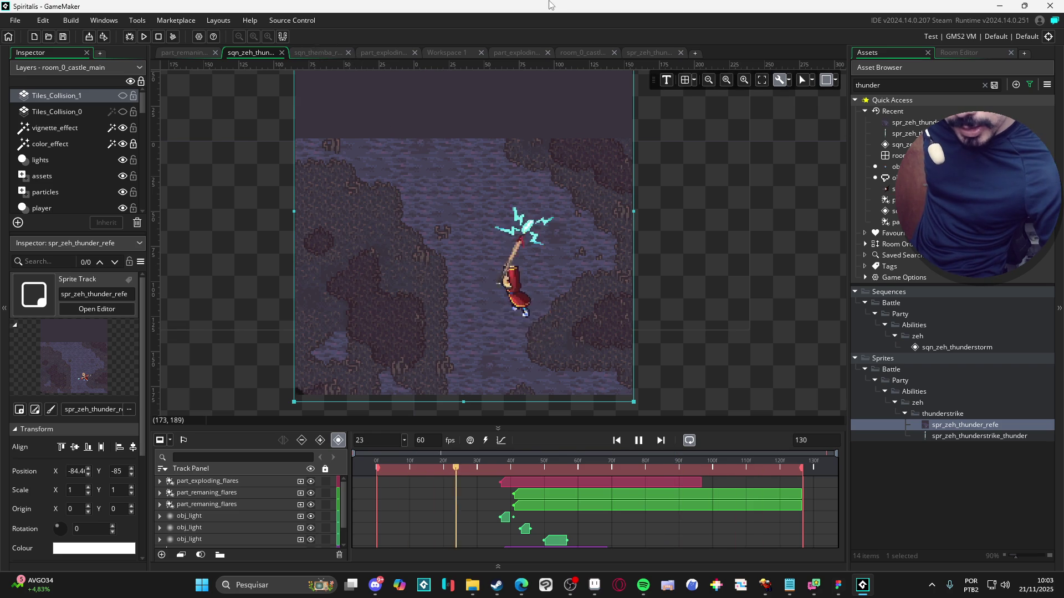
# Step: Re-maximize GameMaker, dock the sqn_themba tab beside sqn_zeh_thunderstorm, and reselect the thunderstorm sequence
pyautogui.doubleClick(293, 6)
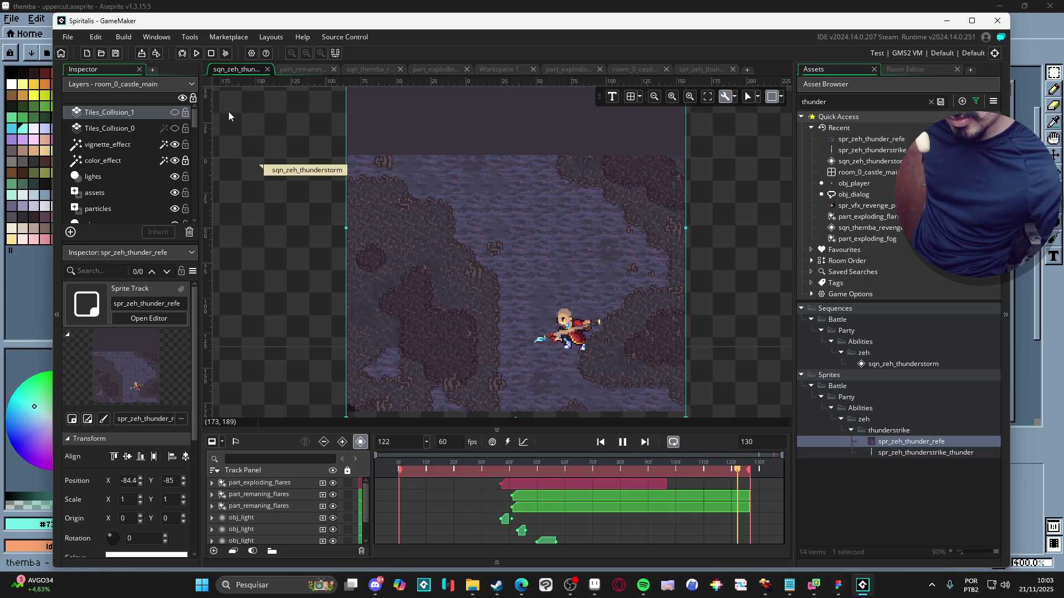
pyautogui.doubleClick(681, 23)
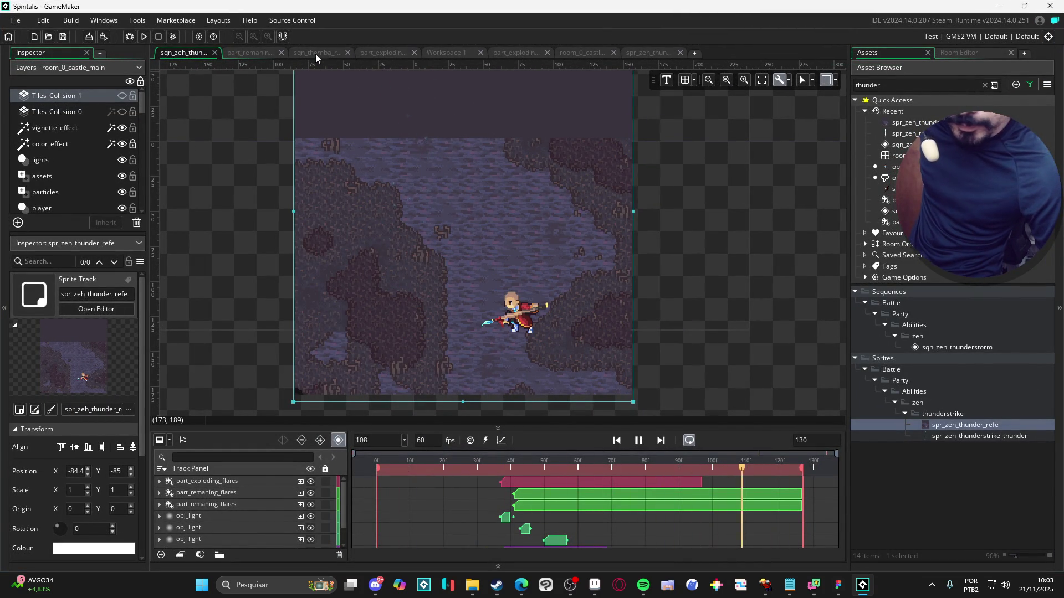
pyautogui.click(333, 54)
pyautogui.moveTo(335, 59)
pyautogui.mouseDown()
pyautogui.moveTo(739, 68)
pyautogui.moveTo(226, 89)
pyautogui.moveTo(257, 84)
pyautogui.mouseUp()
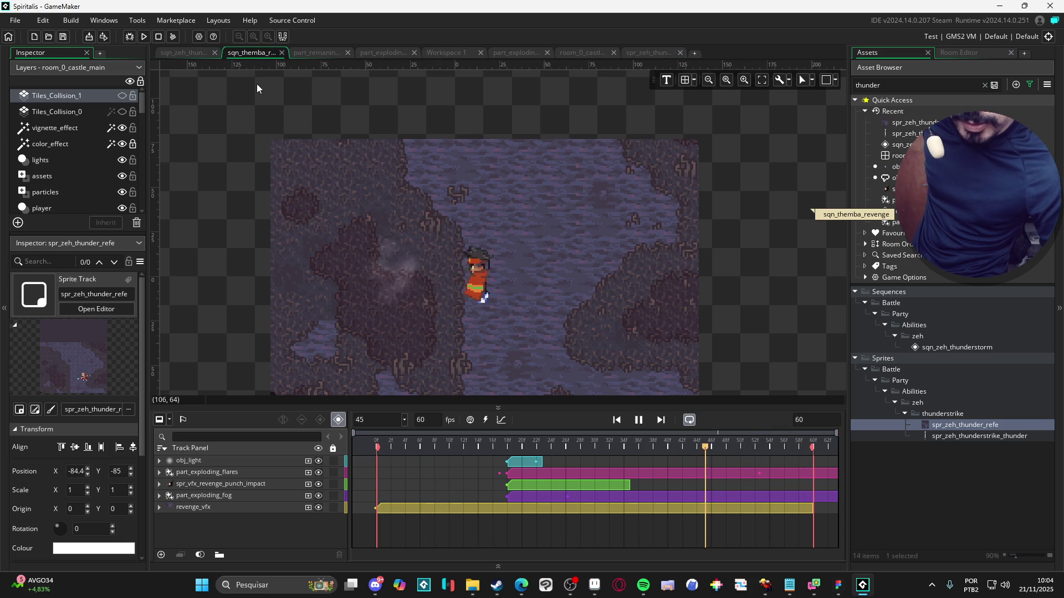
pyautogui.click(178, 51)
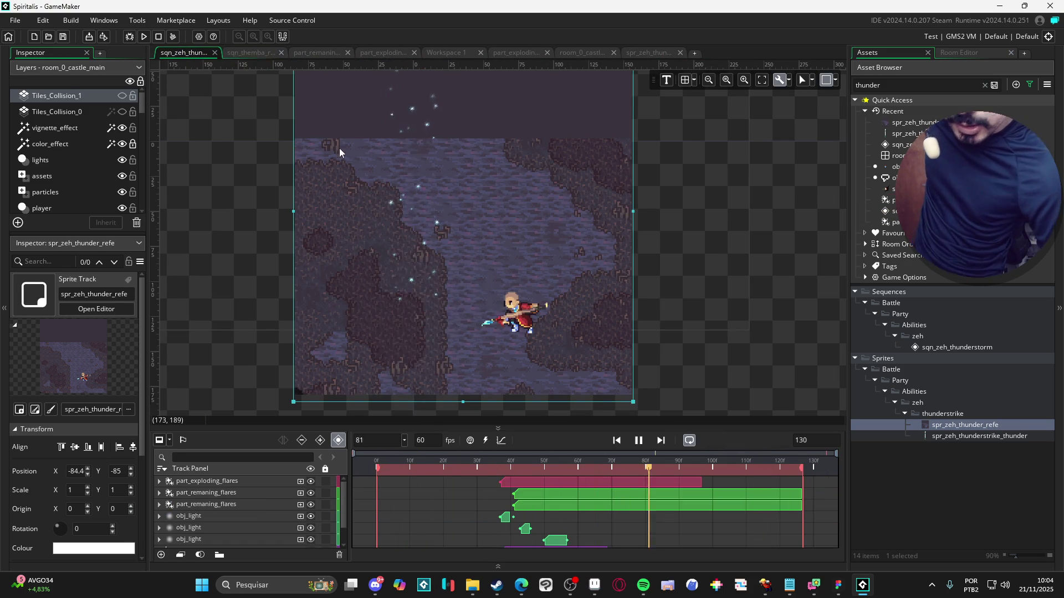
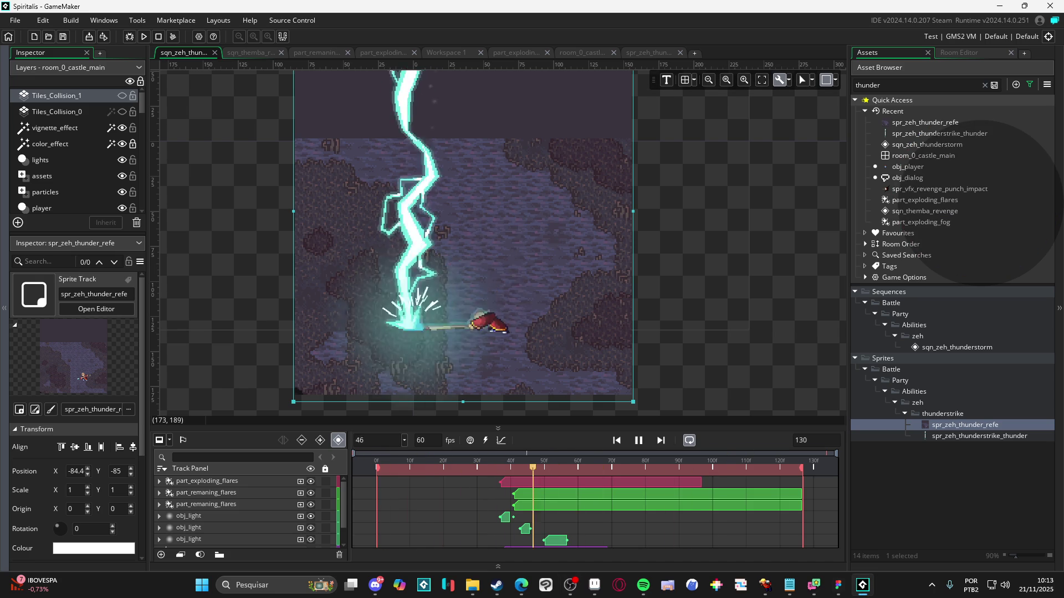
# Step: Bring the running game's fullscreen window to the front from the Windows taskbar
pyautogui.moveTo(570, 584)
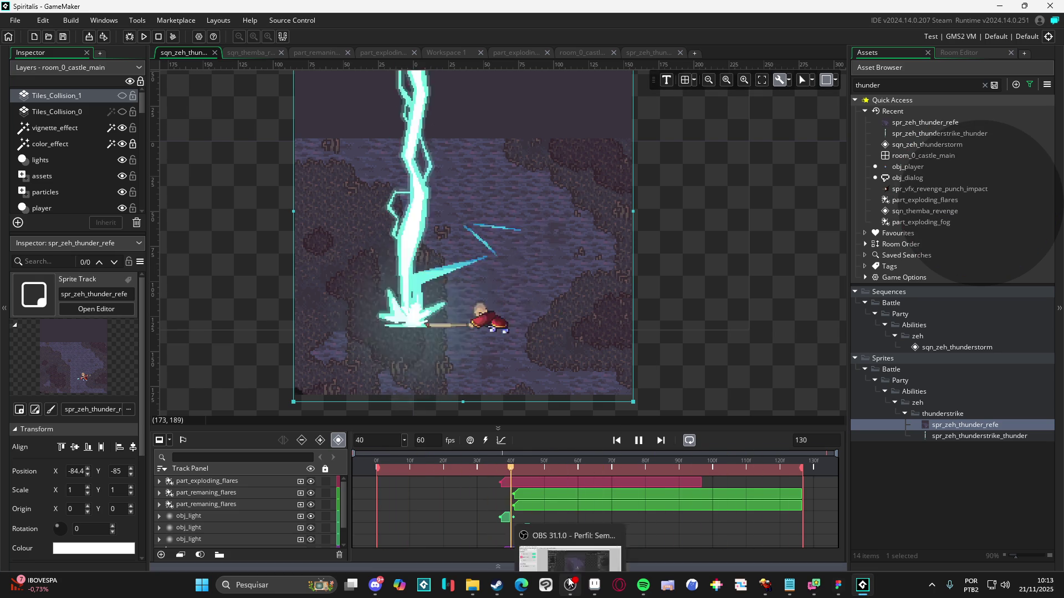
pyautogui.click(769, 583)
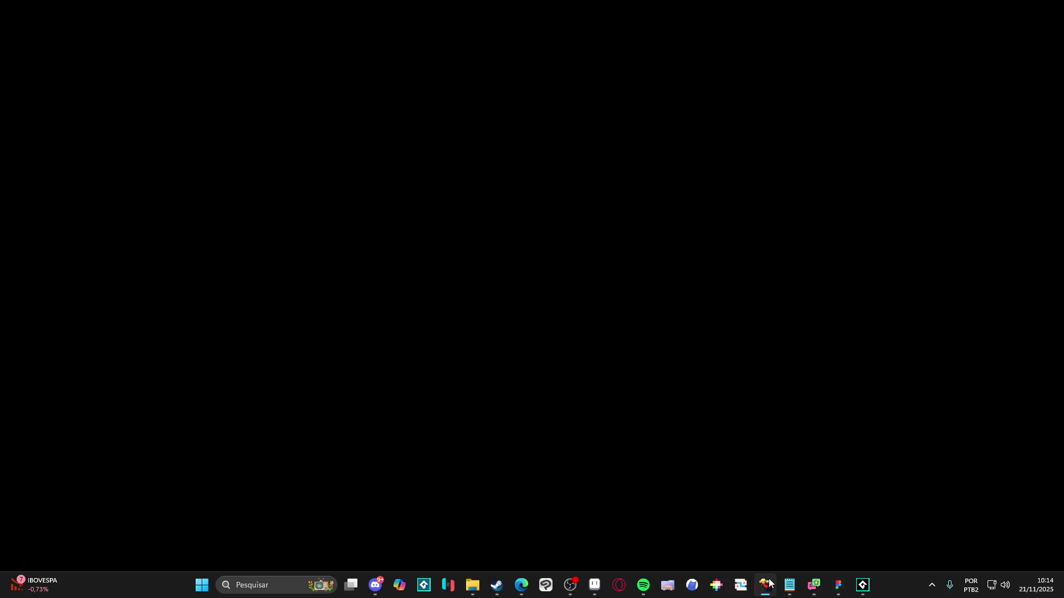
# Step: Minimize the game window to return to the sqn_zeh_thunderstorm sequence preview
pyautogui.click(1003, 5)
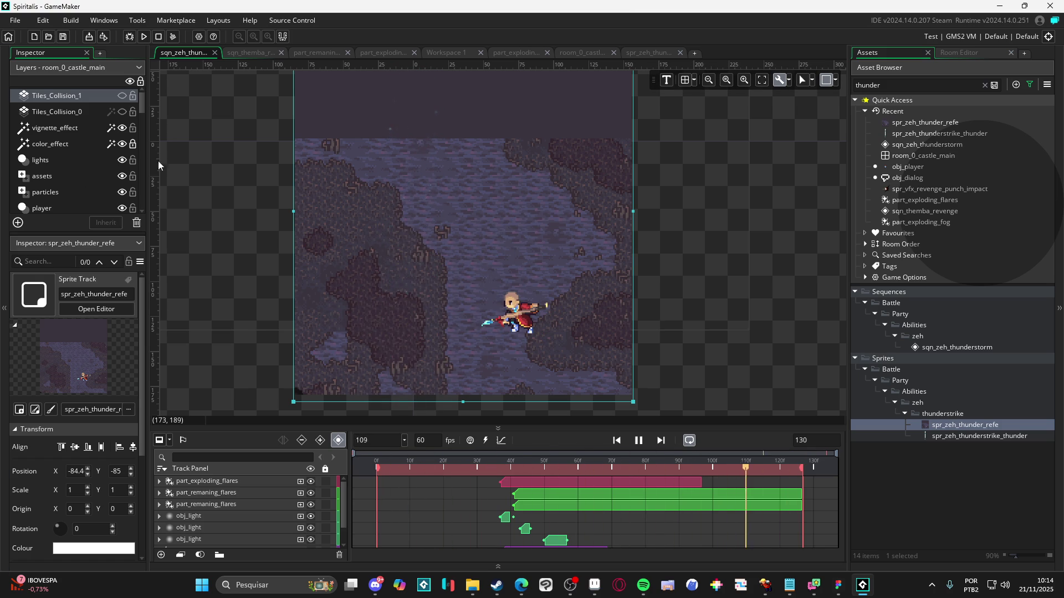
# Step: Switch to Aseprite and inspect the smear frame 15 of the uppercut animation
pyautogui.click(605, 592)
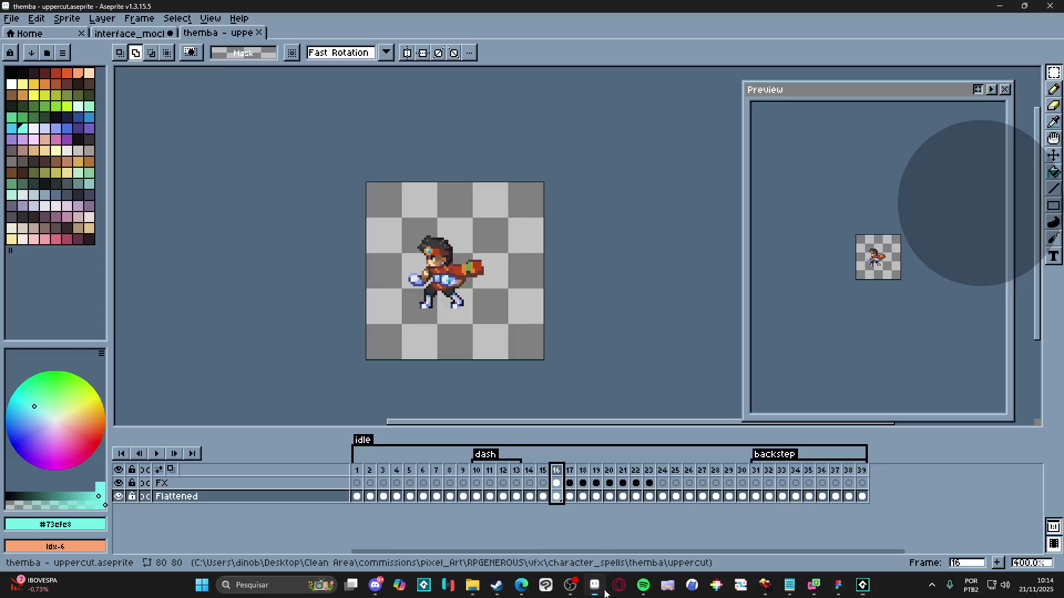
pyautogui.click(543, 475)
pyautogui.click(529, 476)
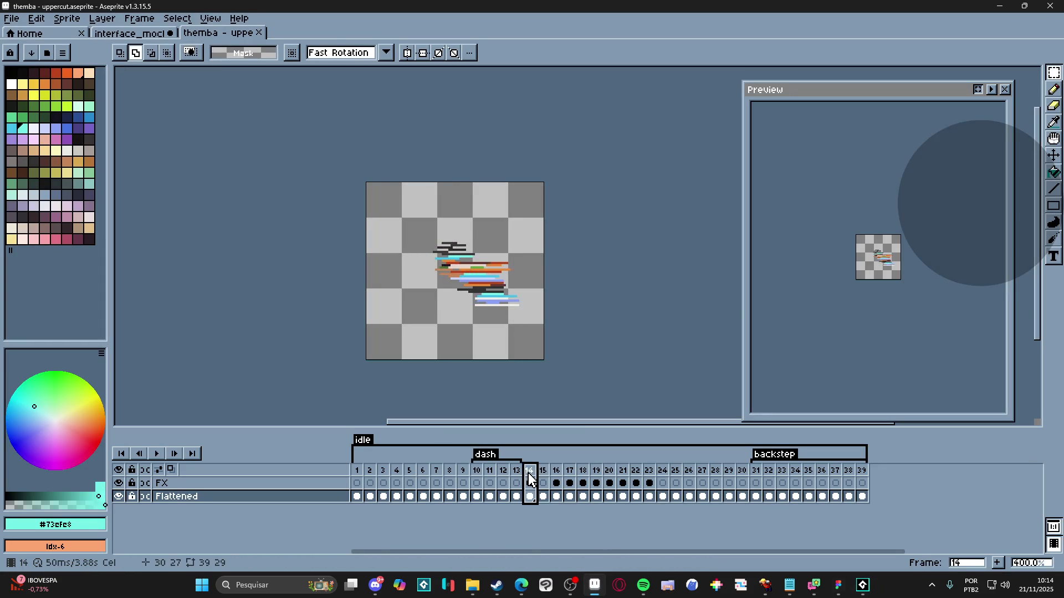
pyautogui.click(544, 477)
# Step: Select frames 16–39 and create a new tag named 'upper' over them
pyautogui.moveTo(557, 476); pyautogui.dragTo(706, 477)
pyautogui.moveTo(733, 480); pyautogui.dragTo(862, 472)
pyautogui.rightClick(862, 473)
pyautogui.click(902, 521)
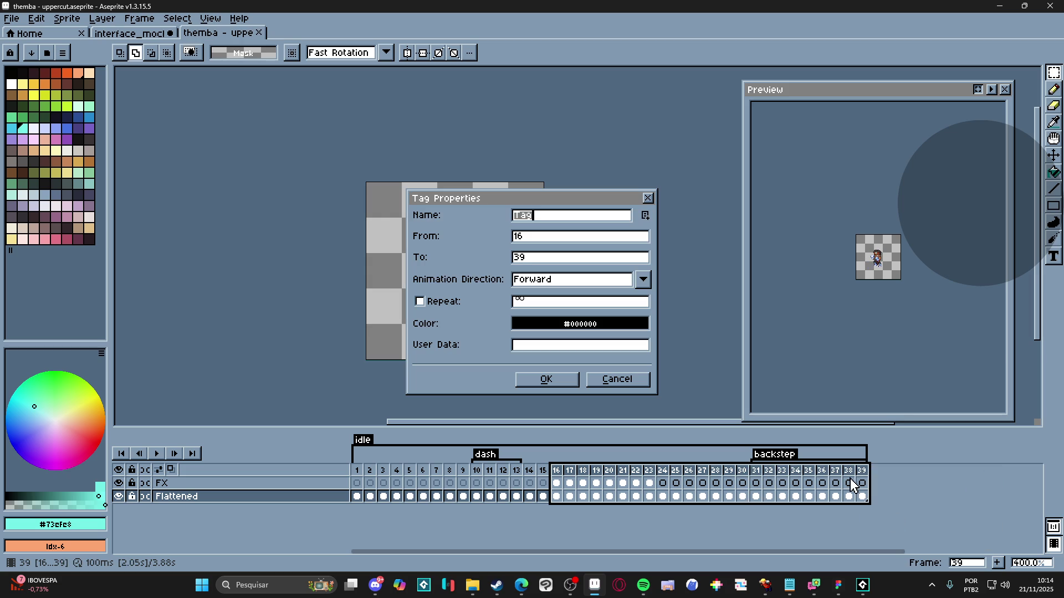
pyautogui.write('upper')
pyautogui.press('Return')
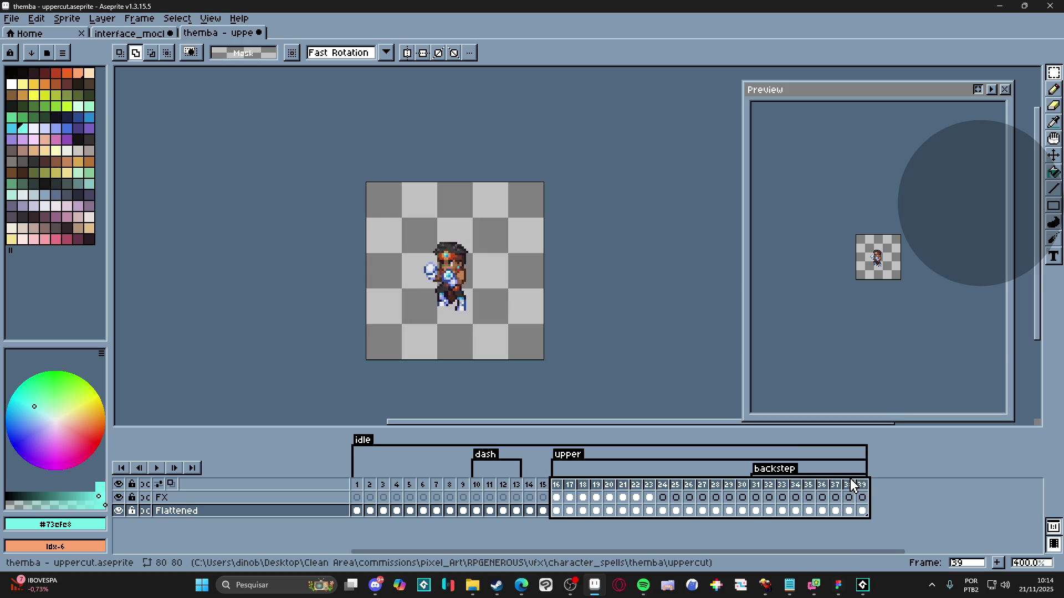
# Step: Select frame 16 alone and pan the character into view in the preview
pyautogui.click(561, 492)
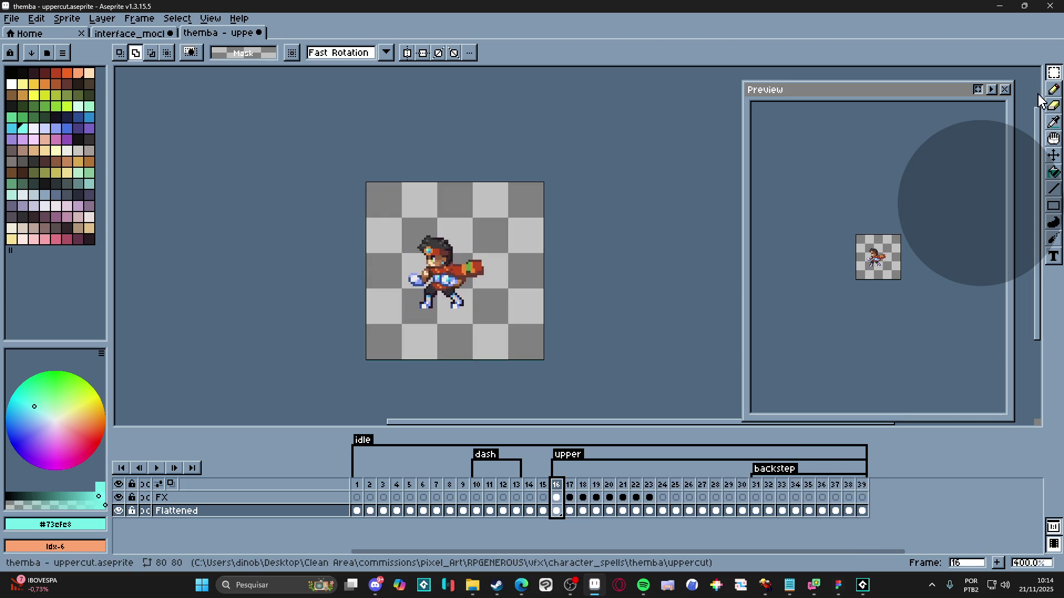
pyautogui.scroll(3, 889, 232)
pyautogui.moveTo(885, 221); pyautogui.dragTo(981, 93)
# Step: Play the uppercut preview, then step through frames 15–20 to the yellow energy arc
pyautogui.click(992, 89)
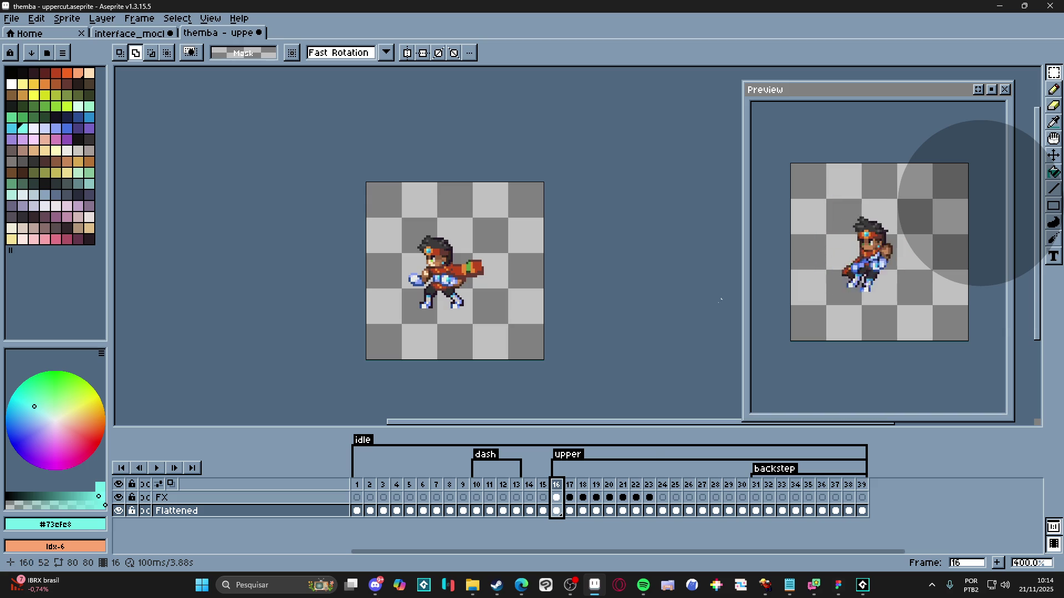
pyautogui.press('Left')
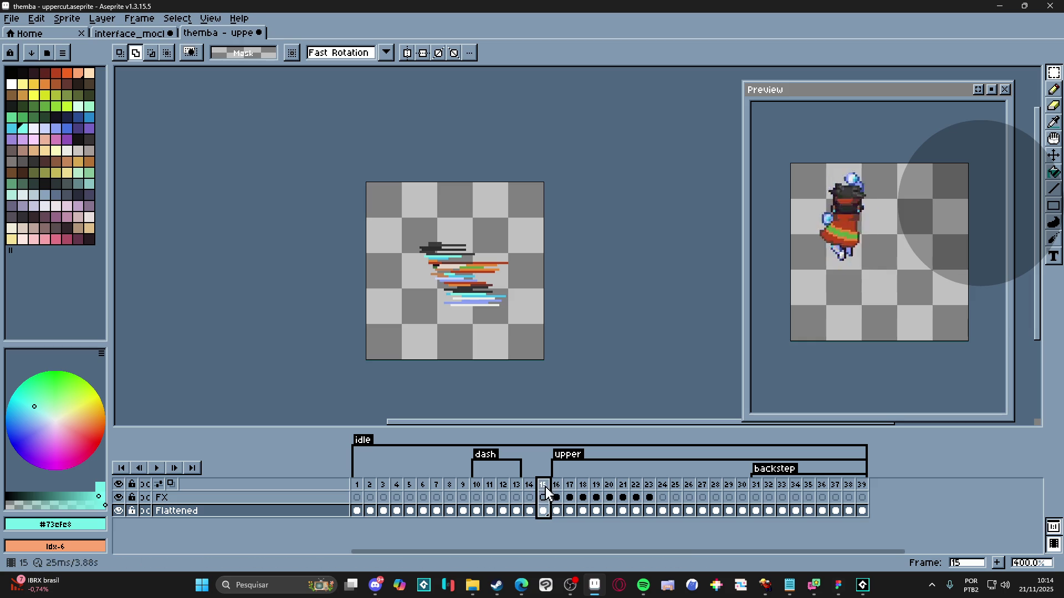
pyautogui.press('Right')
pyautogui.click(569, 489)
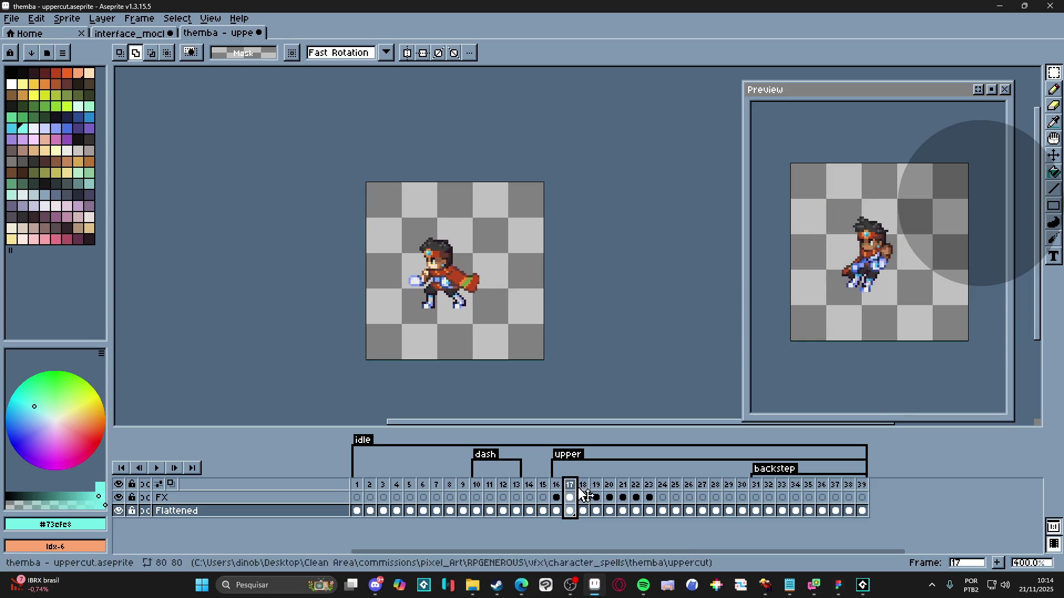
pyautogui.click(587, 492)
pyautogui.click(599, 491)
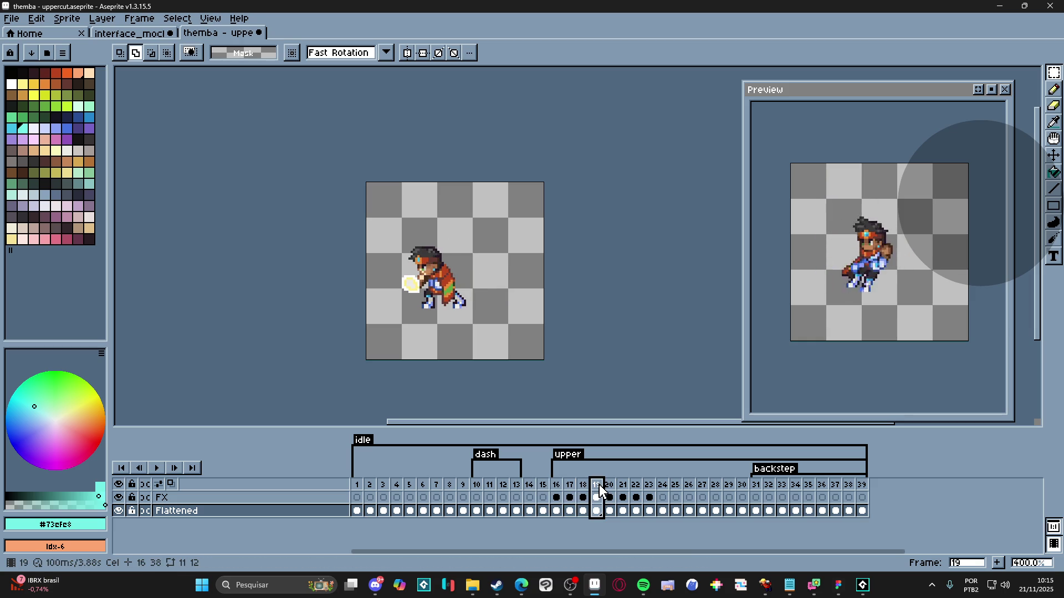
pyautogui.press('Right')
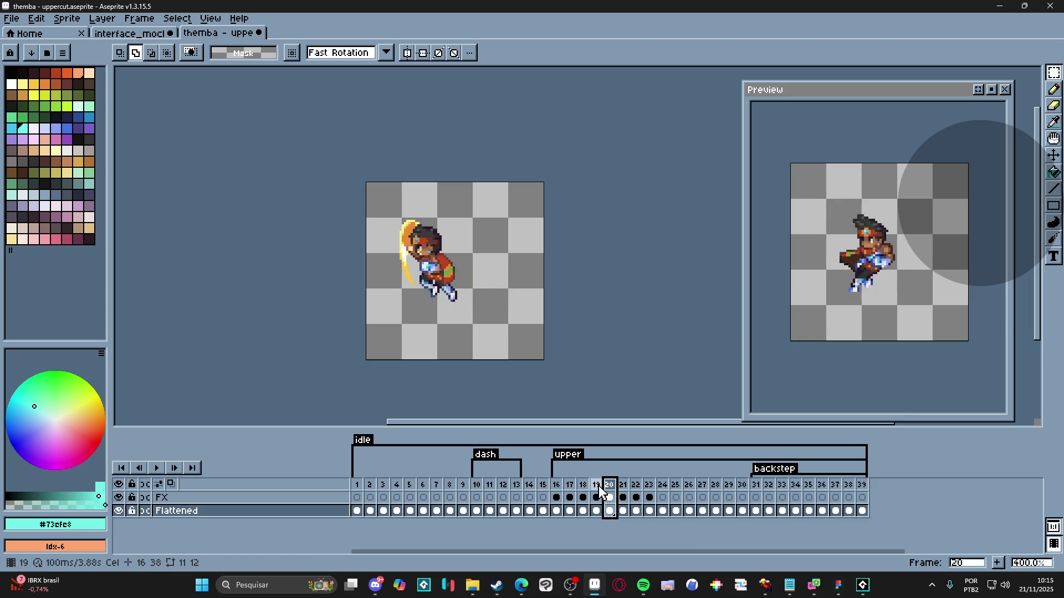